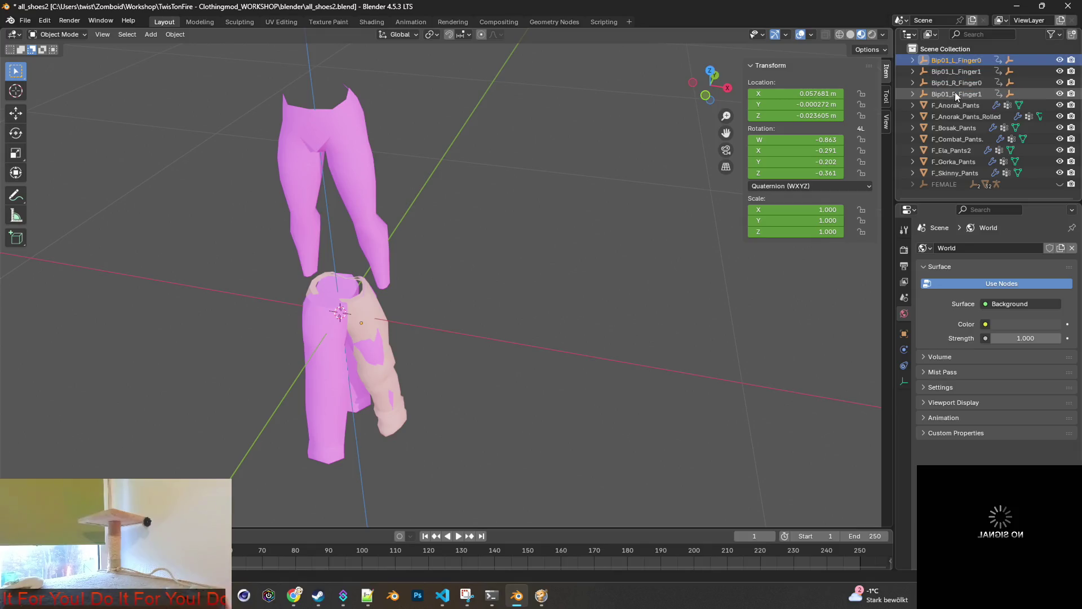
Delete the four Bip01 finger objects and set the selected pants' rotation mode to XYZ Euler.
key("Delete")
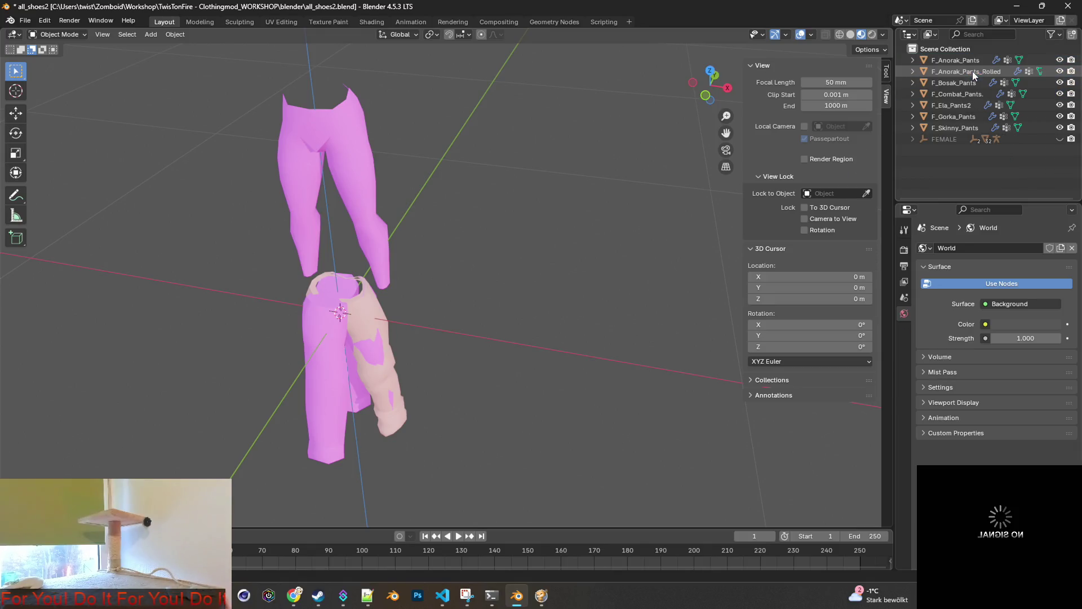
left_click(955, 126)
left_click(955, 63, "shift")
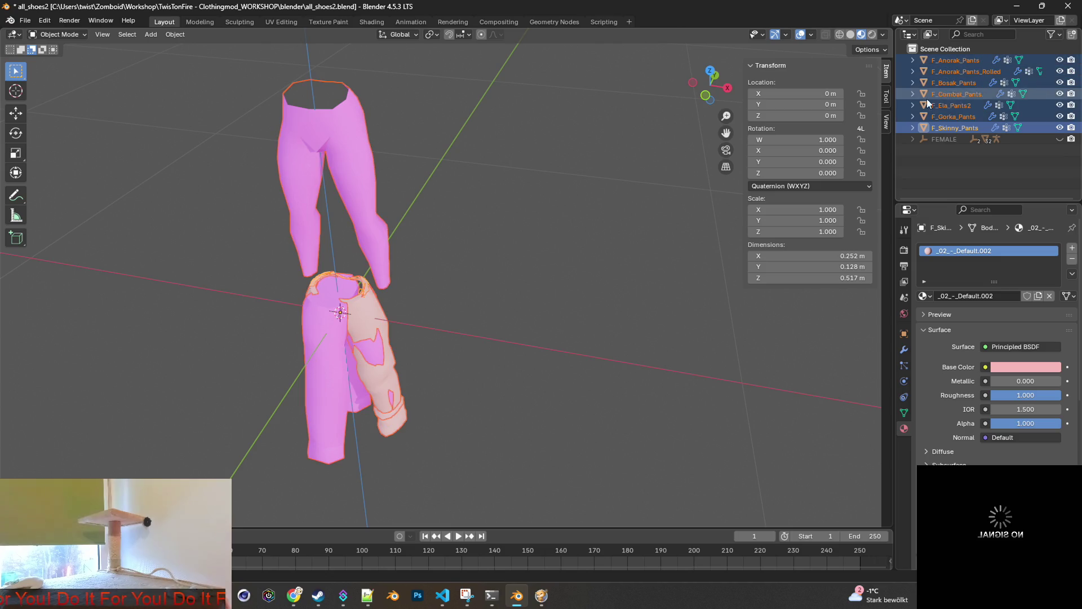
left_click(843, 186)
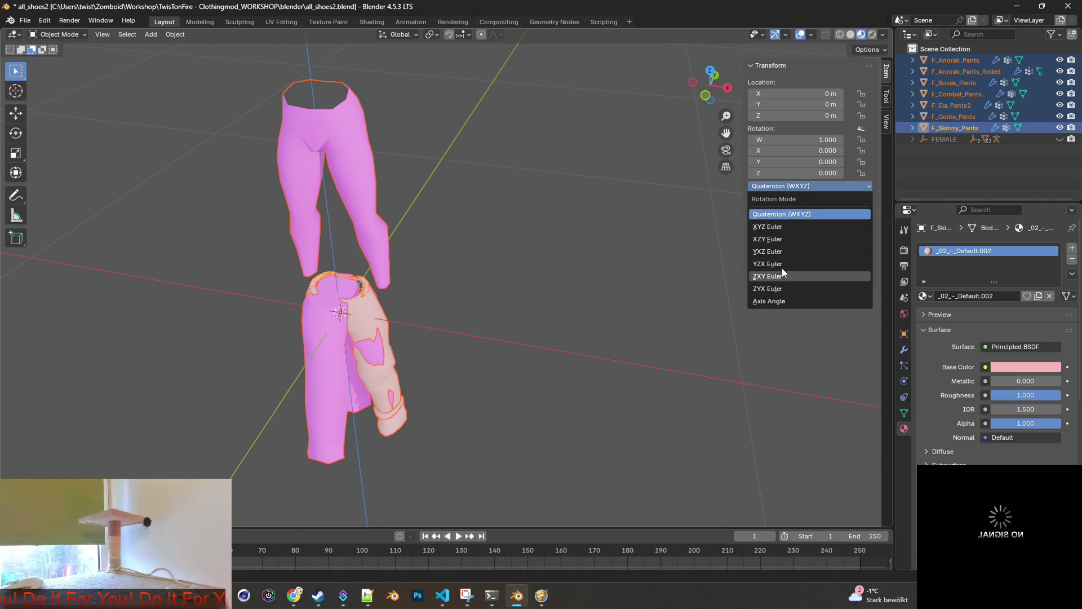
left_click(786, 226)
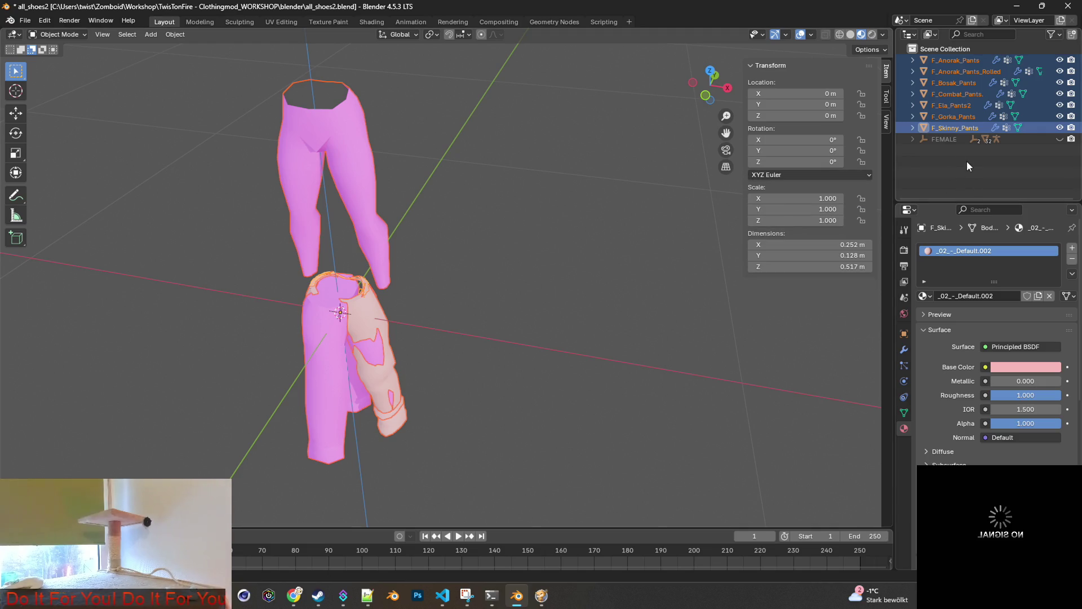
Test-rotate F_Combat_Pants around Z, then cancel so it stays unrotated.
left_click(562, 195)
left_click(322, 327)
mouse_move(442, 293)
middle_mouse_down()
mouse_move(497, 264)
mouse_move(474, 280)
middle_mouse_up()
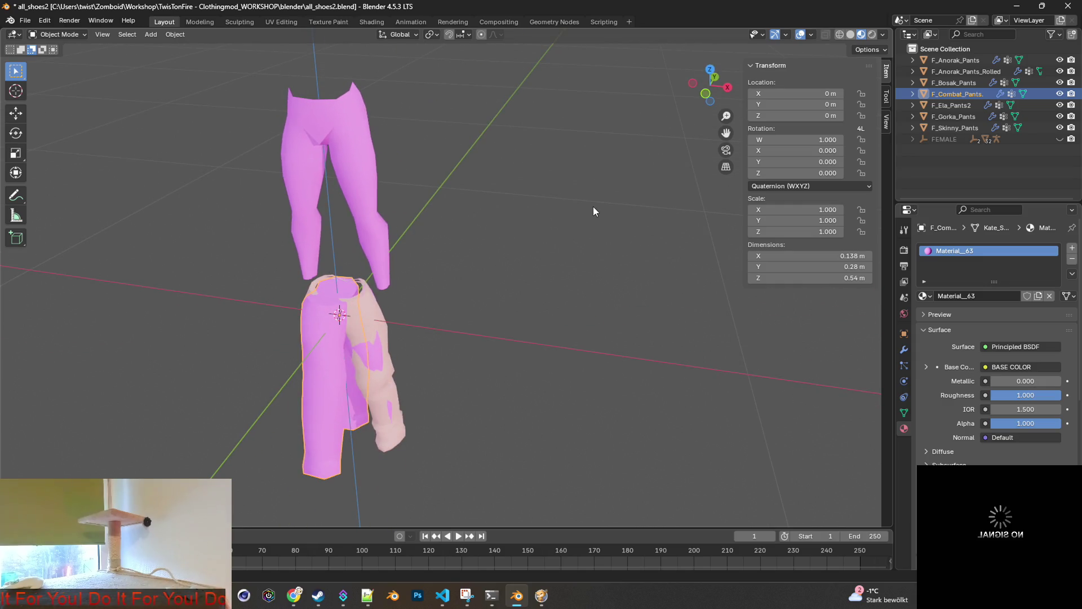
key("r")
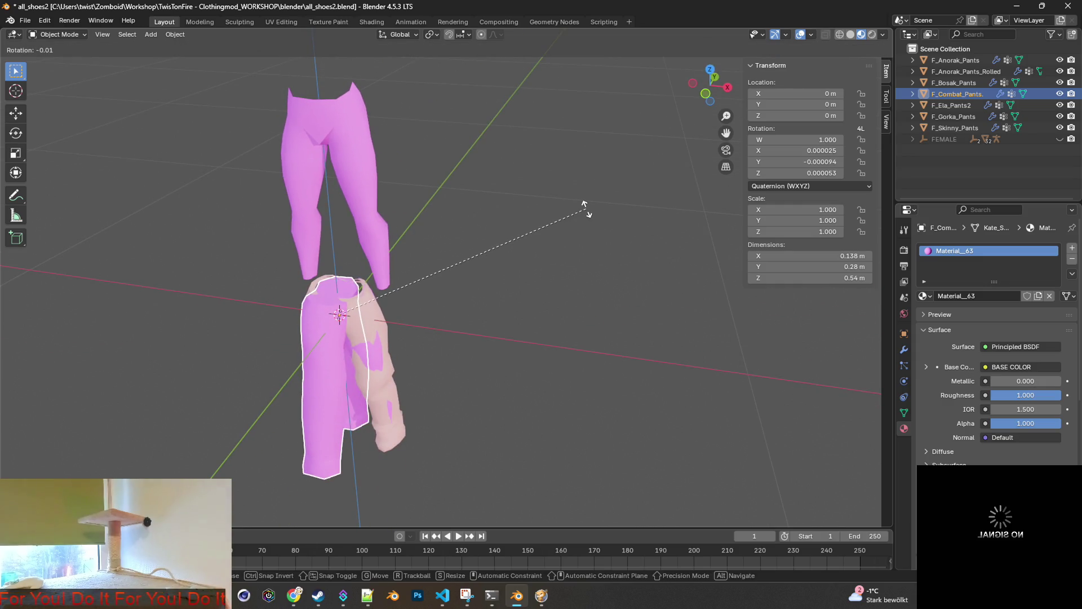
key("x")
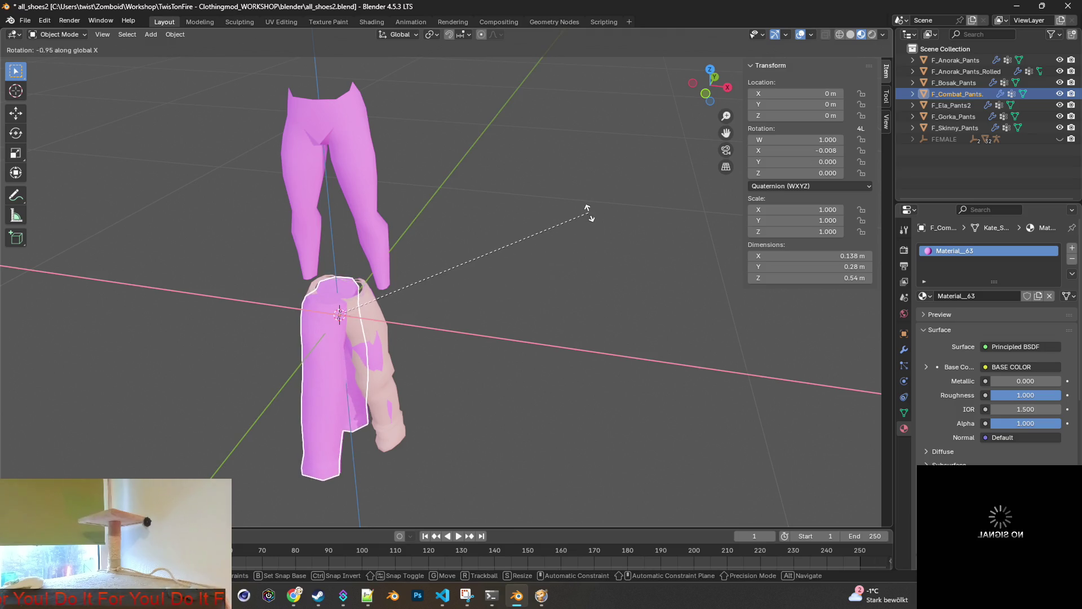
key("z")
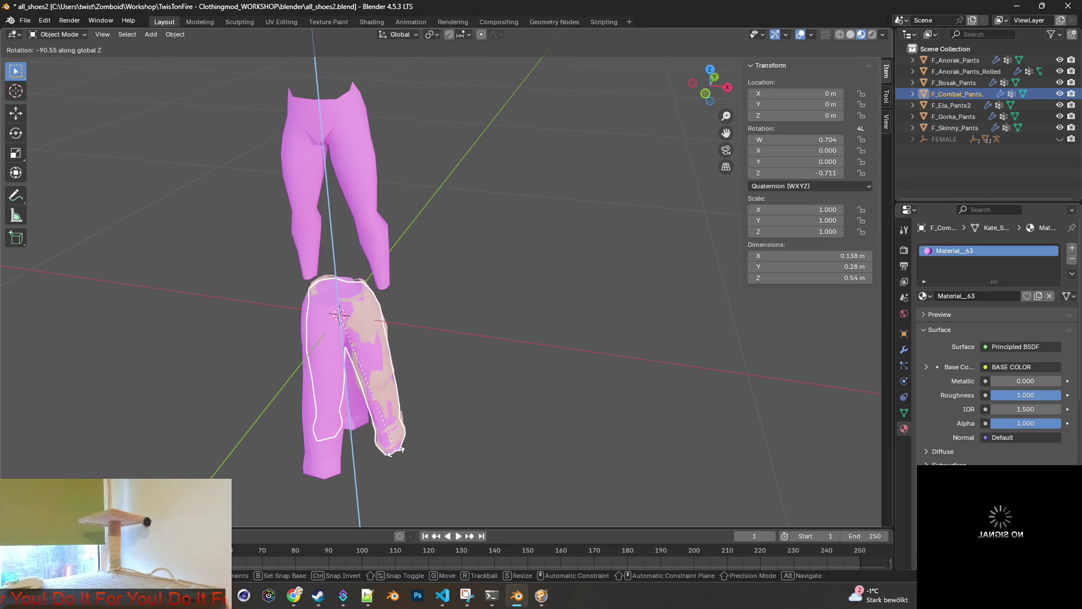
key("Escape")
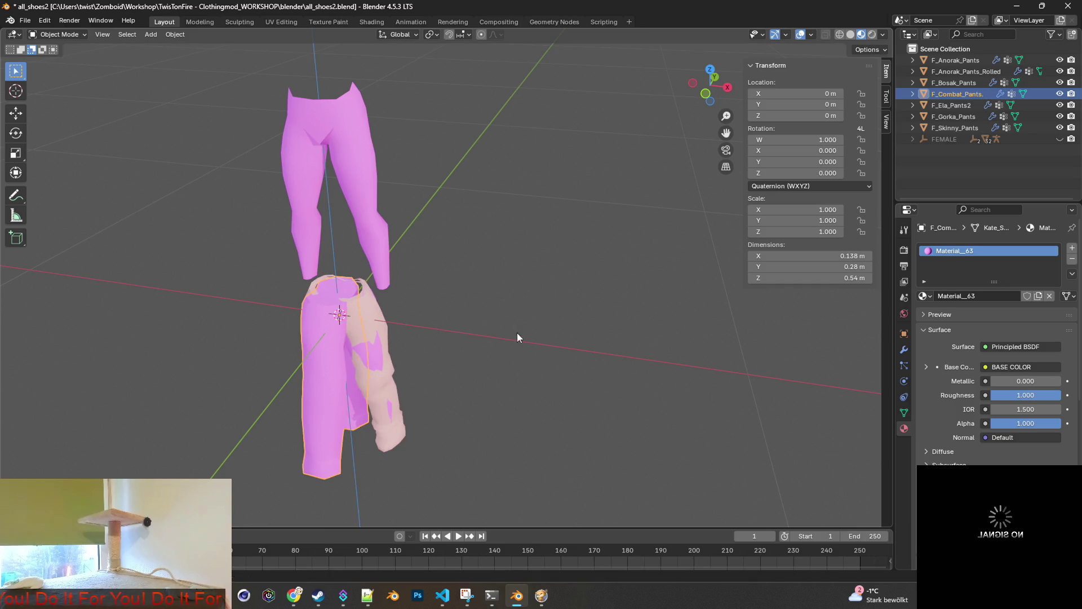
Select several pants objects together and check the rotation mode list without changing it.
left_click(943, 127, "ctrl")
left_click(953, 63, "ctrl")
left_click(955, 83, "ctrl")
left_click(814, 175)
left_click(810, 174)
Set F_Anorak_Pants, F_Anorak_Pants_Rolled and F_Bosak_Pants to XYZ Euler rotation mode.
left_click(952, 60)
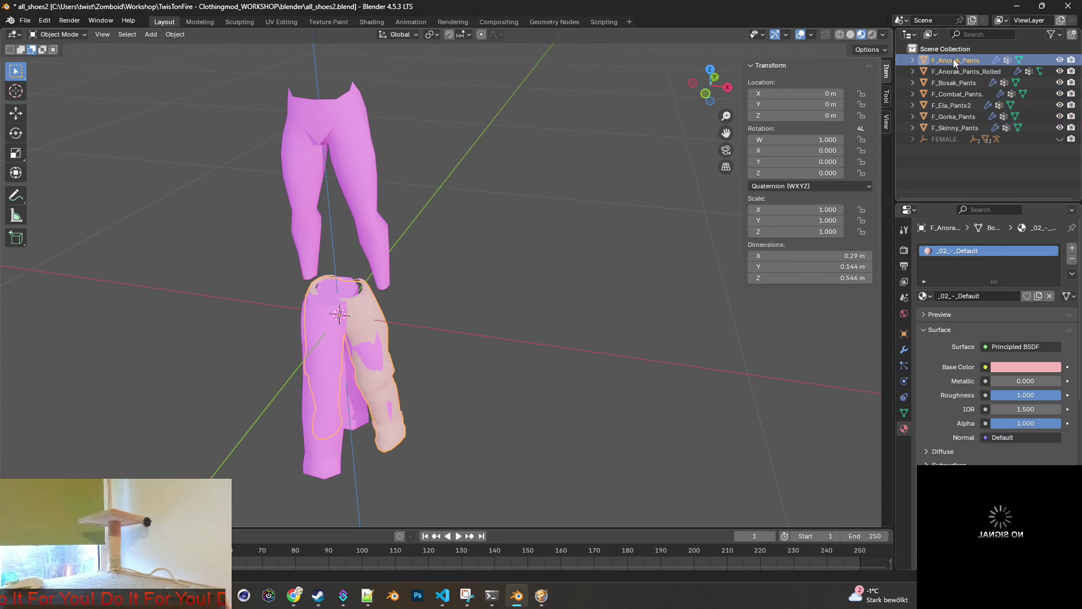
left_click(810, 186)
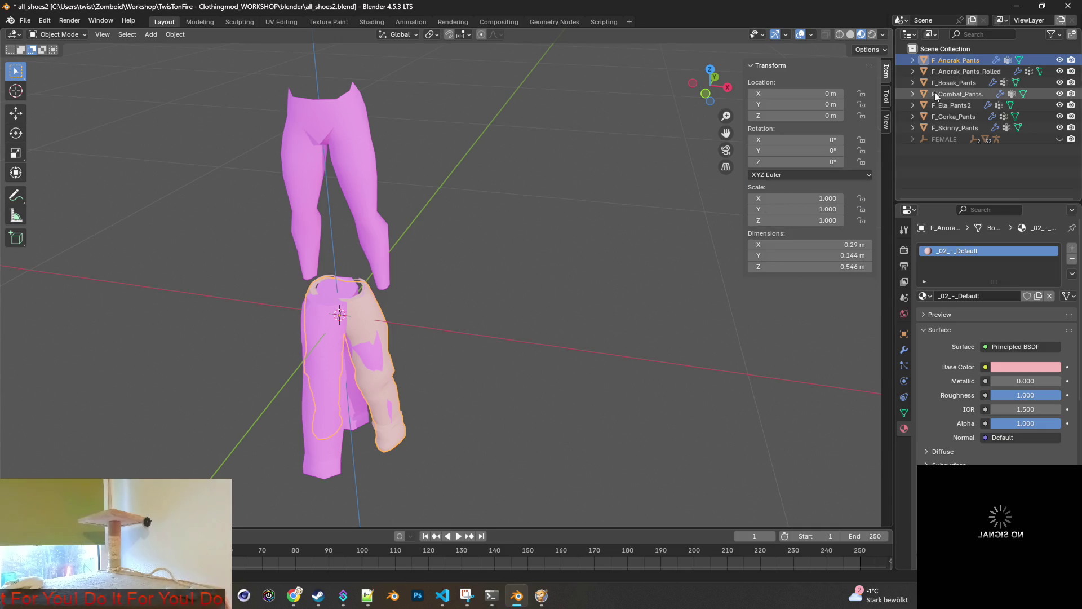
left_click(955, 70)
left_click(823, 185)
left_click(811, 229)
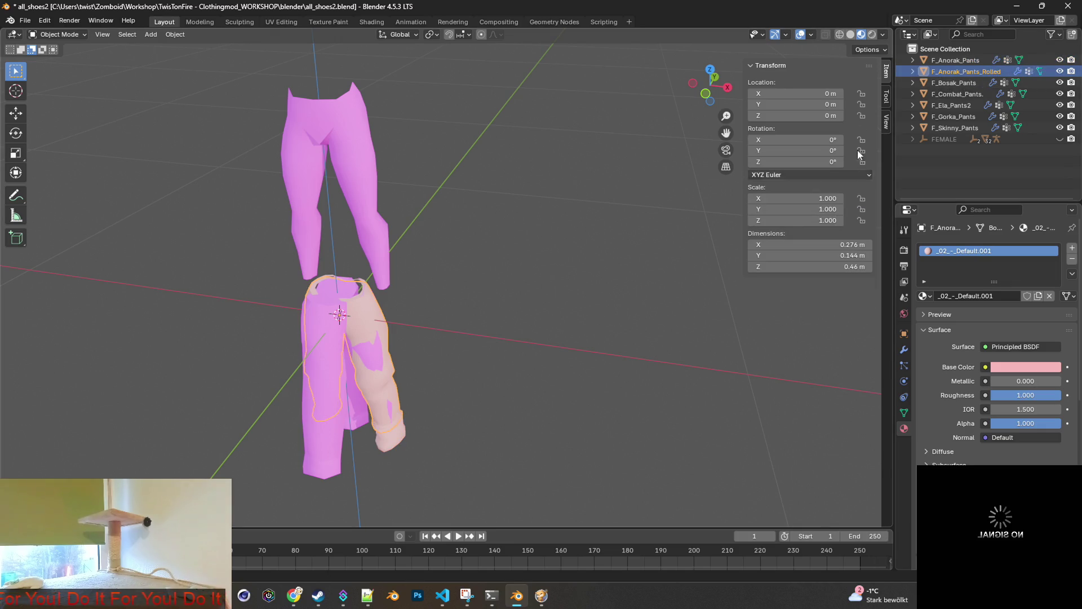
left_click(939, 83)
left_click(803, 187)
left_click(811, 226)
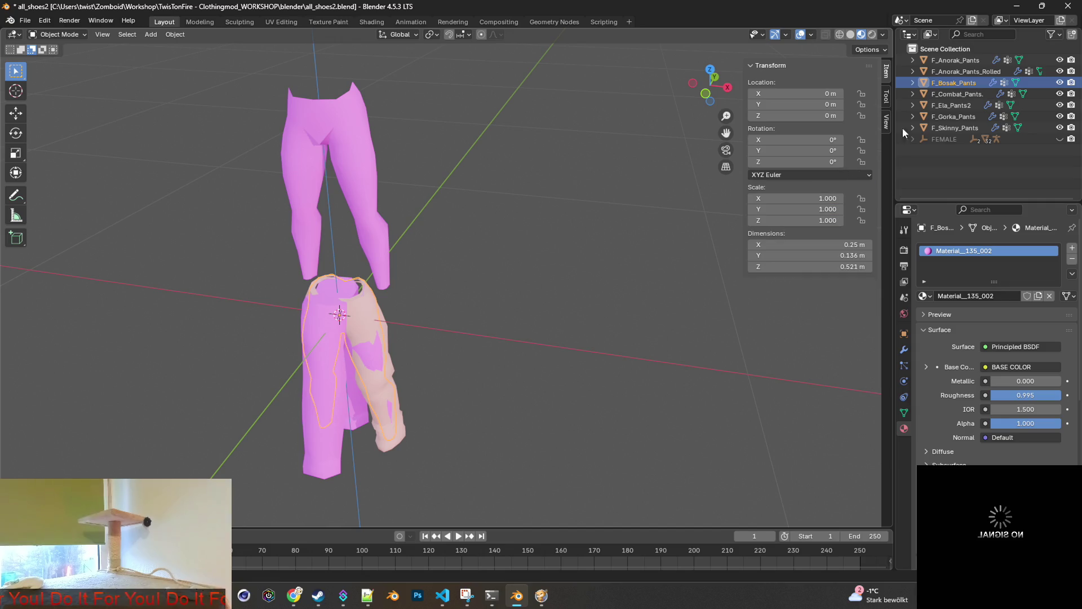
Set F_Combat_Pants, F_Ela_Pants2 and F_Gorka_Pants to XYZ Euler rotation mode.
left_click(949, 94)
left_click(796, 187)
left_click(812, 226)
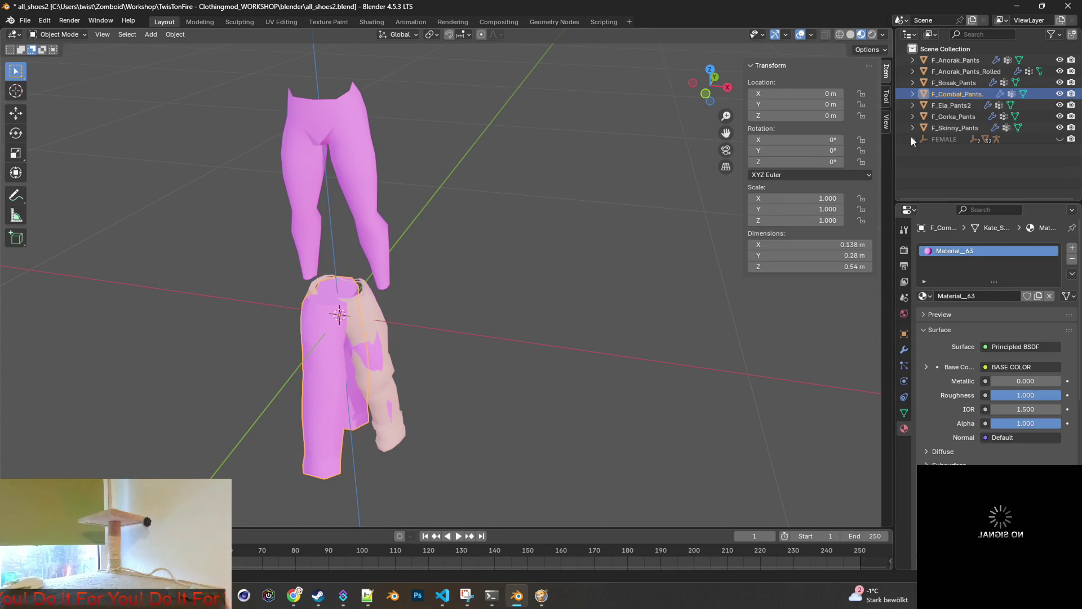
left_click(947, 106)
left_click(804, 189)
left_click(811, 228)
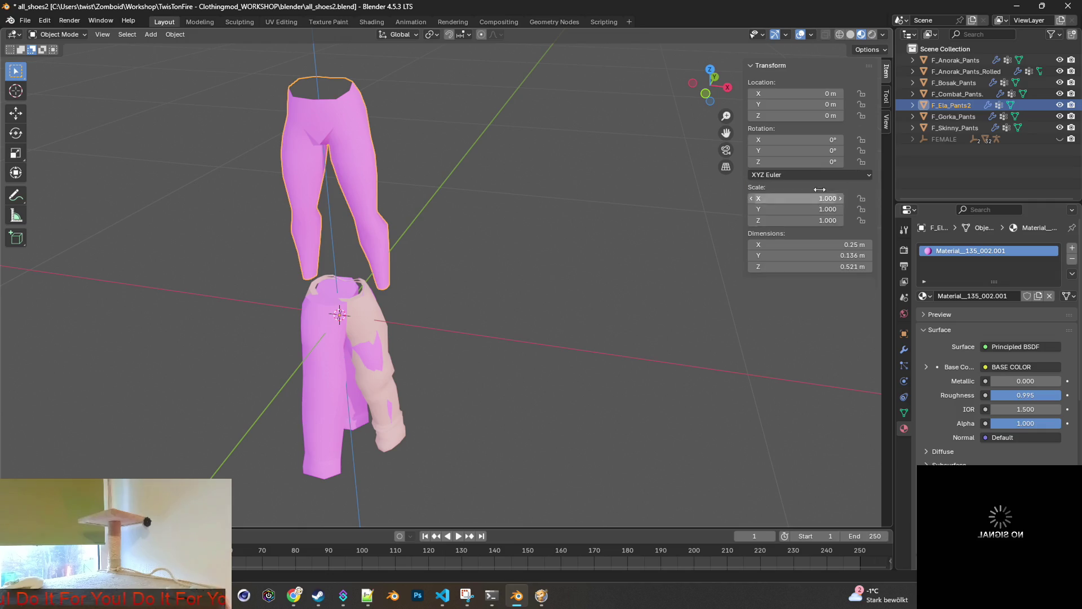
left_click(941, 116)
left_click(807, 188)
left_click(811, 226)
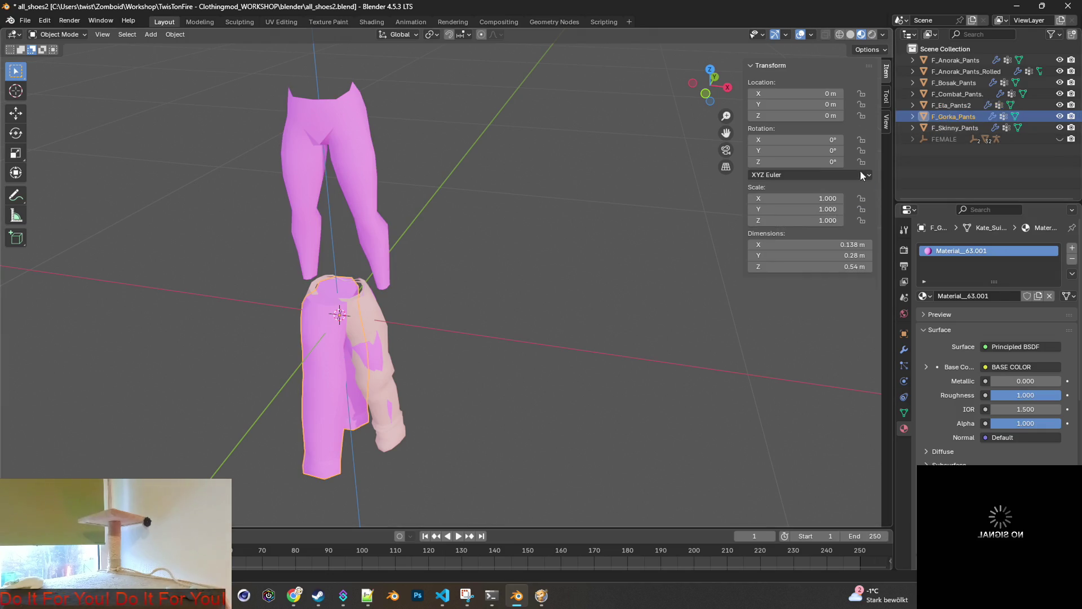
Check F_Skinny_Pants' rotation mode, then select F_Combat_Pants in the viewport.
left_click(941, 127)
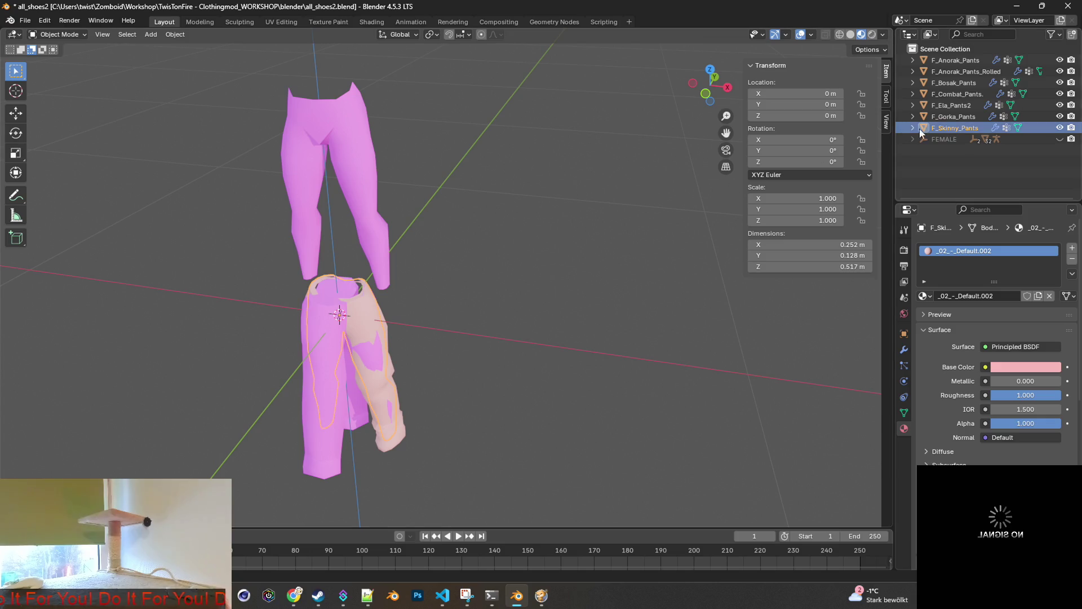
left_click(959, 61)
left_click(946, 127)
left_click(951, 116)
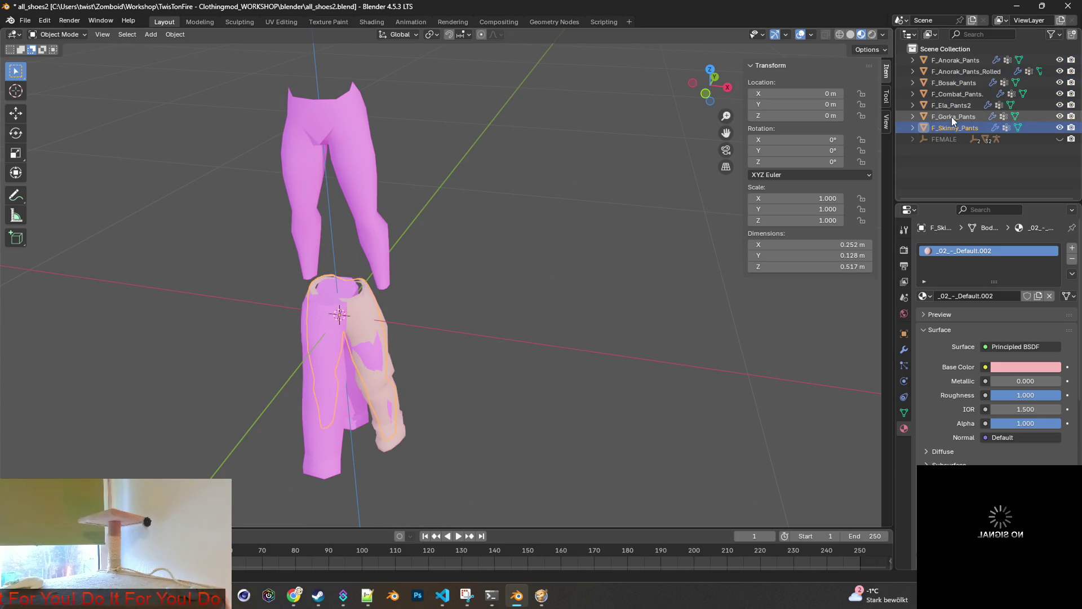
left_click(952, 128)
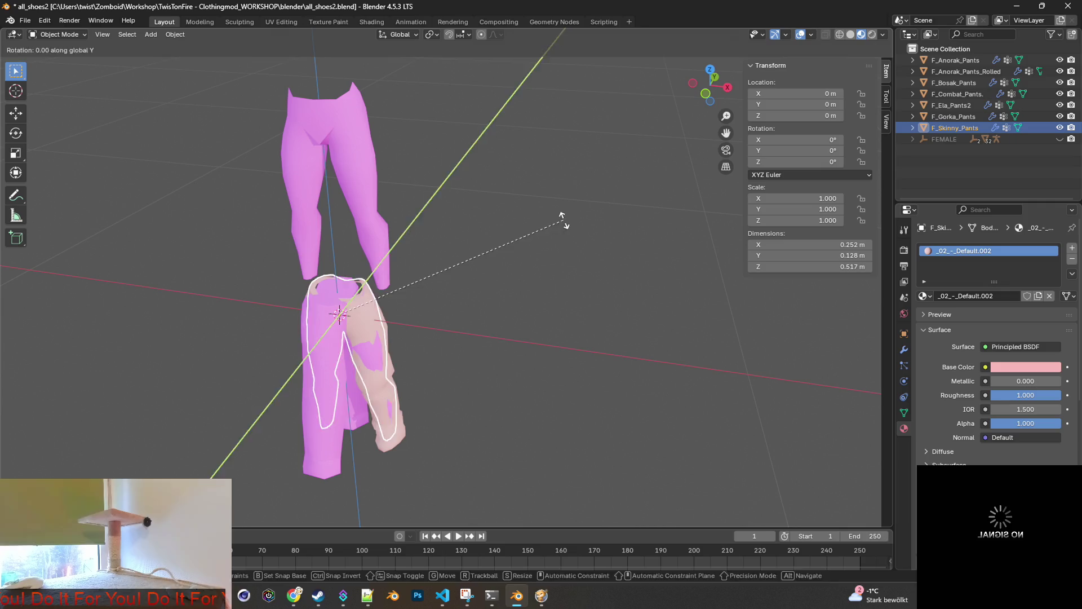
left_click(316, 374)
Rotate F_Combat_Pants to exactly -90° around Z.
key("r")
key("y")
key("x")
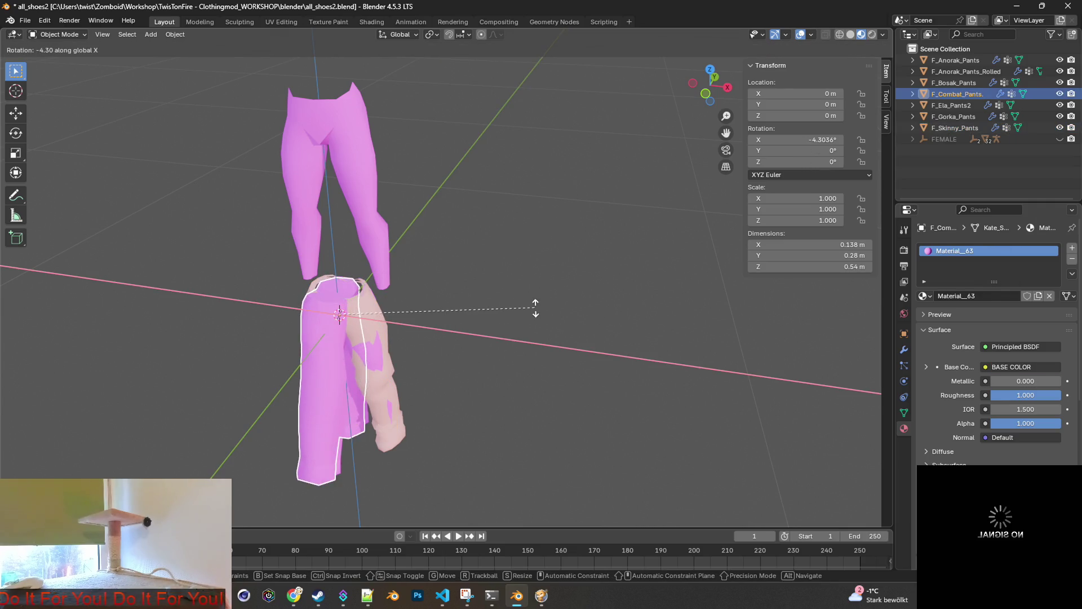
key("z")
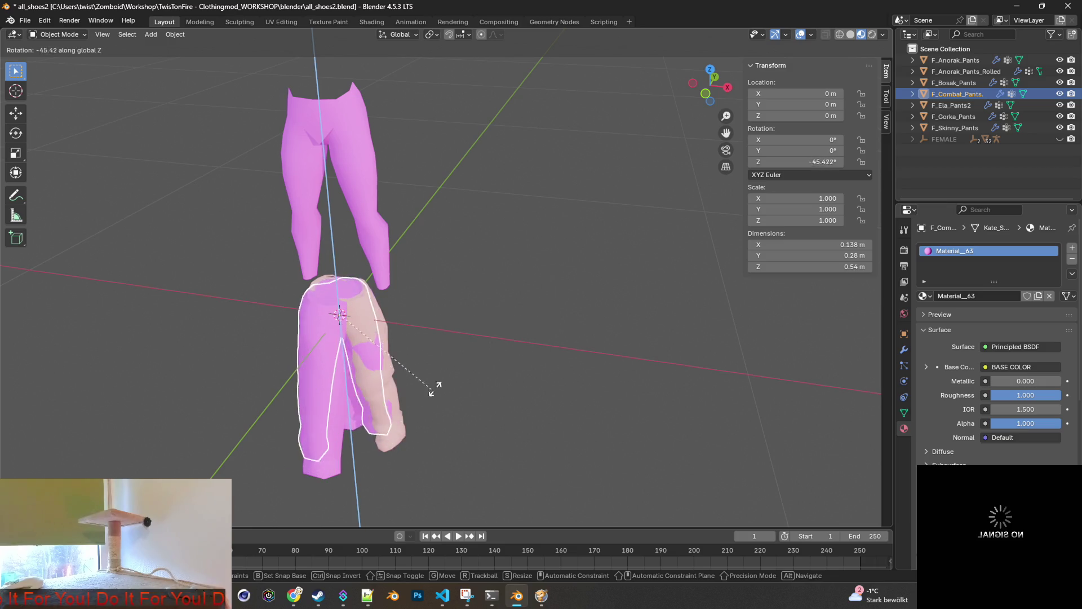
left_click(342, 413)
left_click(814, 162)
type("-90")
key("Return")
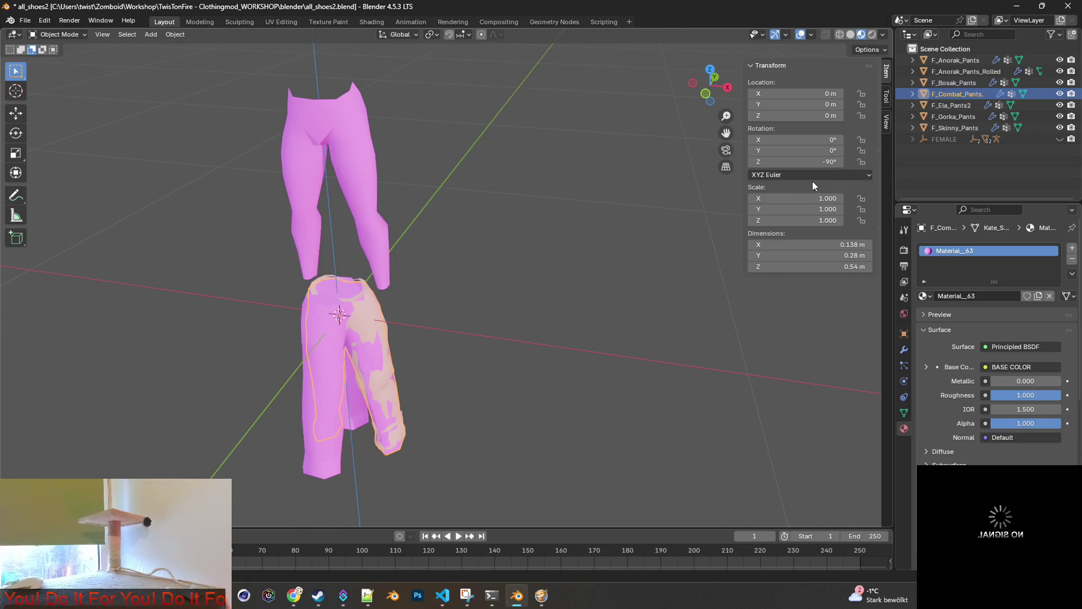
Hide F_Combat_Pants and set F_Bosak_Pants' Z rotation to -90°.
left_click(1060, 93)
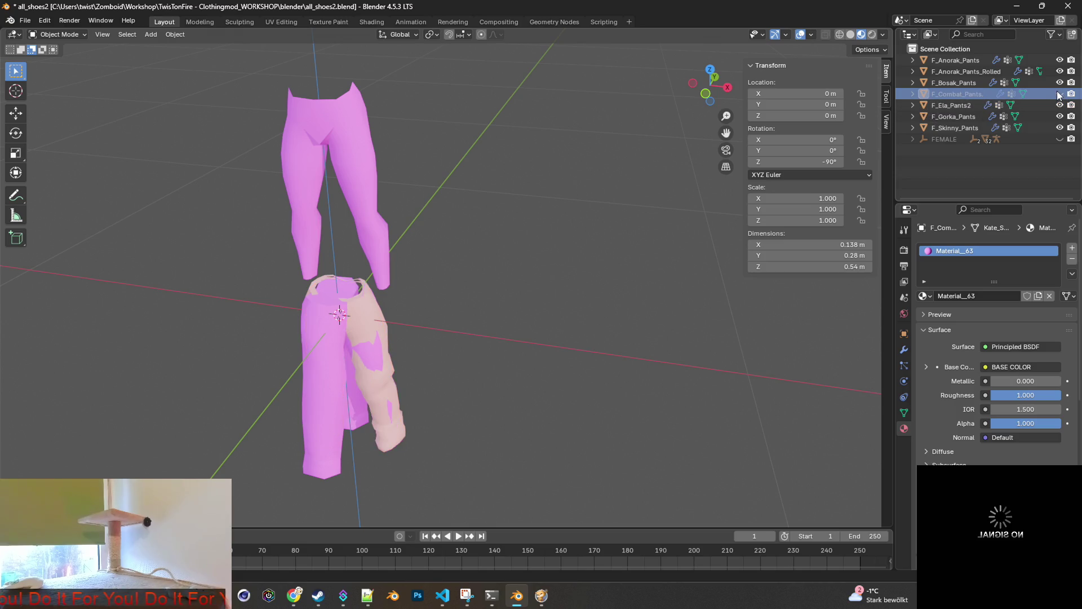
left_click(960, 83)
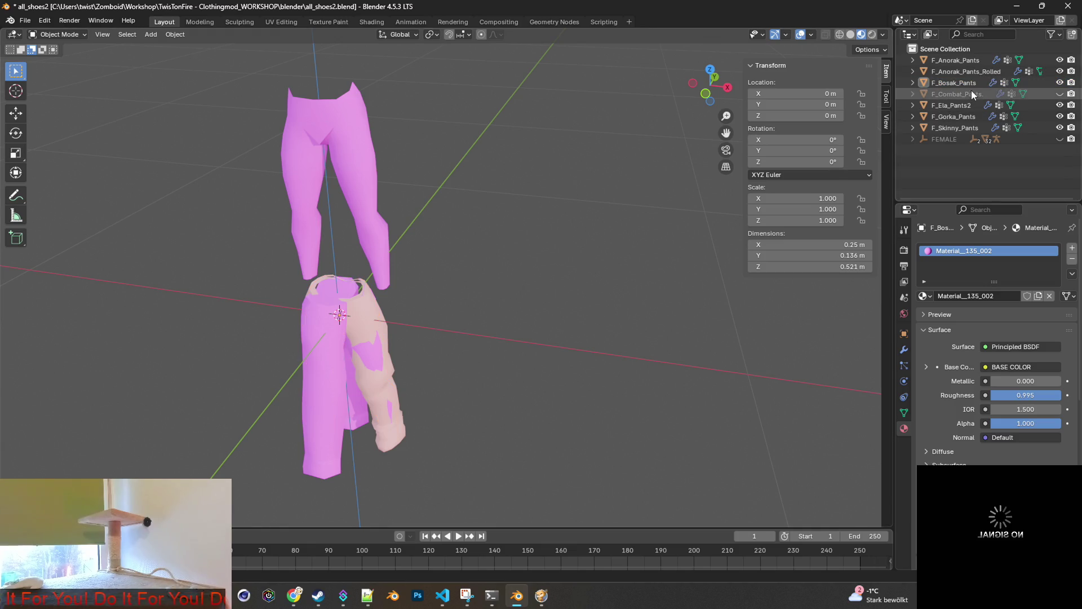
left_click(821, 161)
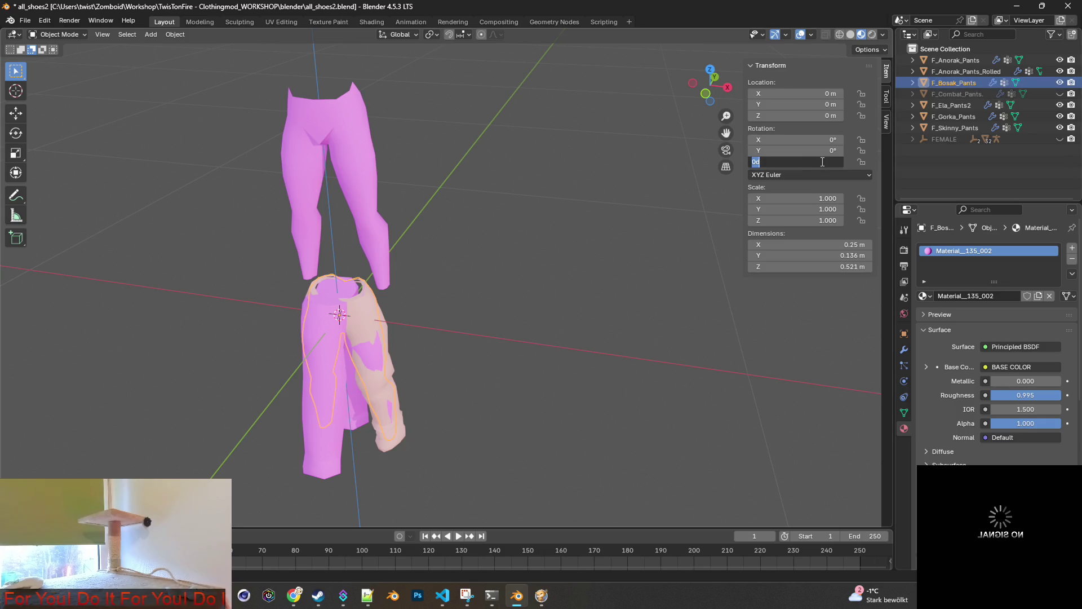
type("-90")
key("Return")
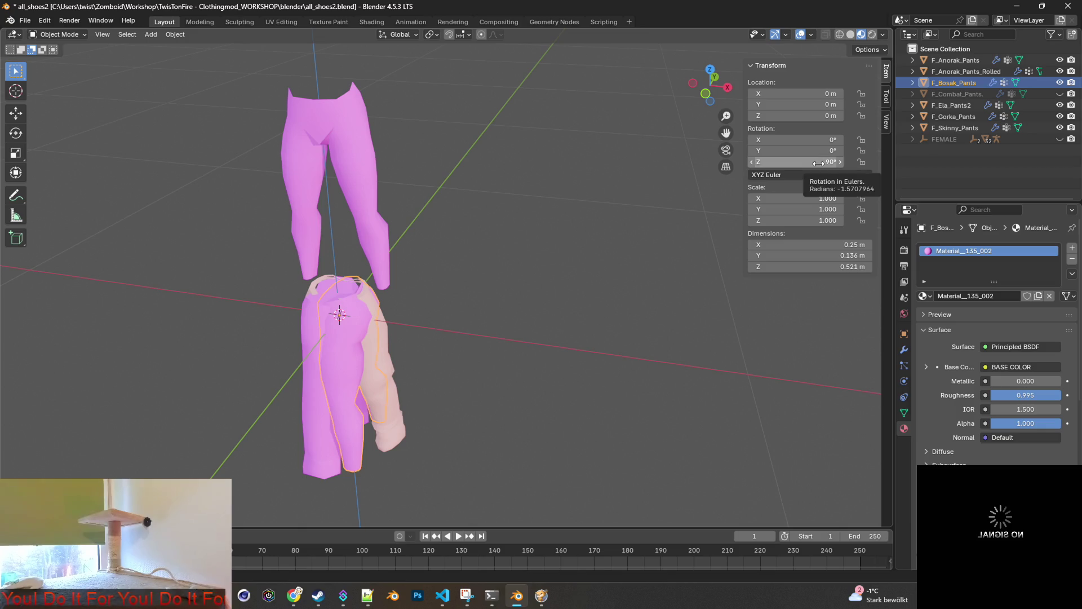
Reset F_Bosak_Pants' Z rotation back to 0° after a trial turn.
key("r")
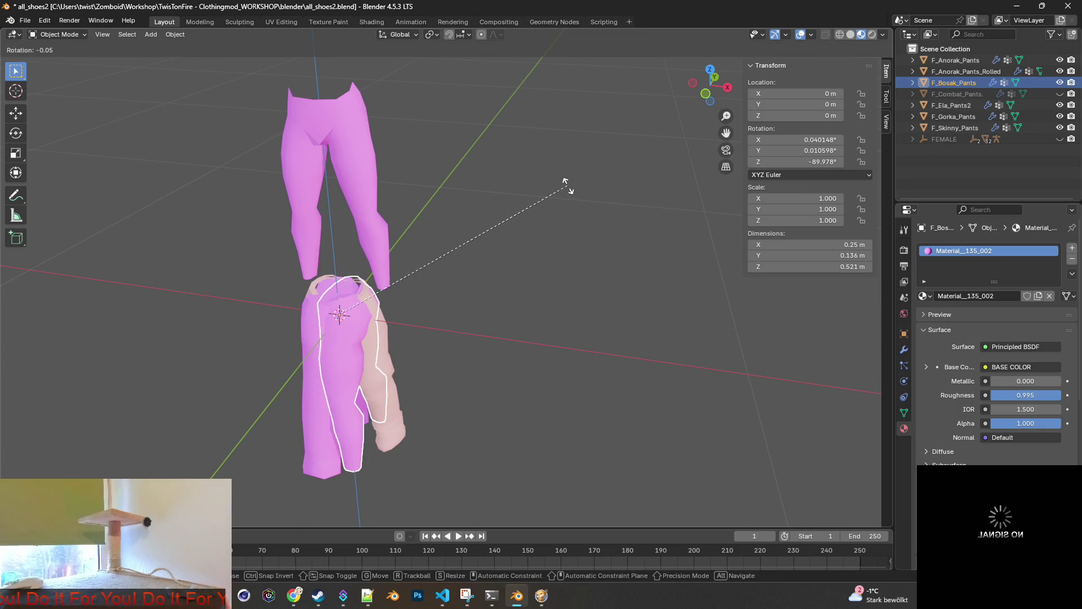
key("z")
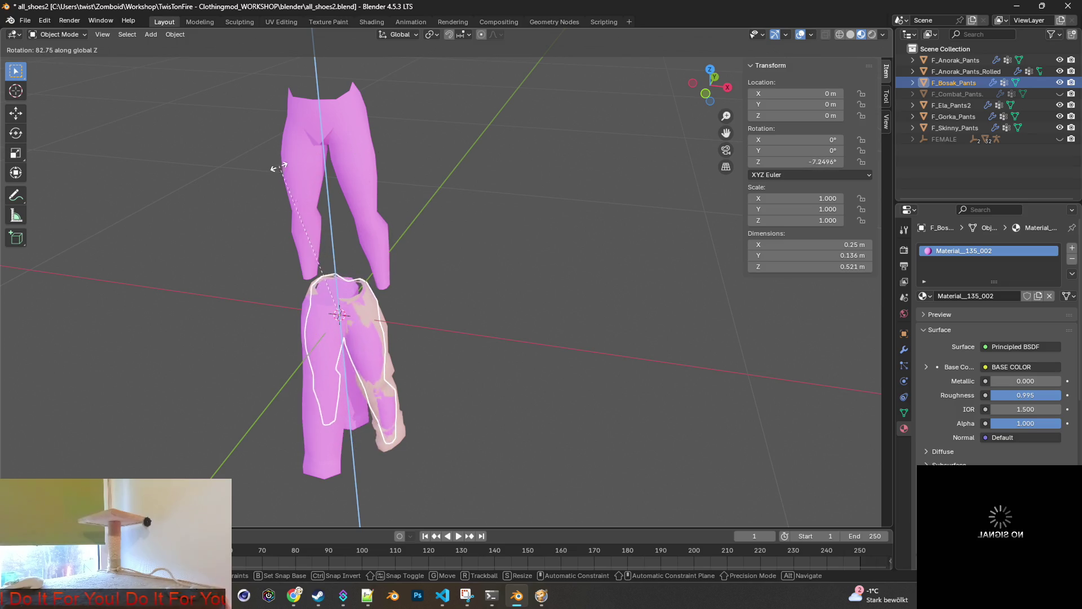
left_click(288, 169)
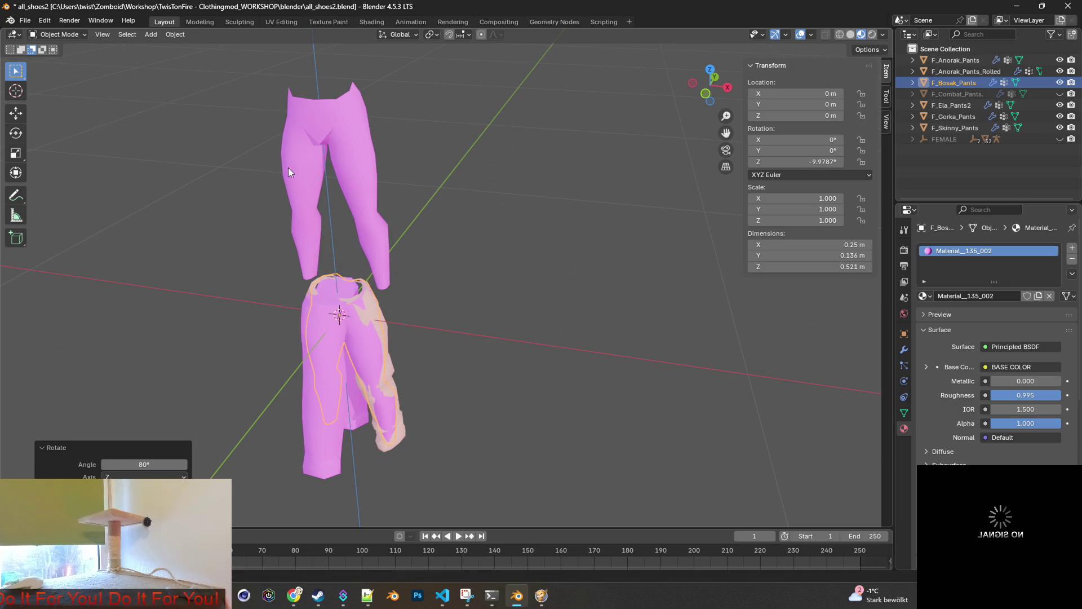
left_click_drag(812, 161, 820, 162)
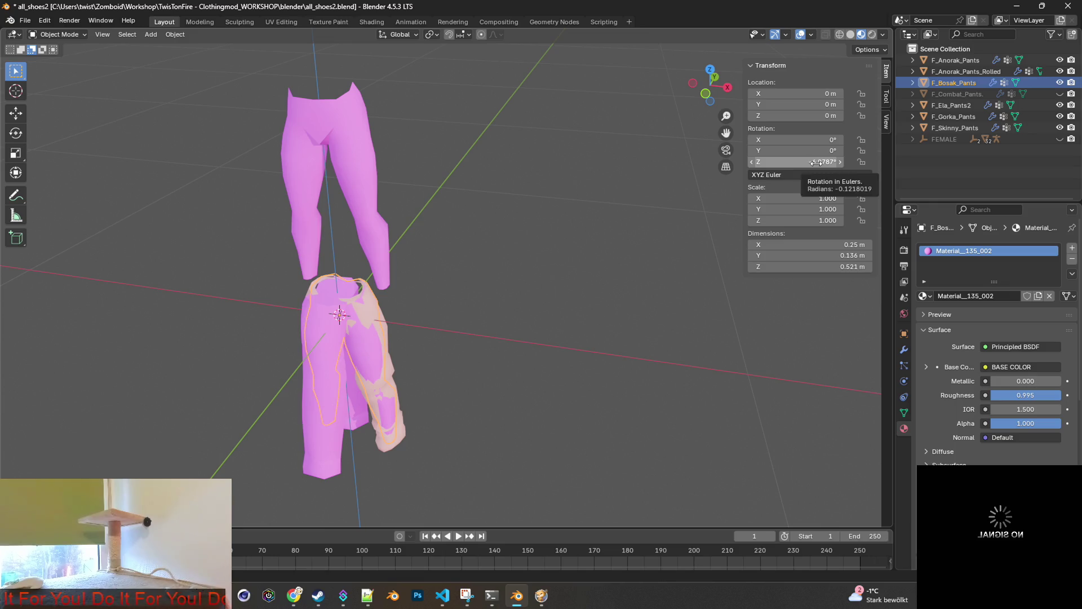
left_click(828, 164)
type("0")
key("Return")
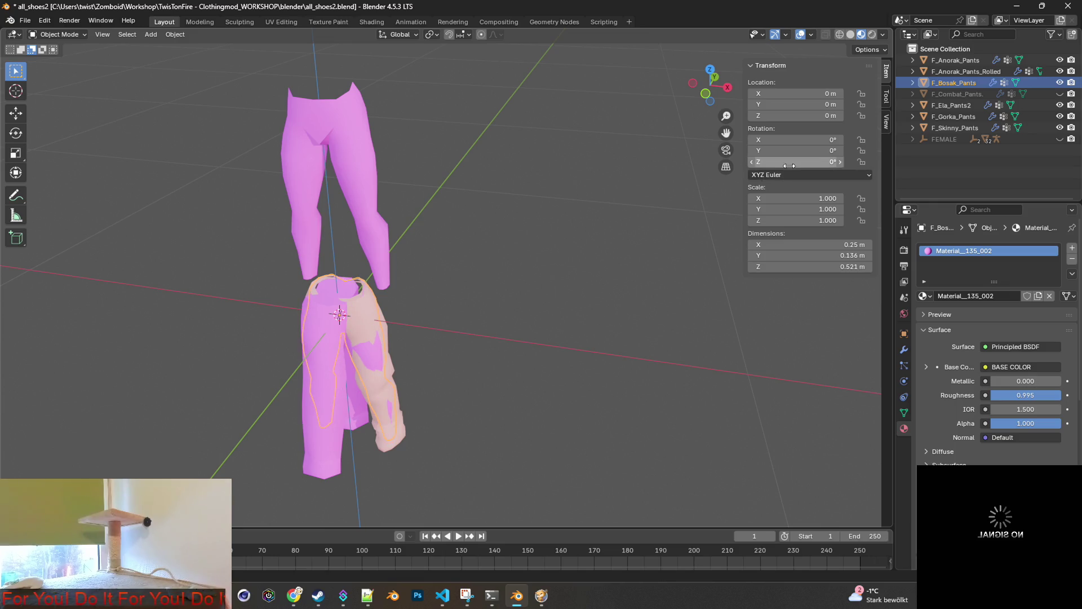
Set F_Gorka_Pants' Z rotation to -90° and select F_Ela_Pants2 to compare.
left_click(307, 430)
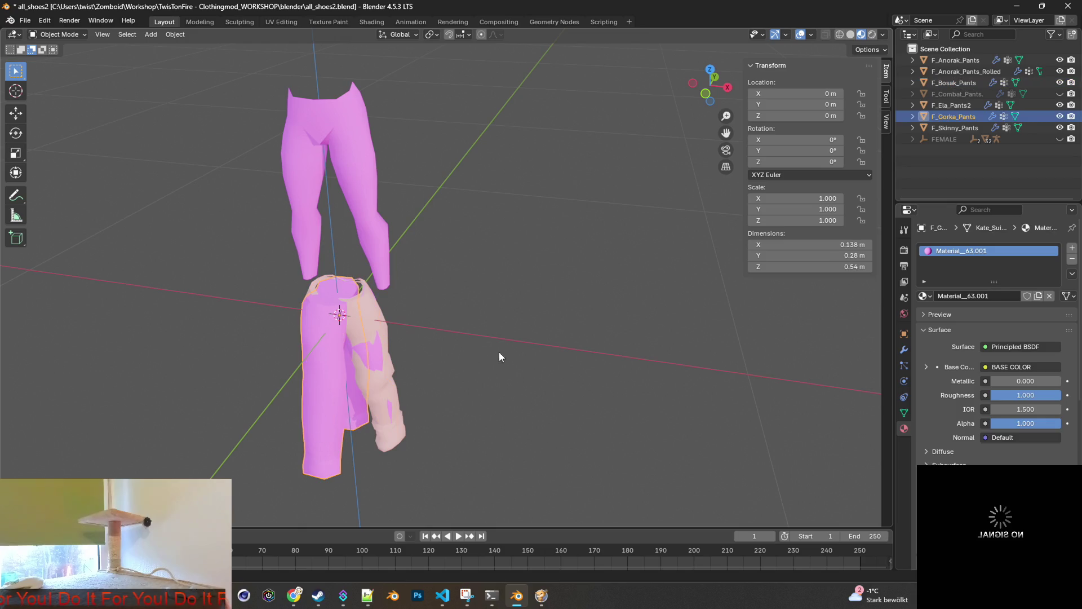
left_click(827, 163)
type("-90")
key("Return")
mouse_move(512, 252)
middle_mouse_down()
mouse_move(351, 220)
mouse_move(542, 233)
mouse_move(698, 219)
mouse_move(540, 211)
middle_mouse_up()
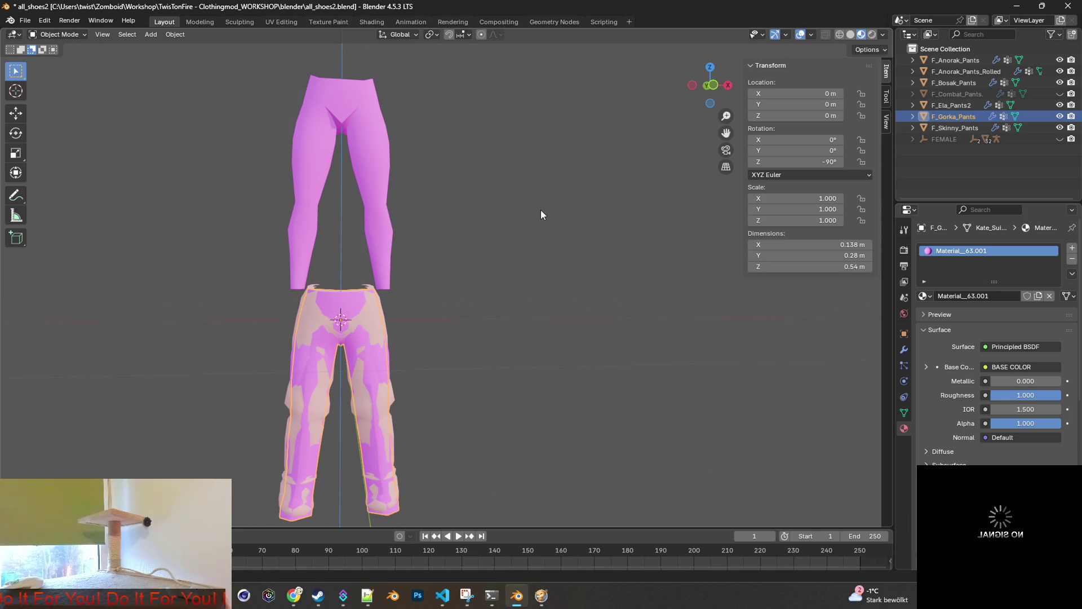
left_click(350, 146)
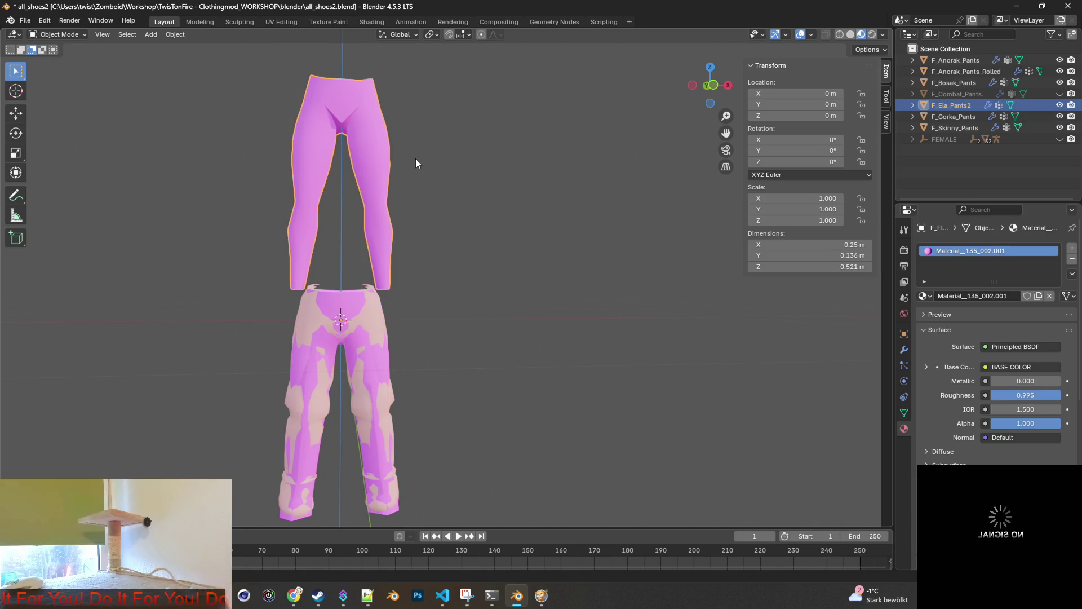
mouse_move(458, 169)
middle_mouse_down()
mouse_move(465, 199)
mouse_move(321, 201)
mouse_move(603, 179)
mouse_move(397, 191)
mouse_move(411, 192)
middle_mouse_up()
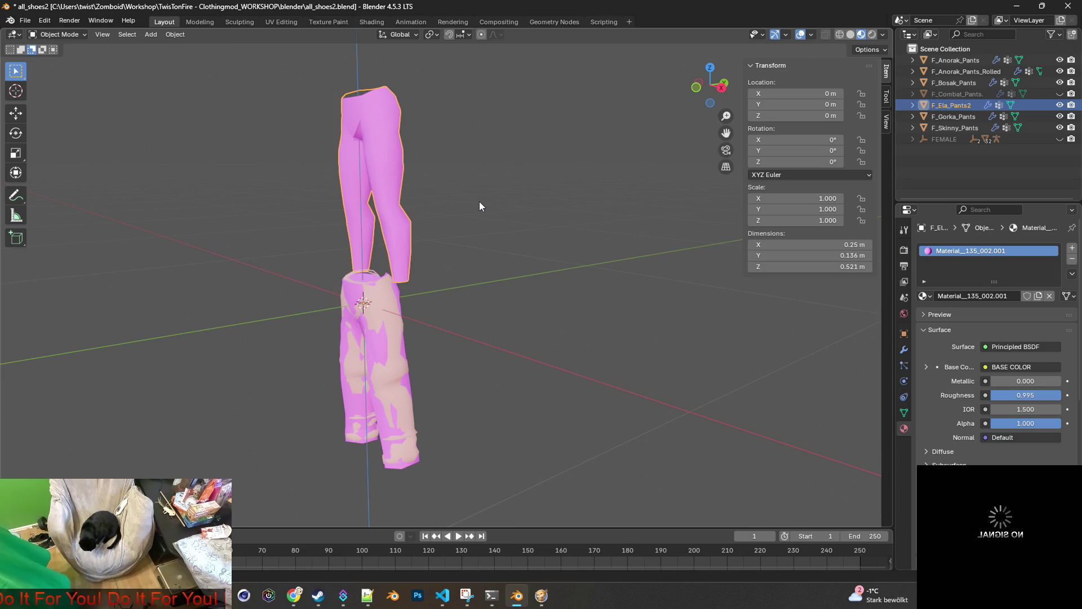
left_click(506, 251)
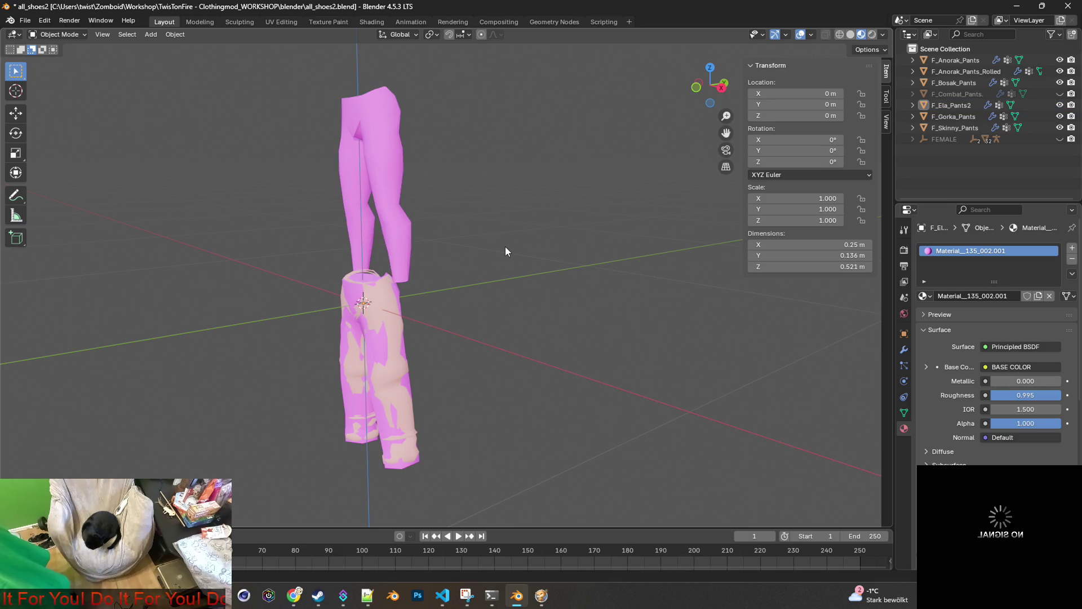
Select the upper pants, F_Ela_Pants2, and enter Edit Mode.
mouse_move(504, 242)
middle_mouse_down()
mouse_move(600, 236)
mouse_move(542, 251)
mouse_move(422, 257)
mouse_move(695, 269)
mouse_move(638, 234)
mouse_move(485, 249)
middle_mouse_up()
left_click(416, 195)
middle_click_drag(435, 193, 406, 198)
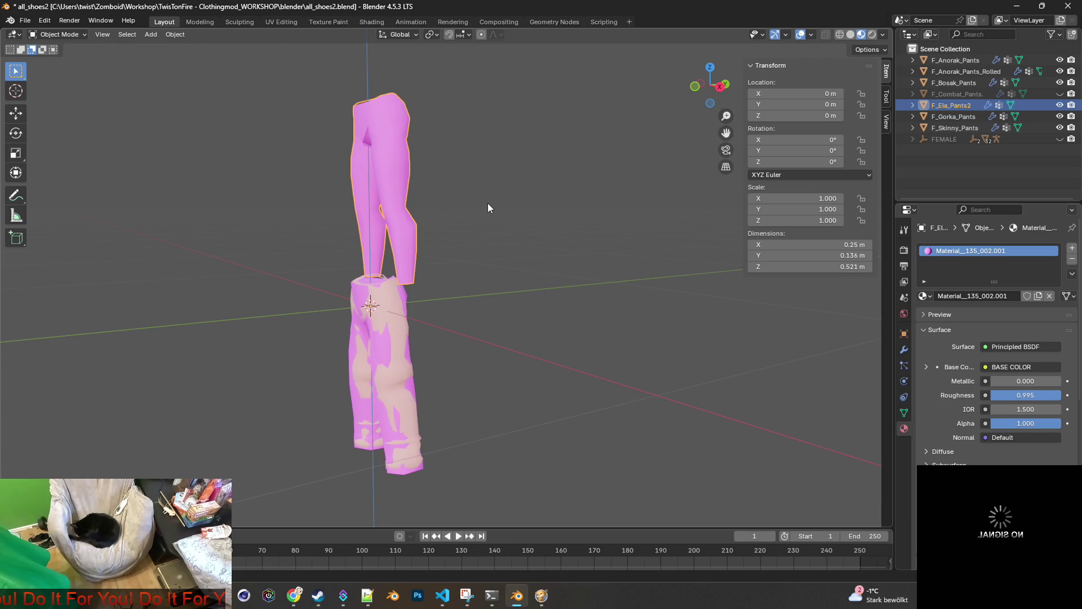
left_click(57, 35)
left_click(51, 58)
Move the whole pants mesh down 0.5119 m along Z.
middle_click_drag(558, 220, 582, 210)
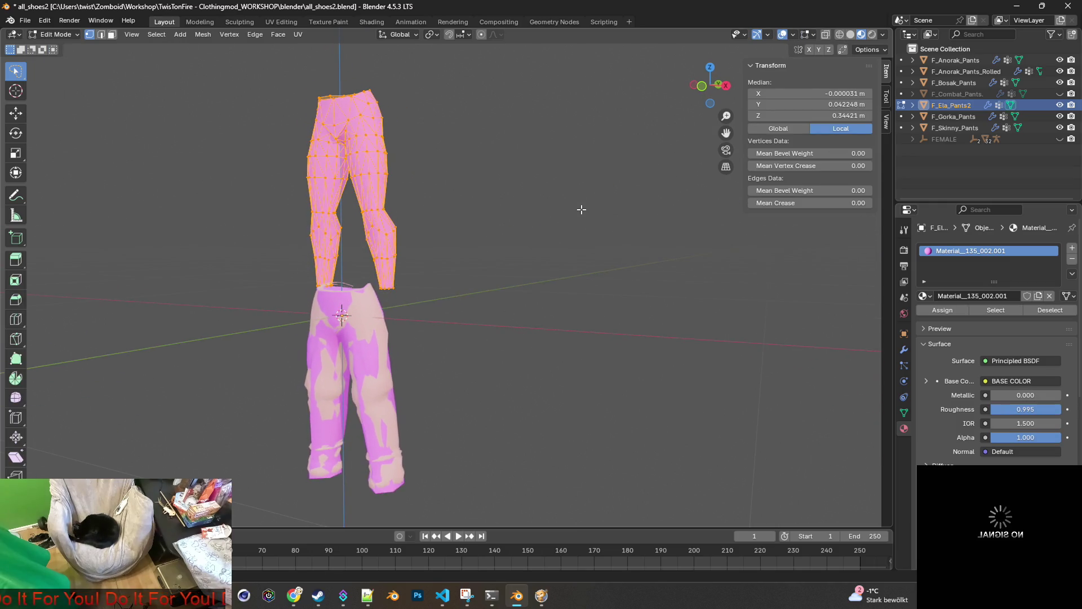
key("g")
key("z")
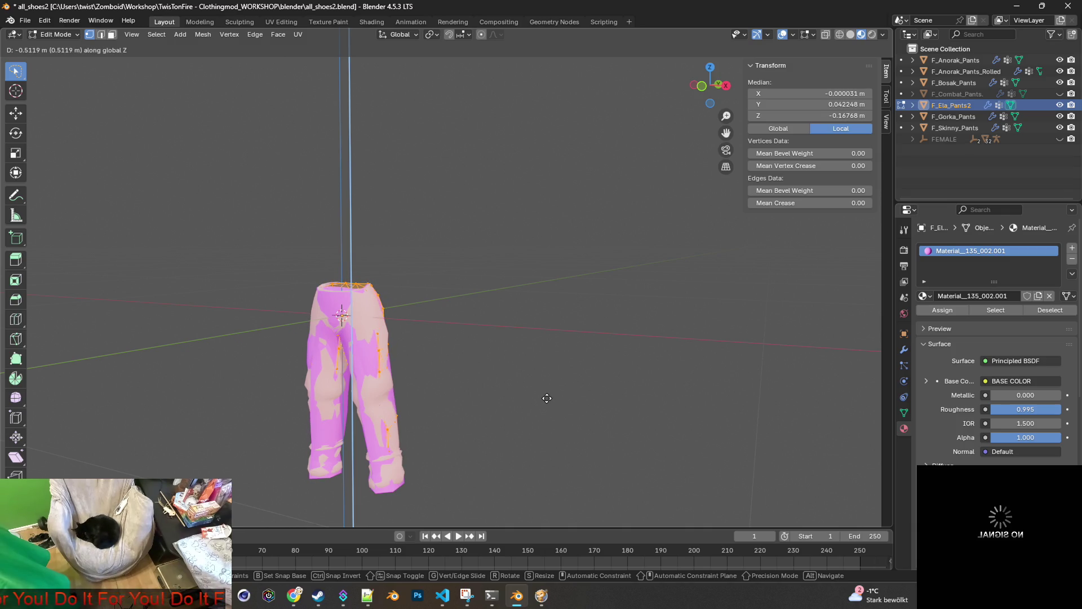
left_click(547, 398)
mouse_move(546, 394)
middle_mouse_down()
mouse_move(351, 382)
mouse_move(691, 405)
mouse_move(742, 377)
mouse_move(599, 379)
mouse_move(586, 352)
mouse_move(614, 340)
mouse_move(447, 370)
mouse_move(541, 425)
mouse_move(606, 442)
mouse_move(701, 405)
mouse_move(742, 374)
mouse_move(625, 363)
mouse_move(593, 378)
mouse_move(603, 362)
middle_mouse_up()
Return to Object Mode and unhide the FEMALE armature.
left_click(72, 35)
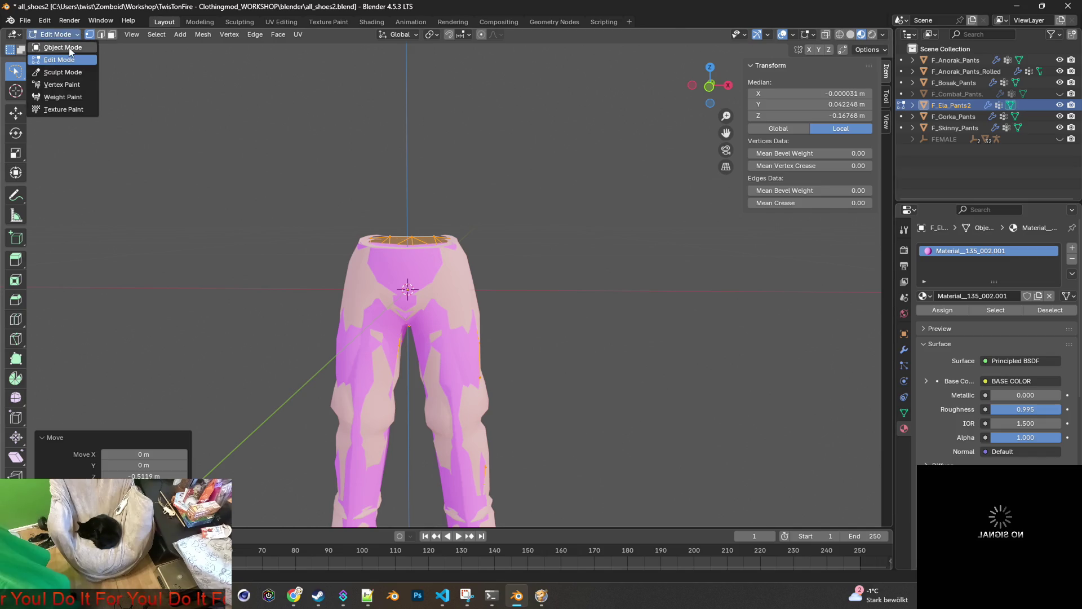
left_click(69, 47)
scroll(558, 265, "down", 5)
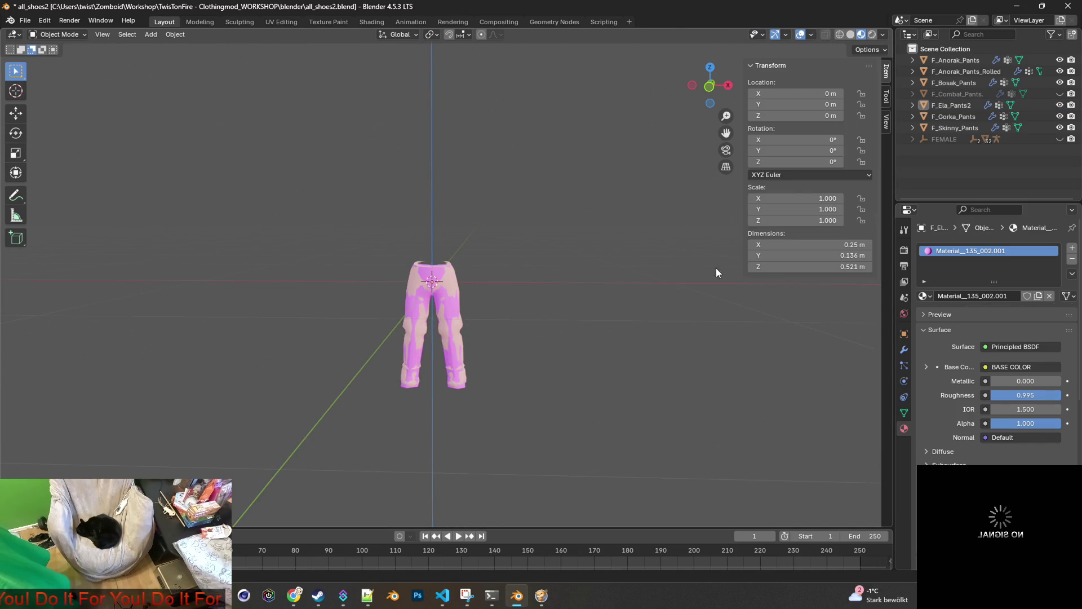
left_click(1059, 139)
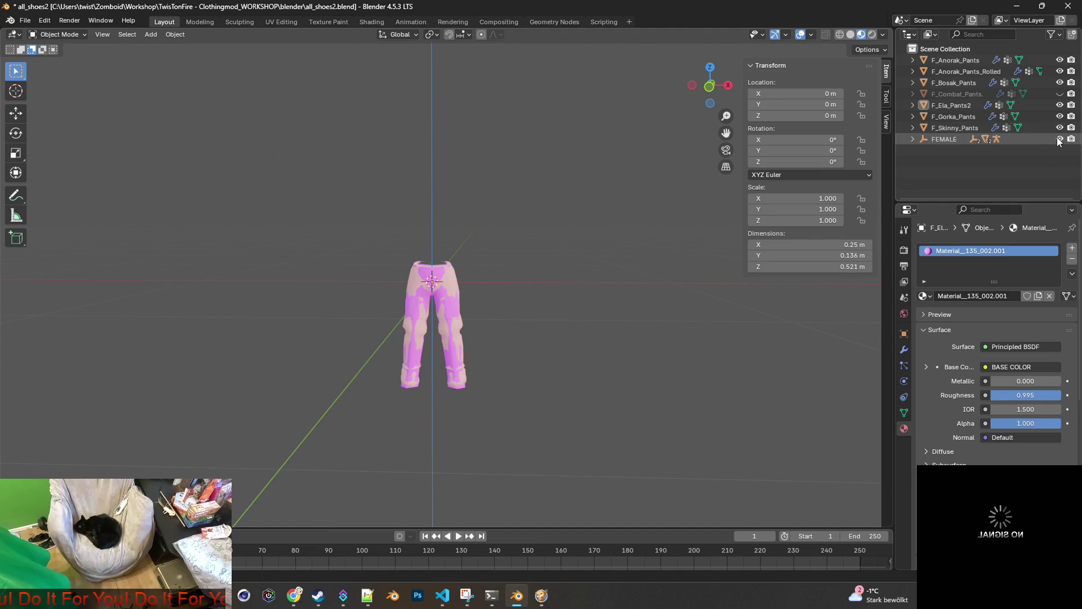
Range-select all pants from F_Skinny_Pants to F_Anorak_Pants and expand the FEMALE armature.
left_click(958, 128)
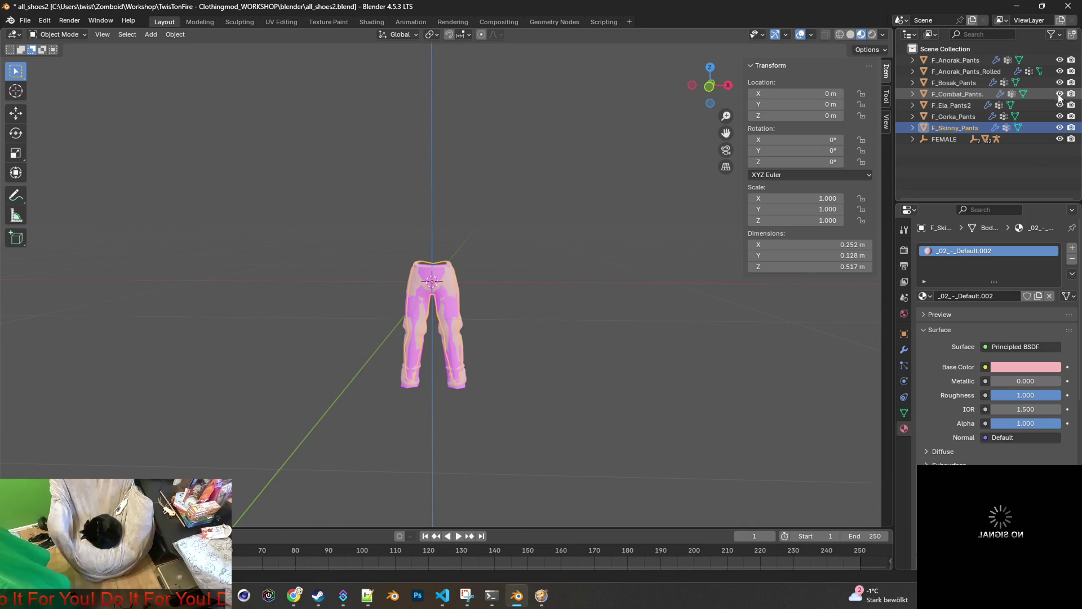
left_click(958, 60, "shift")
mouse_move(564, 245)
middle_mouse_down()
mouse_move(583, 248)
mouse_move(405, 236)
mouse_move(664, 241)
mouse_move(559, 246)
mouse_move(560, 258)
mouse_move(635, 269)
mouse_move(560, 282)
middle_mouse_up()
left_click(915, 141)
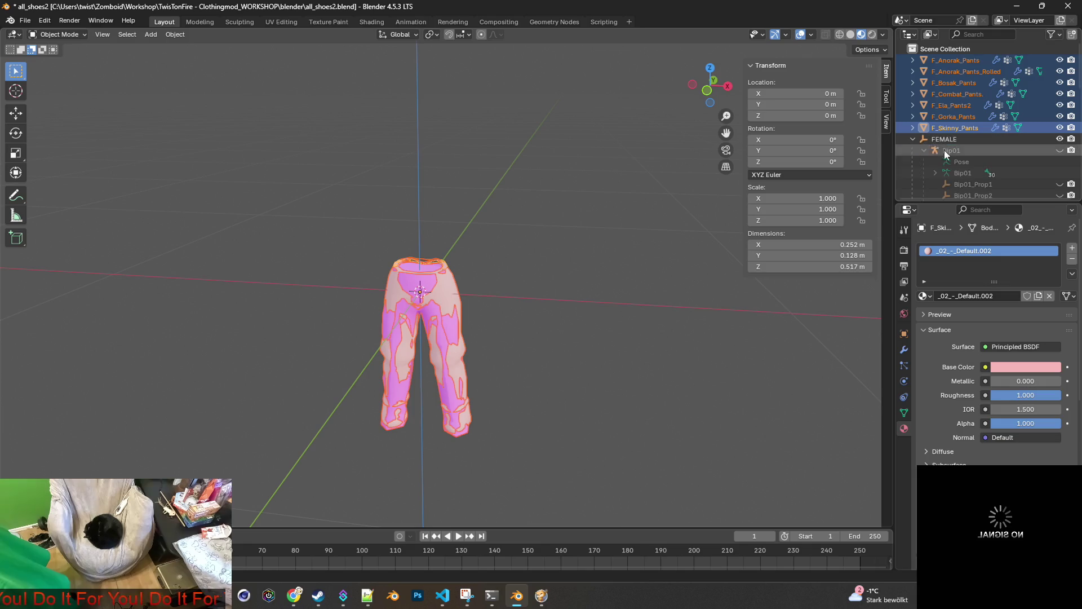
Show the Female body mesh and frame it with the pants in a front view.
scroll(995, 170, "down", 3)
left_click(1059, 173)
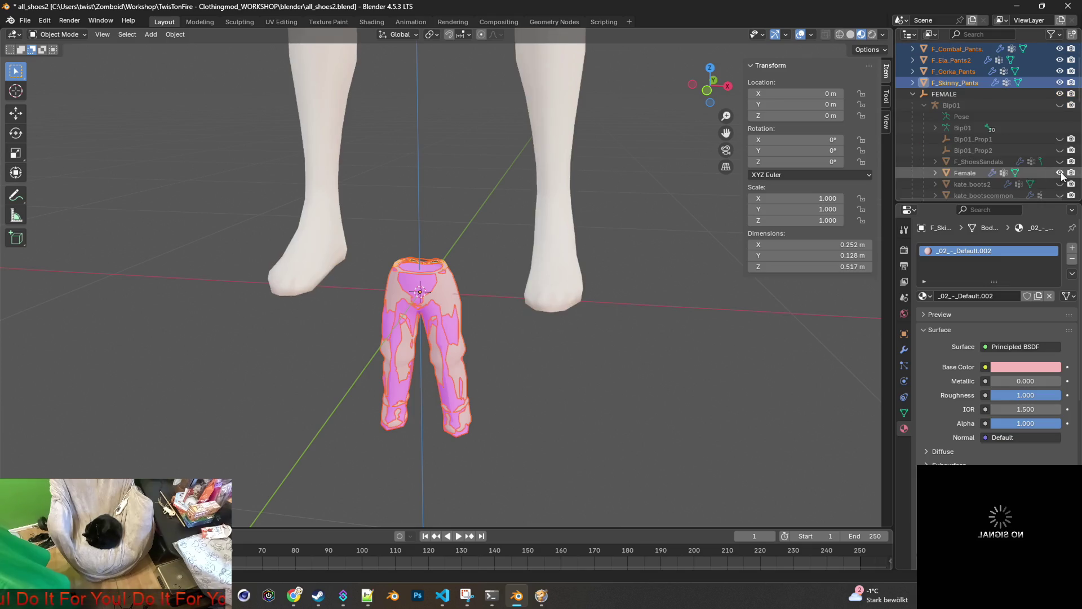
scroll(635, 211, "down", 5)
mouse_move(622, 226)
middle_mouse_down()
mouse_move(522, 222)
mouse_move(590, 203)
mouse_move(552, 186)
middle_mouse_up()
scroll(552, 184, "up", 4)
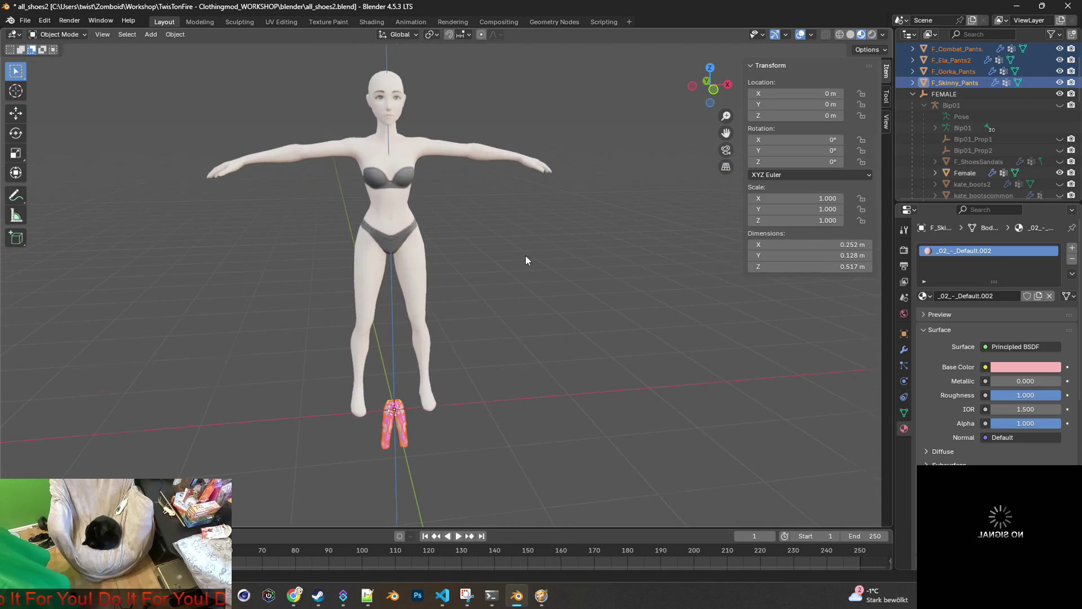
middle_click_drag(542, 247, 598, 224, "shift")
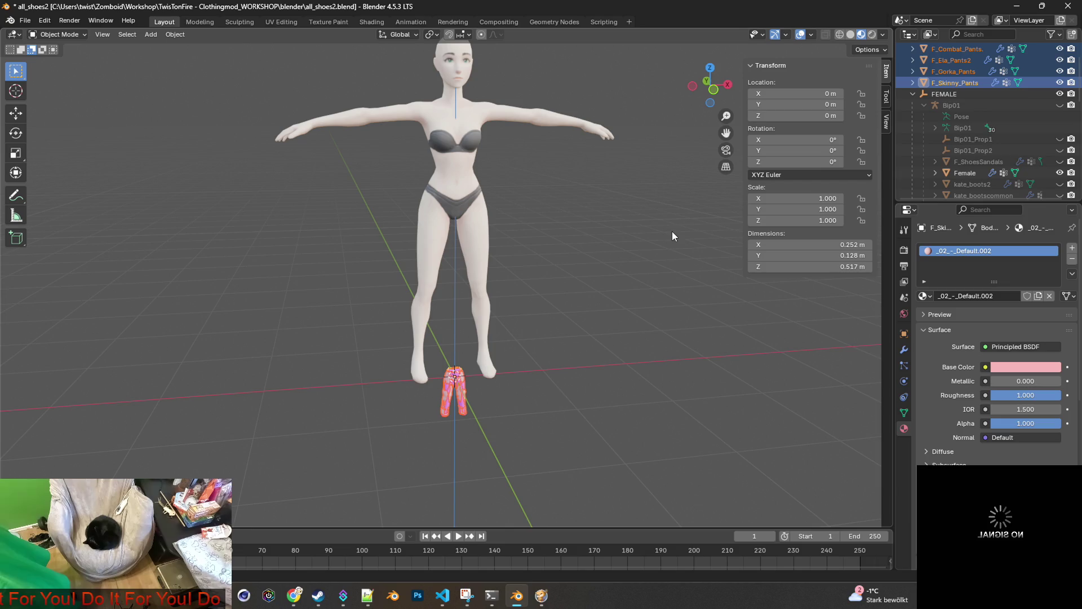
scroll(962, 158, "up", 3)
Select all seven pants from F_Anorak_Pants to F_Skinny_Pants for scaling.
left_click(968, 72)
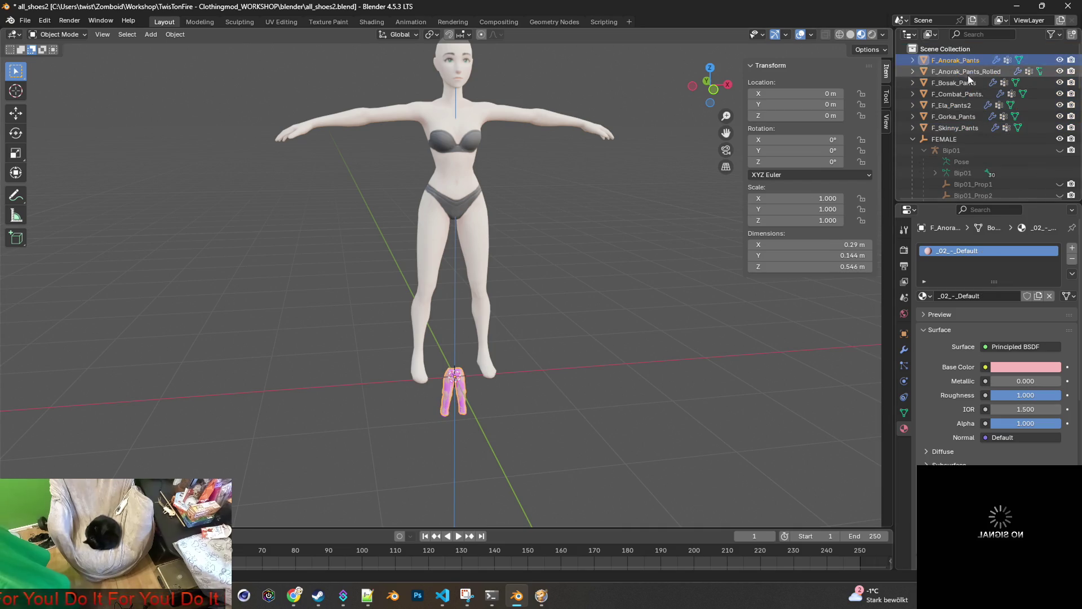
left_click(961, 126, "shift")
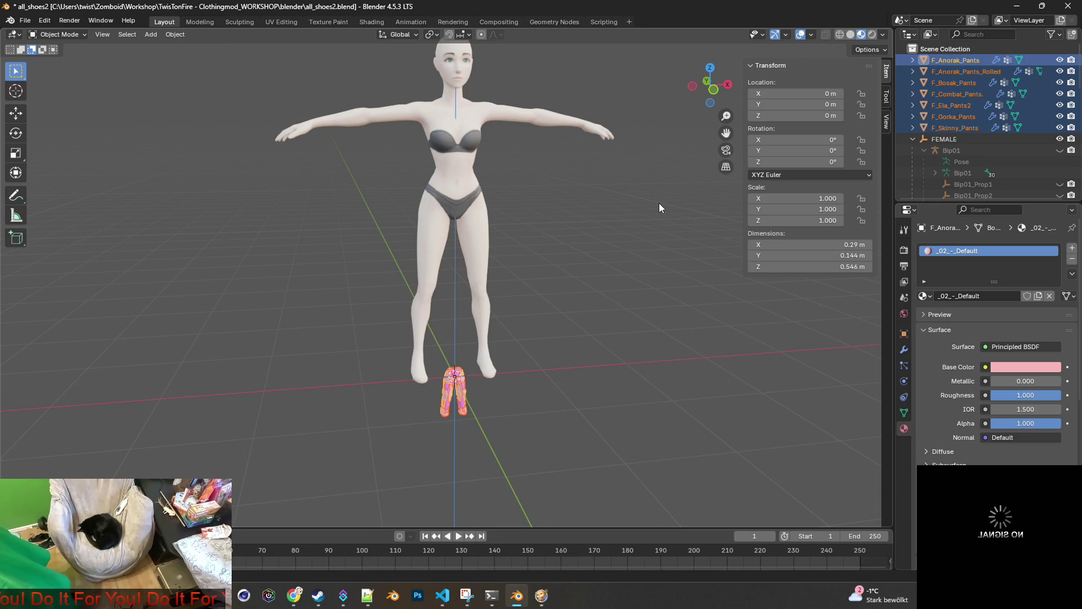
key("s")
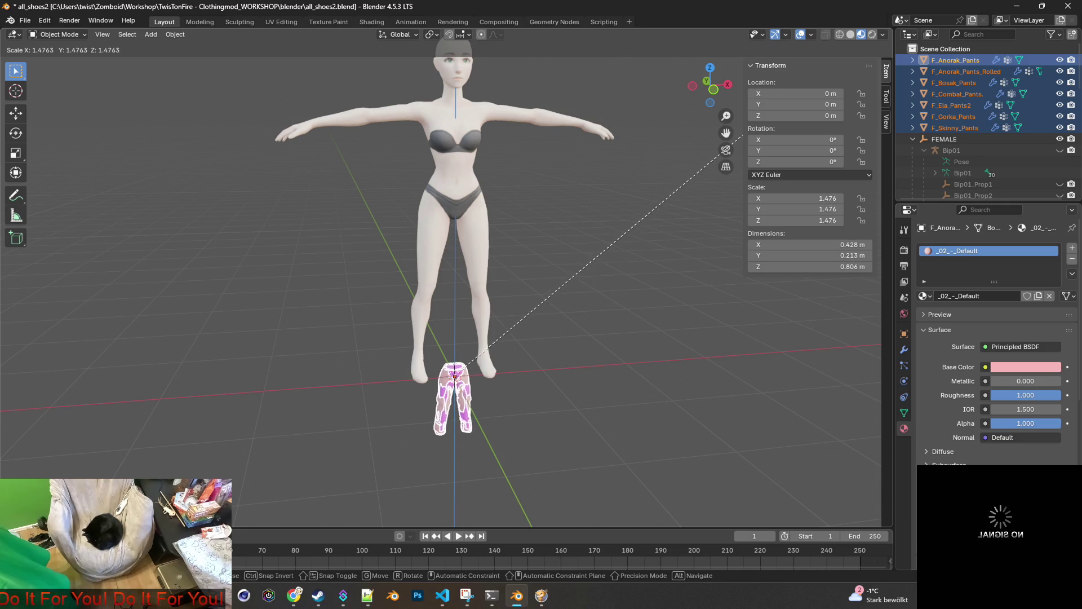
Scale the pants to 3.348 and raise them 1.7715 m along Z onto the hips.
left_click(276, 333)
key("g")
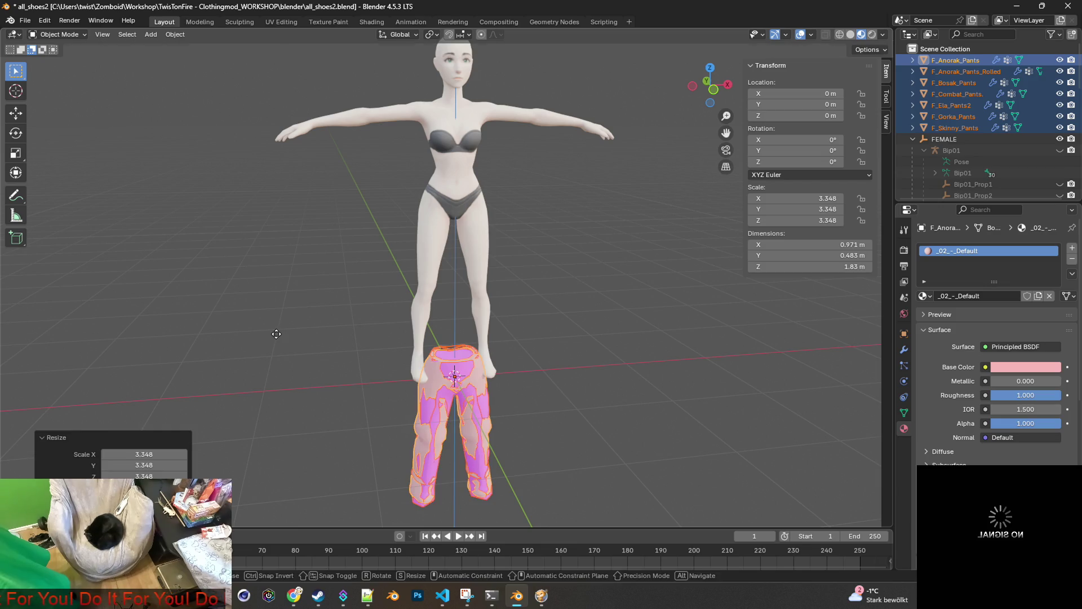
key("z")
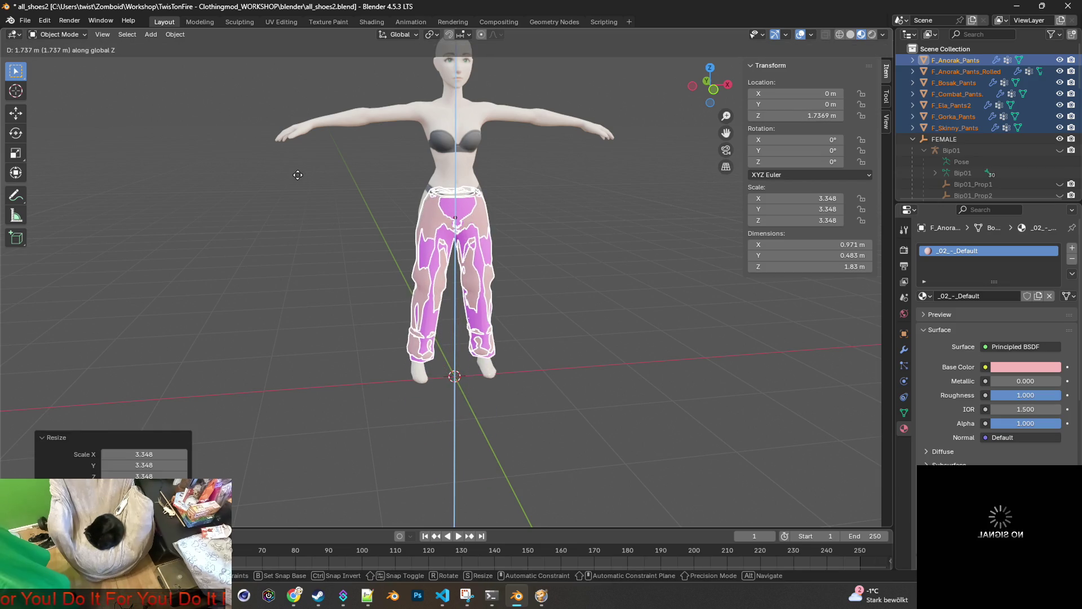
left_click(299, 172)
mouse_move(287, 316)
middle_mouse_down()
mouse_move(449, 305)
mouse_move(466, 320)
mouse_move(386, 330)
middle_mouse_up()
scroll(454, 309, "up", 3)
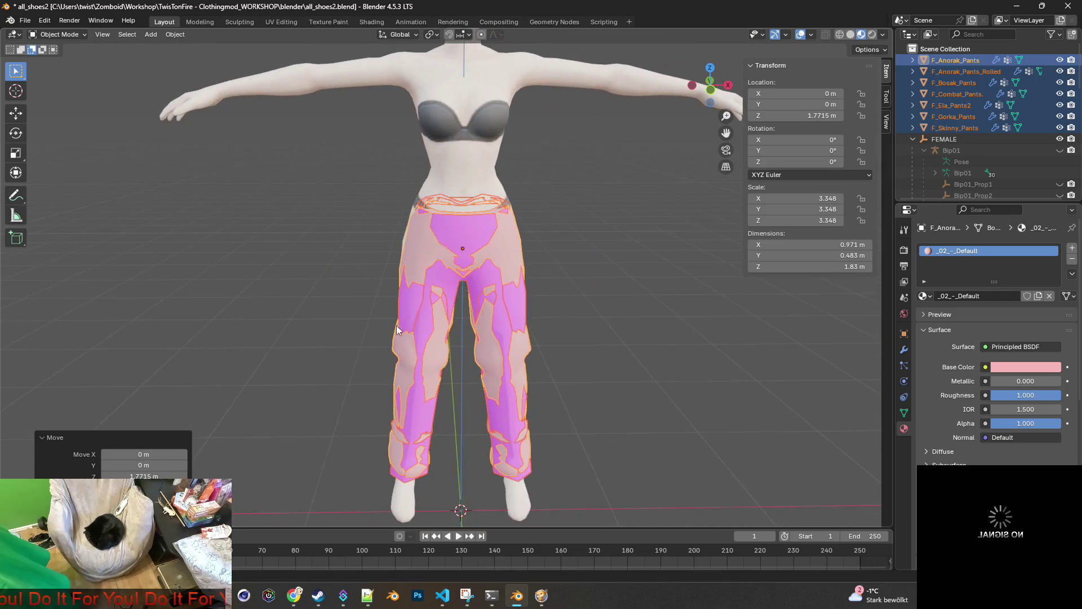
mouse_move(503, 331)
middle_mouse_down()
mouse_move(480, 312)
mouse_move(381, 310)
mouse_move(479, 315)
mouse_move(443, 346)
mouse_move(417, 340)
mouse_move(433, 320)
middle_mouse_up()
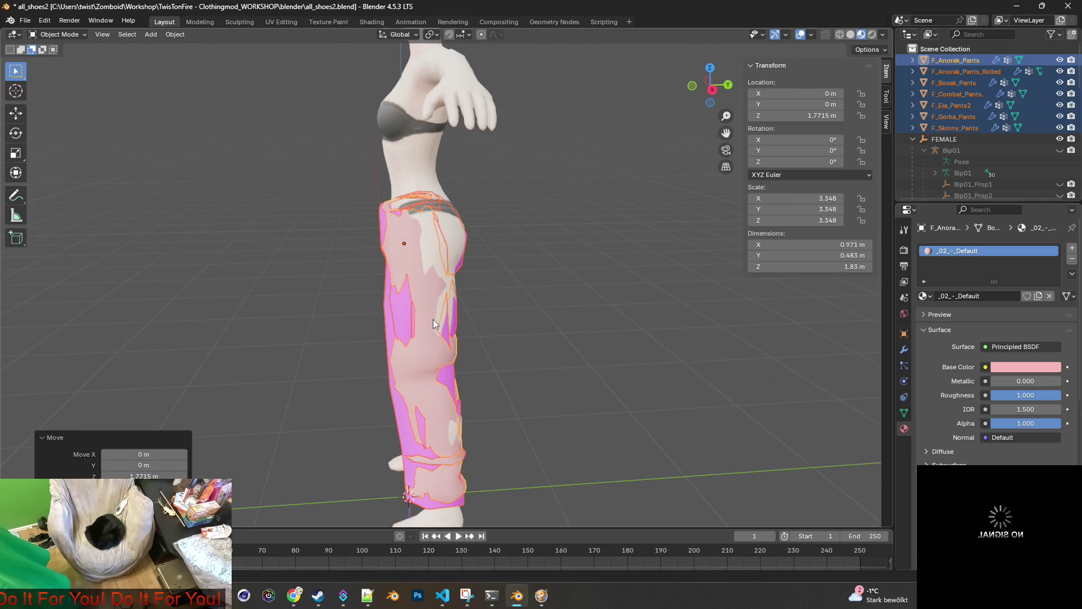
Shift the pants 0.041 m along Y and check the fit from the side.
key("g")
key("y")
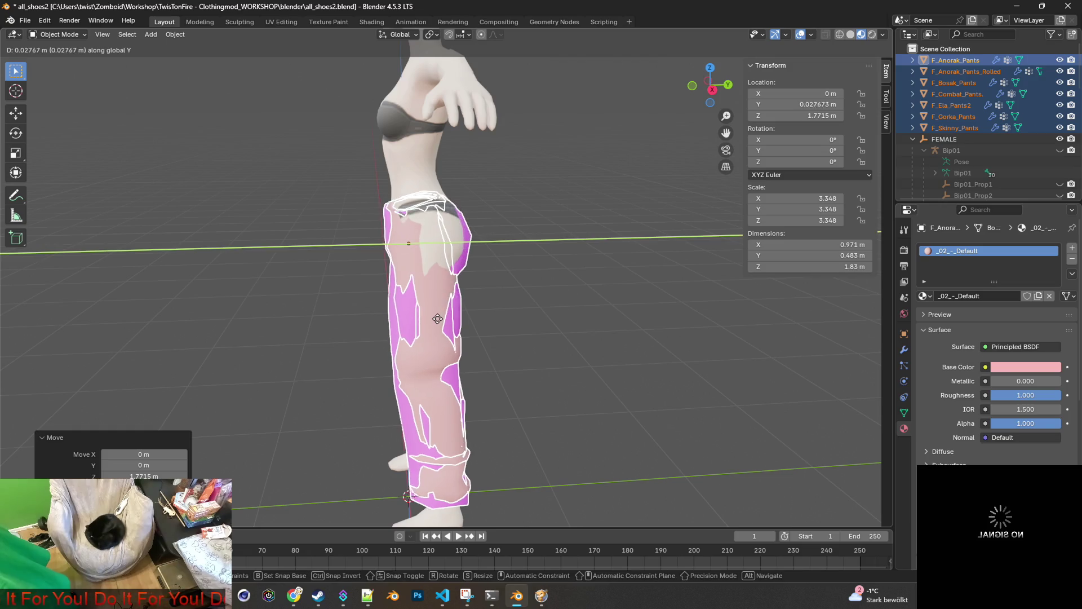
left_click(439, 319)
mouse_move(440, 319)
middle_mouse_down()
mouse_move(672, 309)
mouse_move(526, 316)
middle_mouse_up()
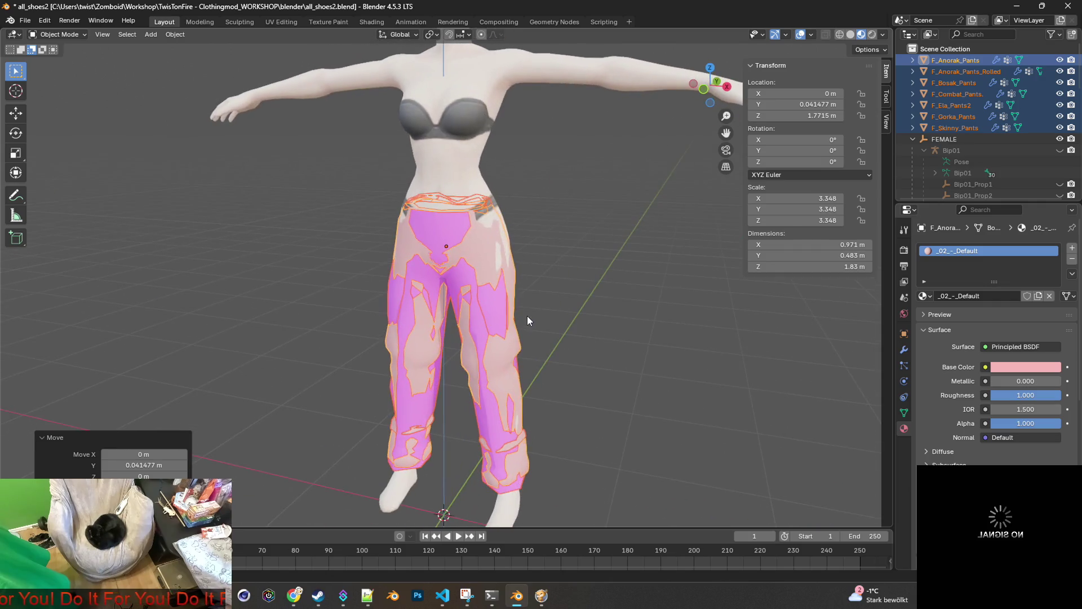
key("s")
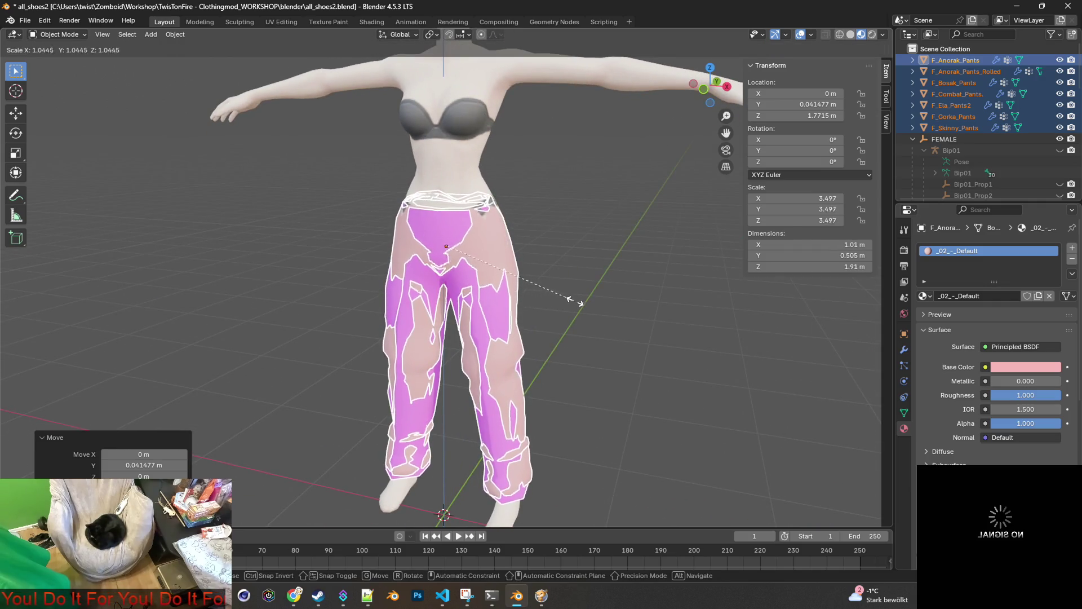
Enlarge the pants by 1.071 and then 1.010, reaching a scale of 3.621.
left_click(614, 292)
mouse_move(549, 302)
middle_mouse_down()
mouse_move(361, 316)
mouse_move(611, 299)
mouse_move(486, 329)
middle_mouse_up()
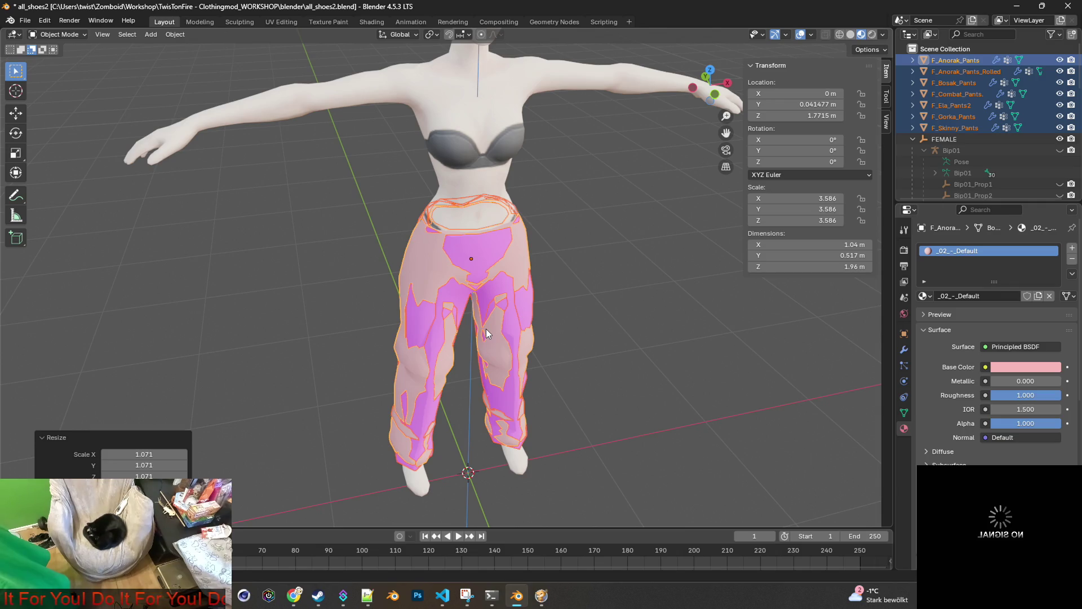
scroll(485, 329, "up", 2)
mouse_move(486, 329)
middle_mouse_down()
mouse_move(547, 313)
mouse_move(333, 302)
mouse_move(566, 303)
mouse_move(599, 283)
mouse_move(425, 280)
mouse_move(611, 286)
mouse_move(591, 288)
middle_mouse_up()
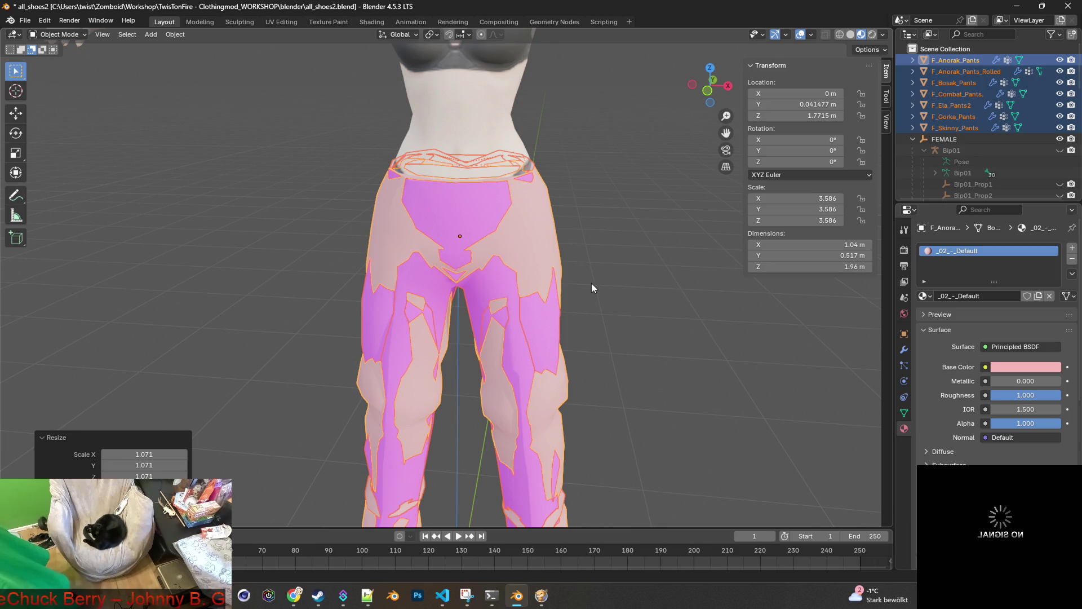
middle_click_drag(590, 288, 530, 297)
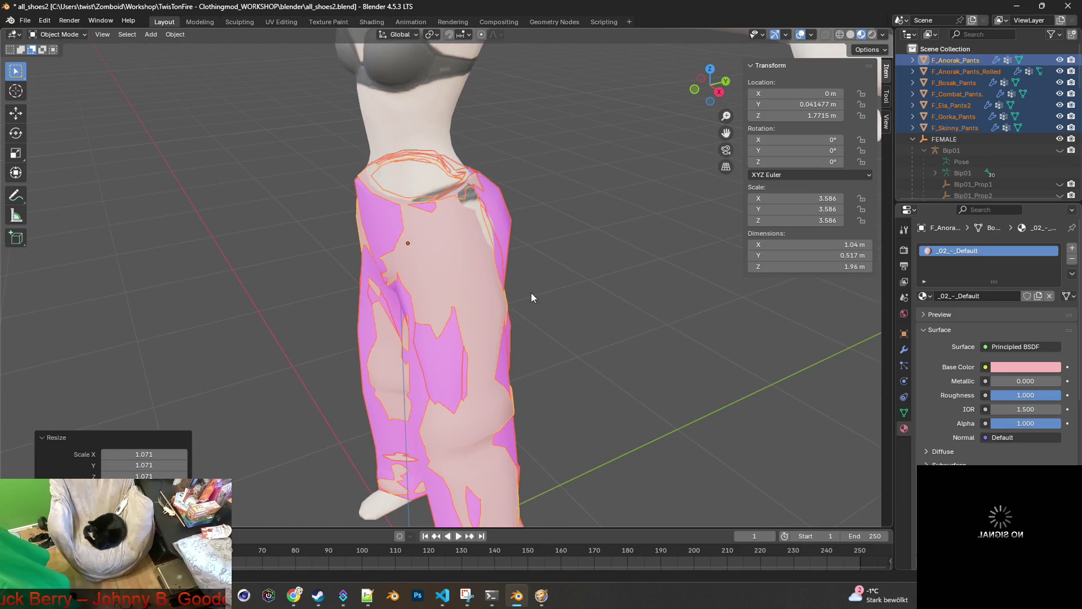
key("s")
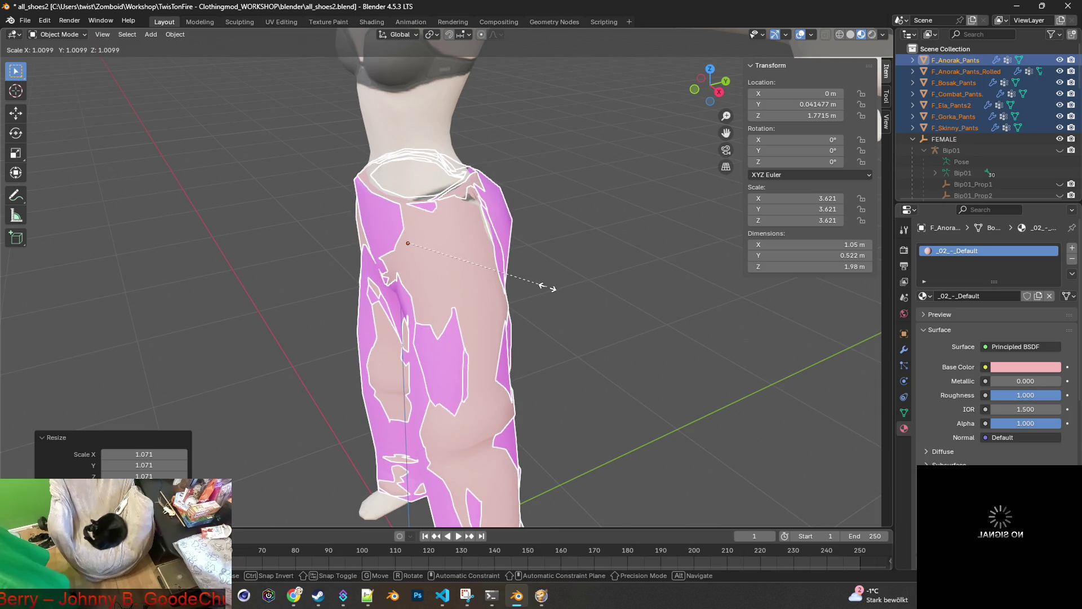
left_click(530, 287)
mouse_move(480, 292)
middle_mouse_down()
mouse_move(650, 305)
mouse_move(567, 291)
mouse_move(386, 292)
mouse_move(359, 323)
mouse_move(475, 278)
mouse_move(532, 272)
mouse_move(526, 308)
mouse_move(590, 191)
mouse_move(634, 244)
mouse_move(597, 322)
mouse_move(540, 359)
mouse_move(626, 382)
mouse_move(770, 379)
mouse_move(444, 382)
mouse_move(377, 392)
mouse_move(340, 422)
mouse_move(451, 424)
mouse_move(532, 379)
mouse_move(425, 391)
mouse_move(489, 377)
middle_mouse_up()
scroll(573, 288, "up", 2)
scroll(540, 361, "down", 4)
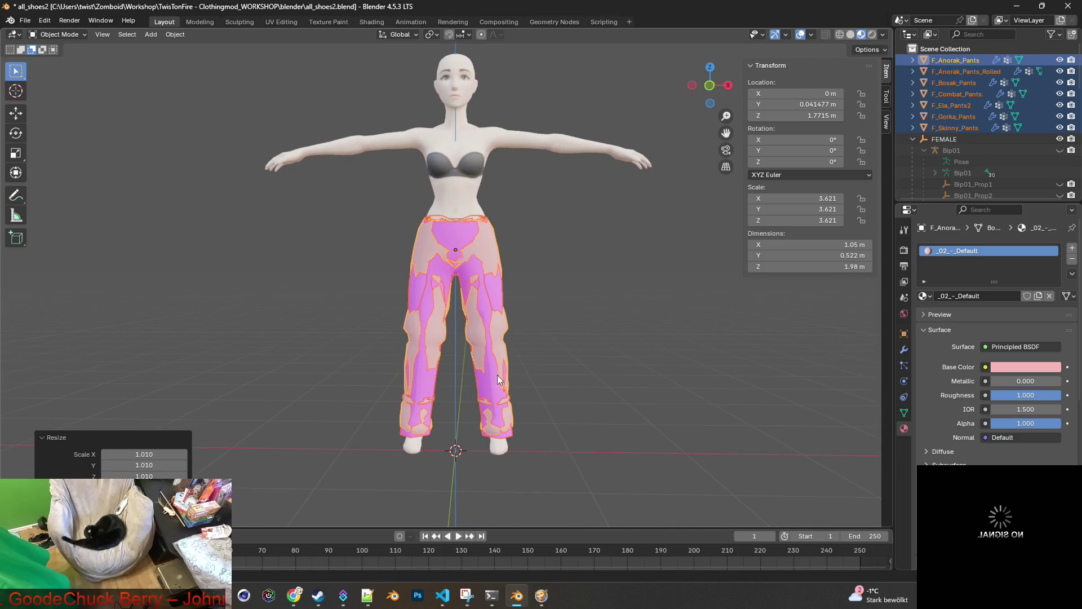
Apply All Transforms to the pants so location reads 0 and scale 1.000.
mouse_move(562, 359)
middle_mouse_down()
mouse_move(534, 367)
mouse_move(532, 356)
mouse_move(485, 355)
mouse_move(454, 361)
mouse_move(579, 354)
mouse_move(476, 363)
mouse_move(372, 393)
mouse_move(662, 358)
mouse_move(483, 362)
mouse_move(478, 372)
mouse_move(510, 373)
middle_mouse_up()
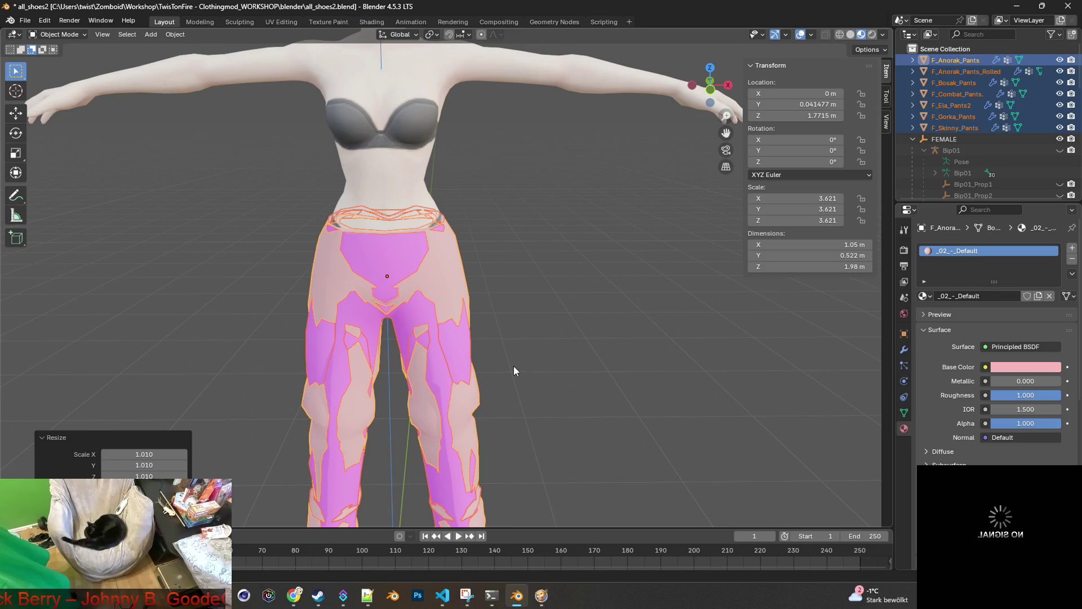
key("shift+a")
mouse_move(514, 367)
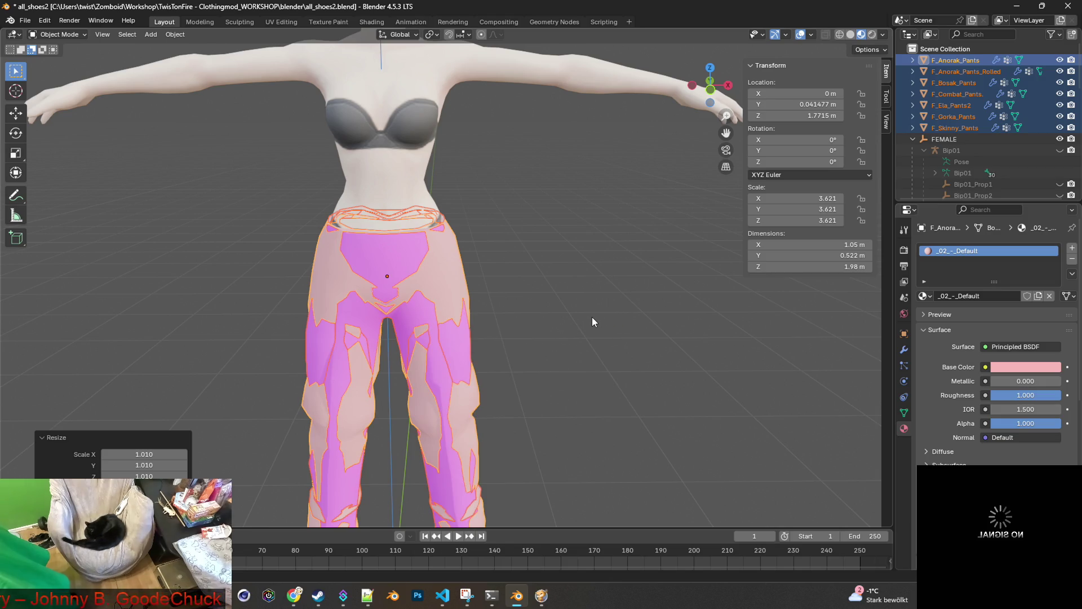
key("ctrl+a")
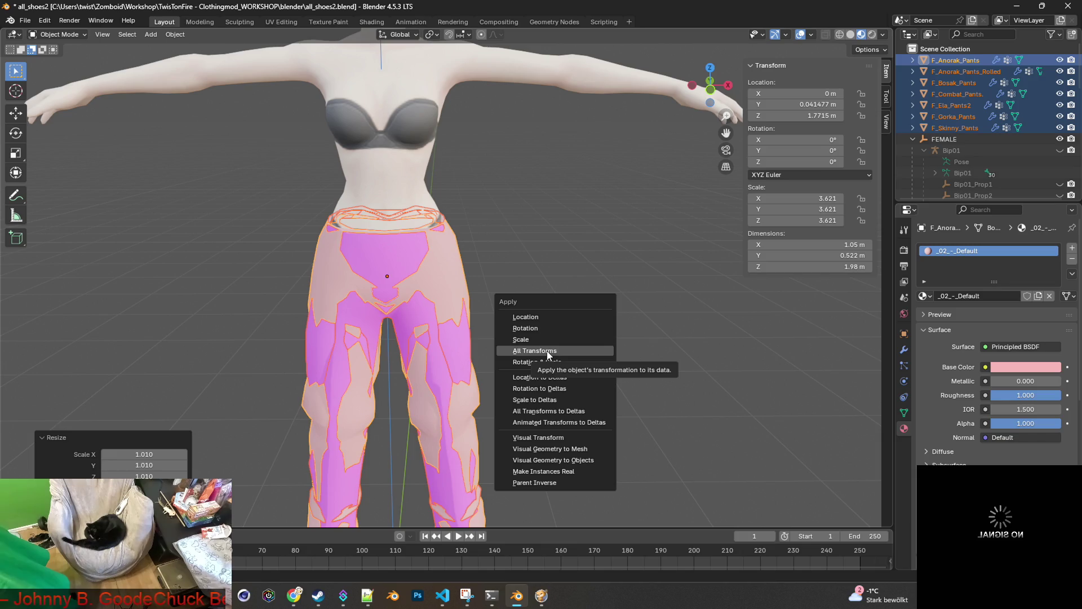
left_click(546, 353)
Deselect the pants and hide F_Skinny_Pants, F_Gorka_Pants and F_Ela_Pants2.
left_click(593, 325)
mouse_move(594, 326)
middle_mouse_down()
mouse_move(441, 333)
mouse_move(507, 327)
middle_mouse_up()
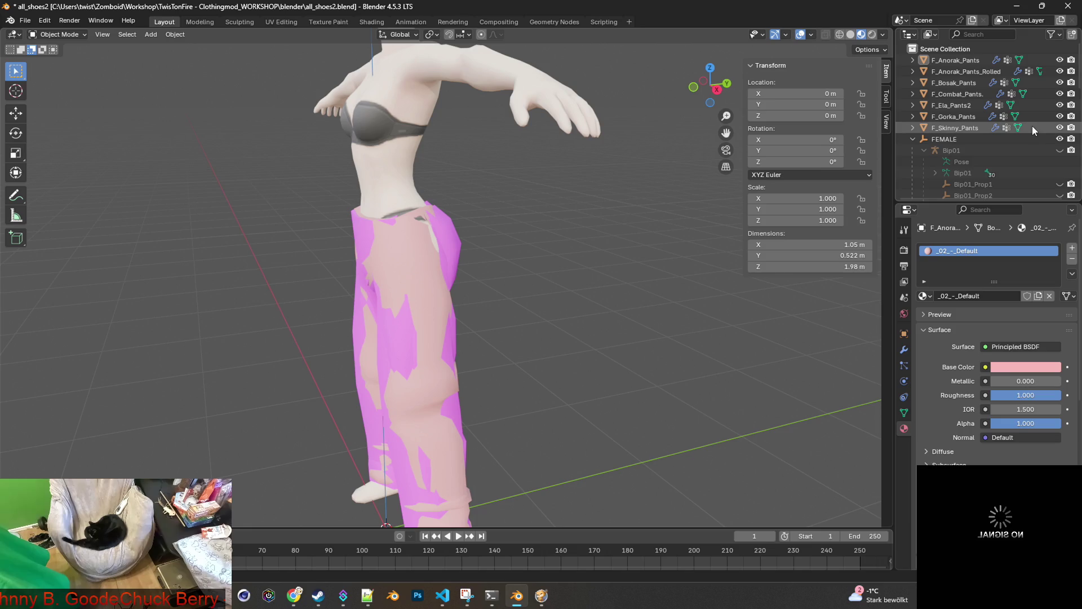
left_click_drag(1060, 128, 1060, 82)
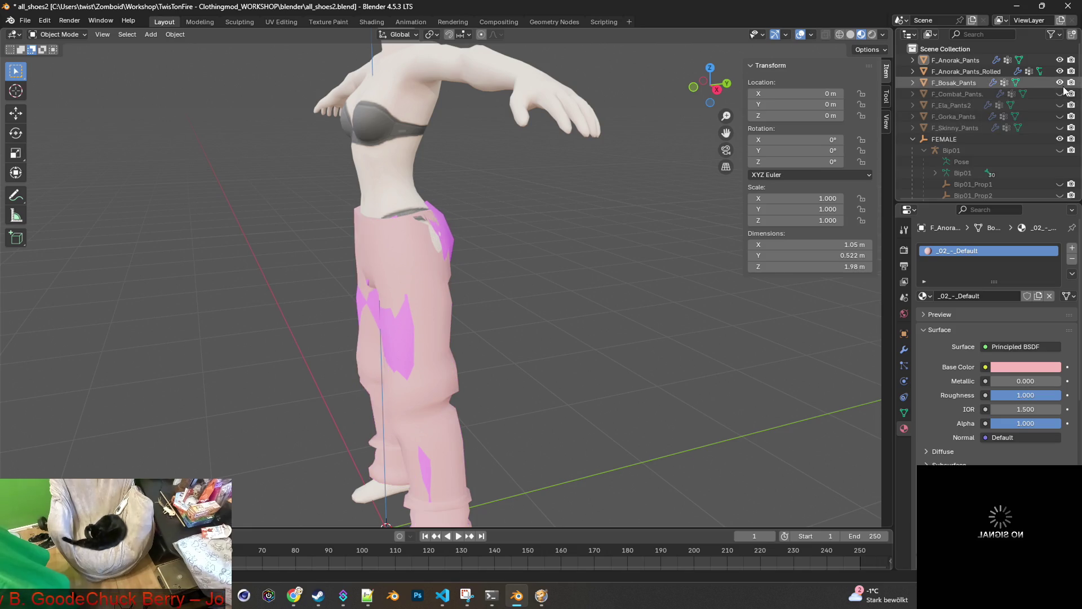
Hide F_Combat_Pants and F_Bosak_Pants, leaving only the two anorak pants, and compare them.
left_click(962, 71)
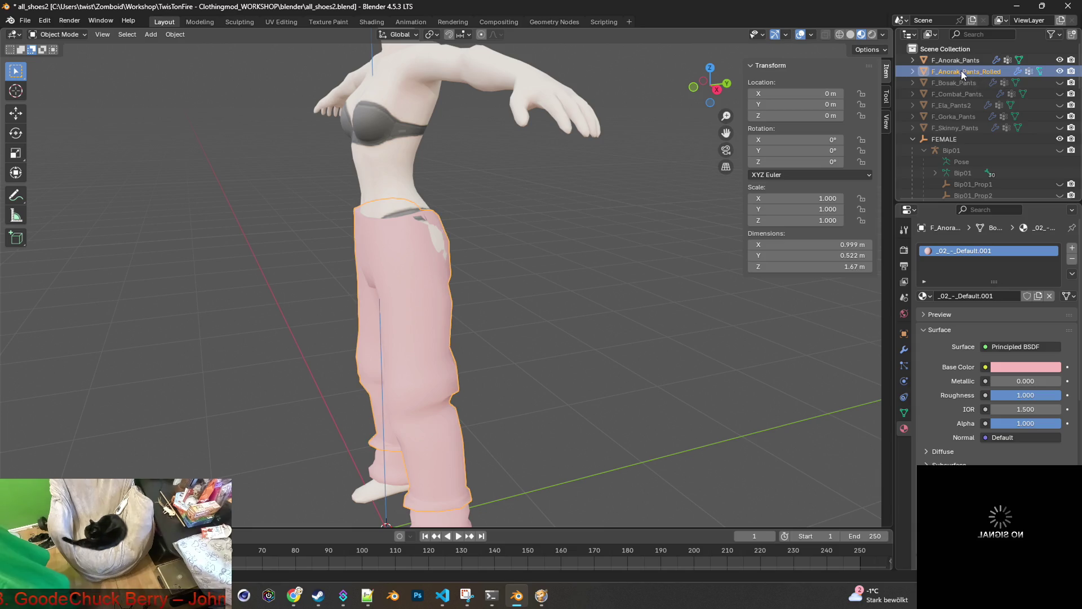
mouse_move(575, 231)
middle_mouse_down()
mouse_move(638, 235)
mouse_move(637, 270)
middle_mouse_up()
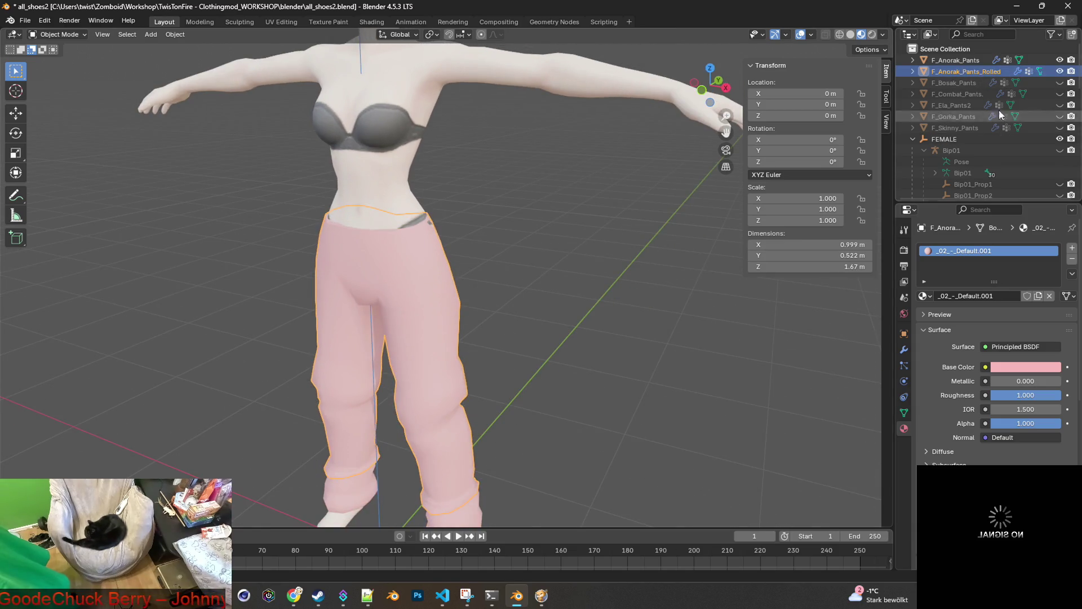
left_click(1060, 71)
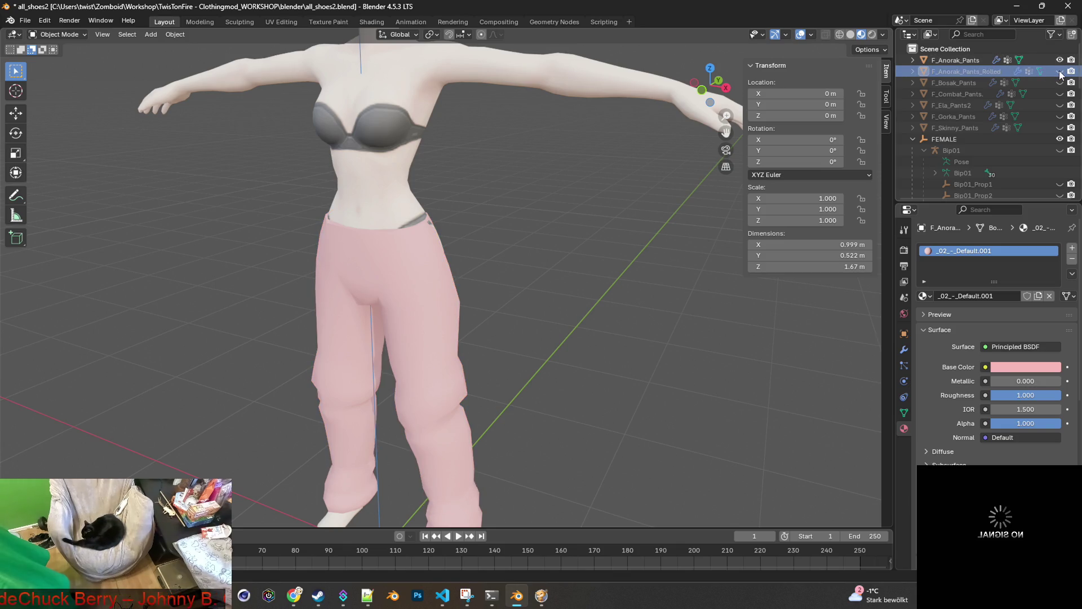
left_click(1060, 72)
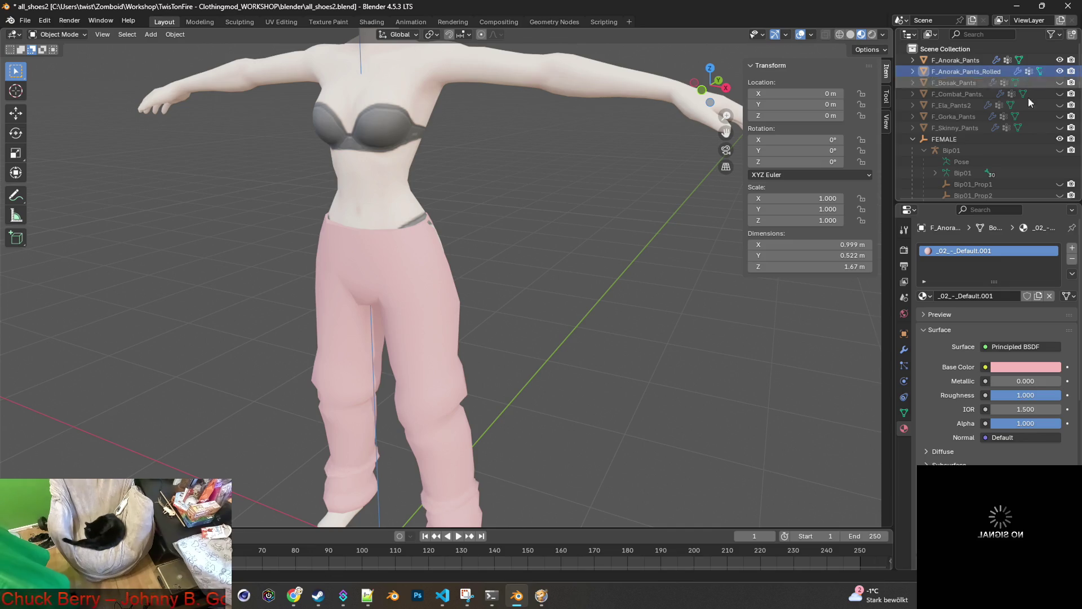
mouse_move(563, 379)
middle_mouse_down()
mouse_move(570, 393)
mouse_move(580, 265)
mouse_move(540, 218)
mouse_move(587, 296)
mouse_move(496, 312)
mouse_move(605, 316)
mouse_move(536, 289)
mouse_move(492, 309)
mouse_move(679, 319)
mouse_move(671, 307)
middle_mouse_up()
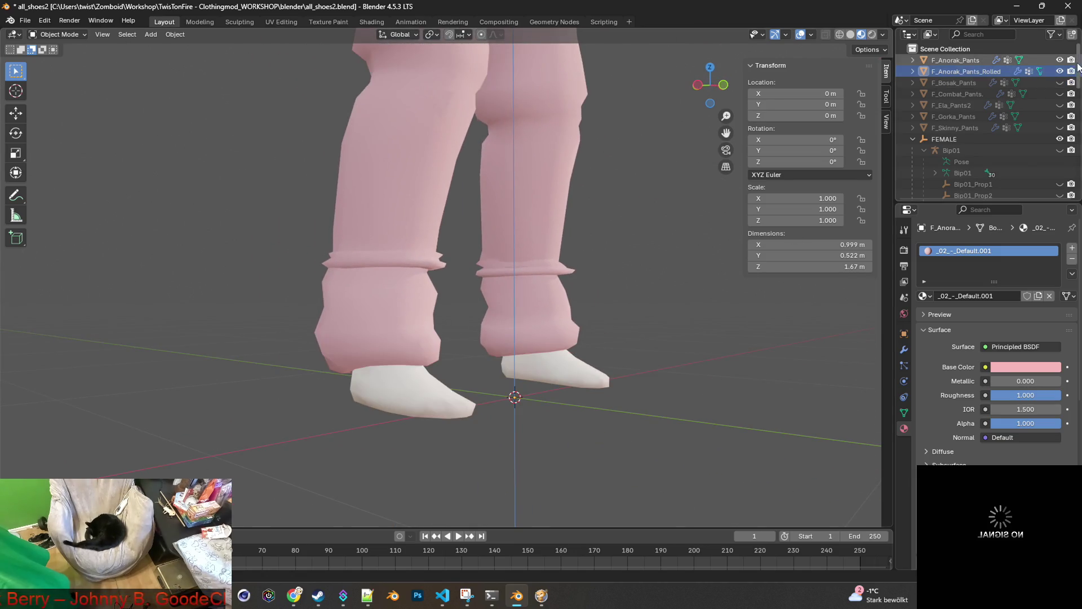
Toggle F_Anorak_Pants_Rolled repeatedly to compare the cuffs, leaving it visible.
left_click(1060, 71)
left_click(1060, 71)
left_click(1060, 72)
left_click(1060, 71)
left_click(1059, 71)
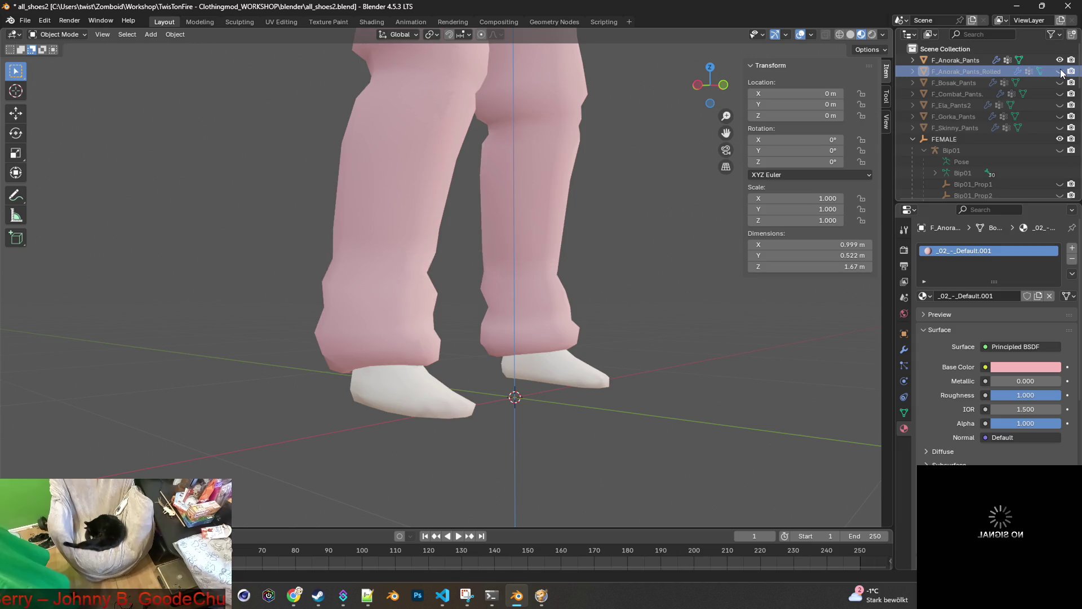
left_click(1060, 72)
left_click(1060, 71)
left_click(1060, 71)
left_click(1060, 71)
left_click(1060, 72)
left_click(1060, 72)
left_click(1060, 72)
left_click(1060, 71)
left_click(1060, 72)
left_click(1060, 71)
left_click(1060, 72)
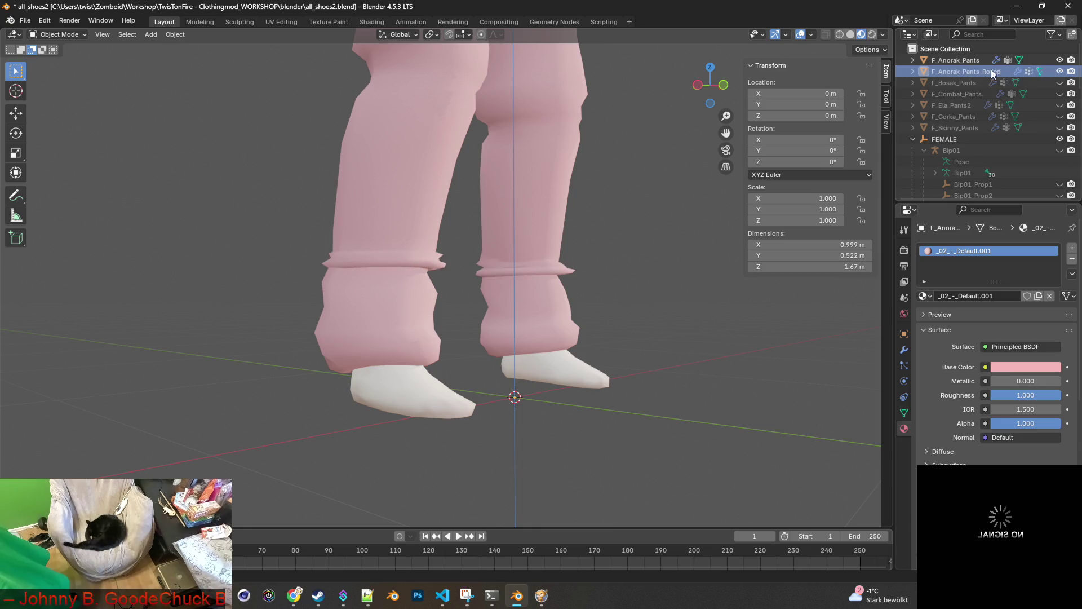
Select F_Anorak_Pants_Rolled and switch to Notepad++.
left_click(970, 72)
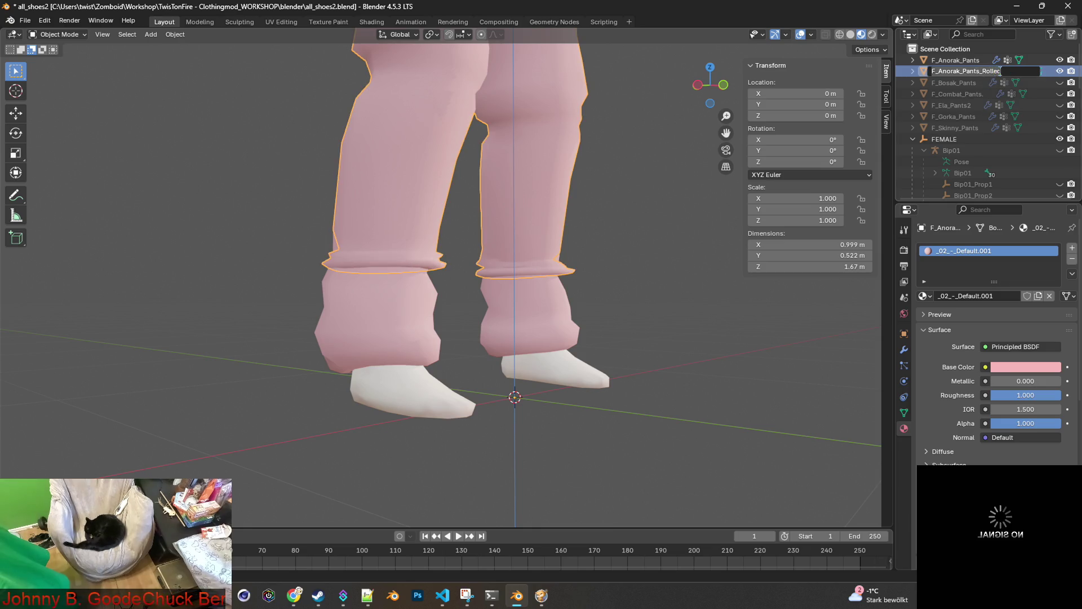
key("Escape")
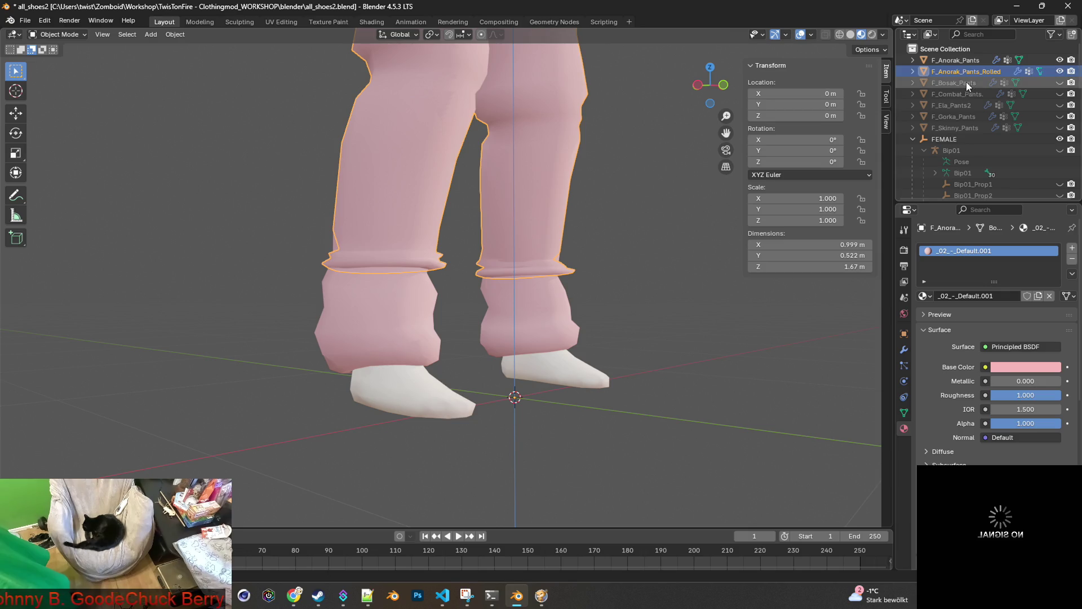
key("alt+Tab")
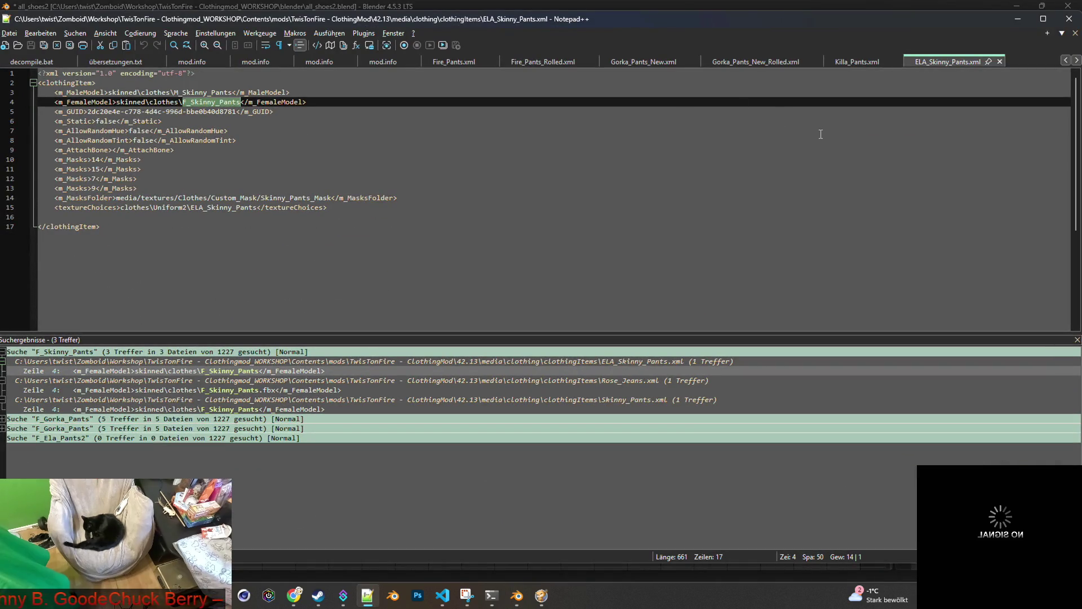
Search all files for F_Anorak_Pants_Rolled and open 511_Pants_Rolled.xml from the 16 hits.
left_click(1076, 339)
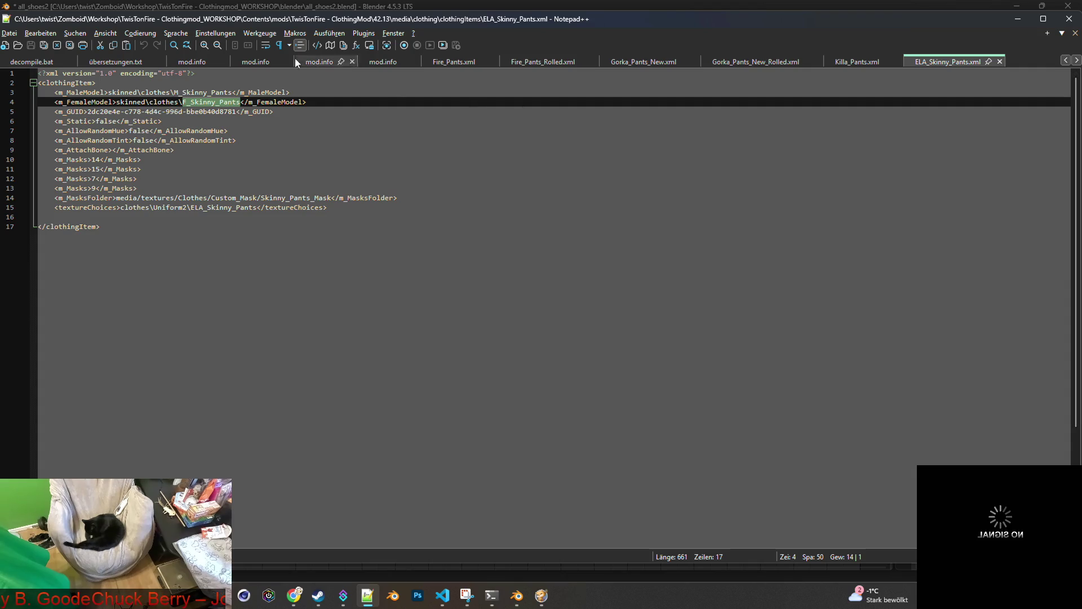
left_click(79, 33)
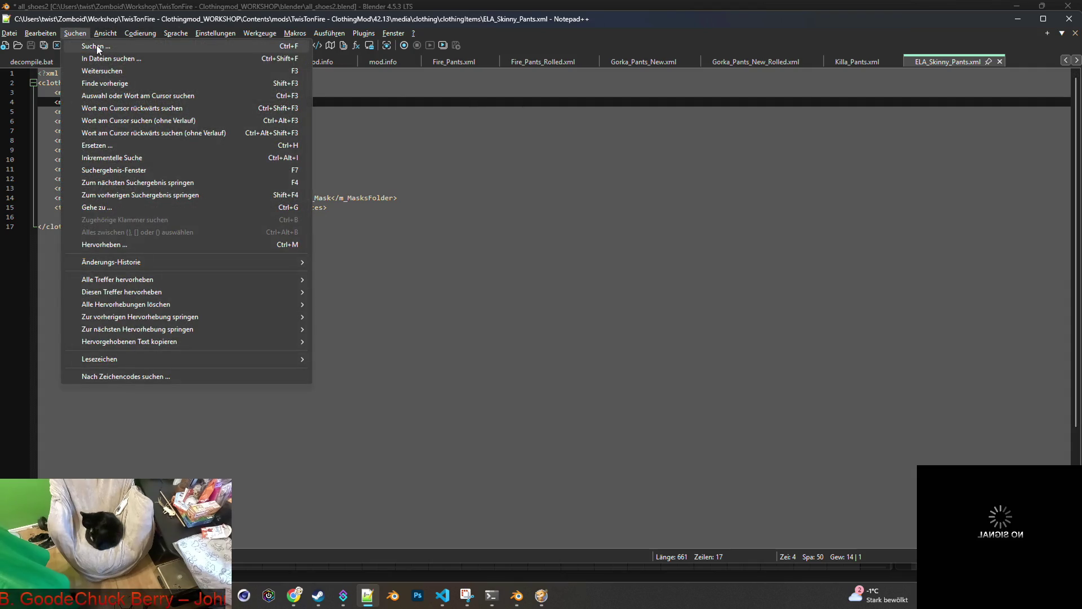
left_click(97, 45)
left_click(635, 79)
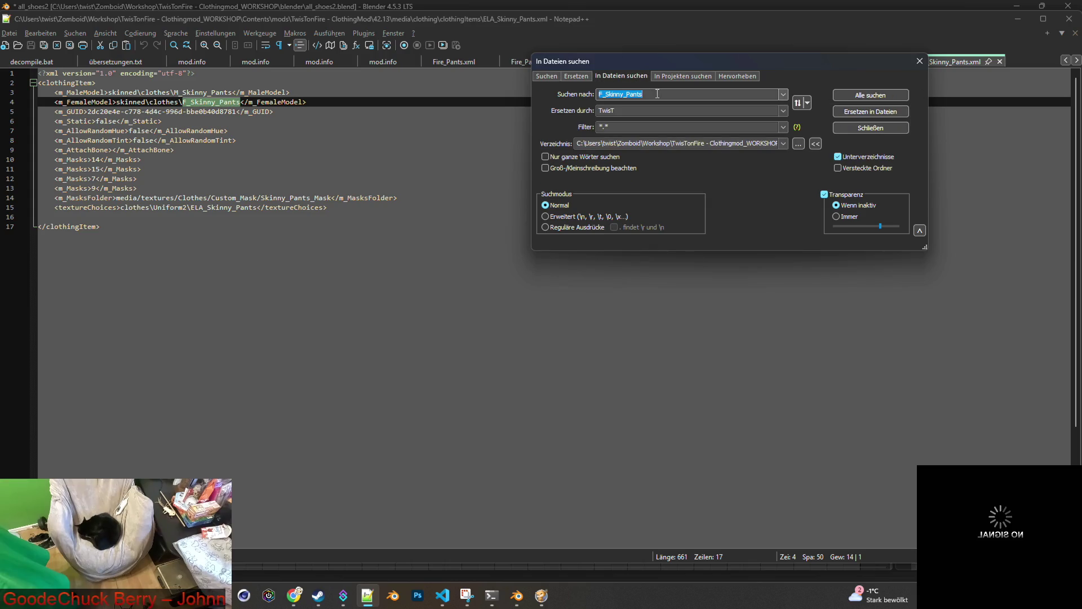
left_click(872, 95)
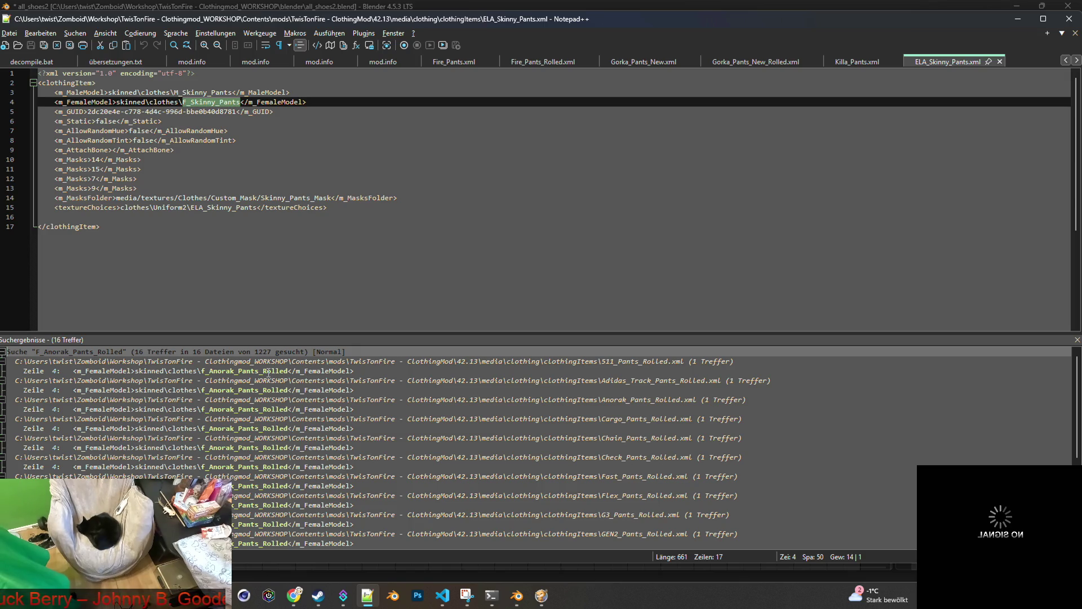
double_click(268, 371)
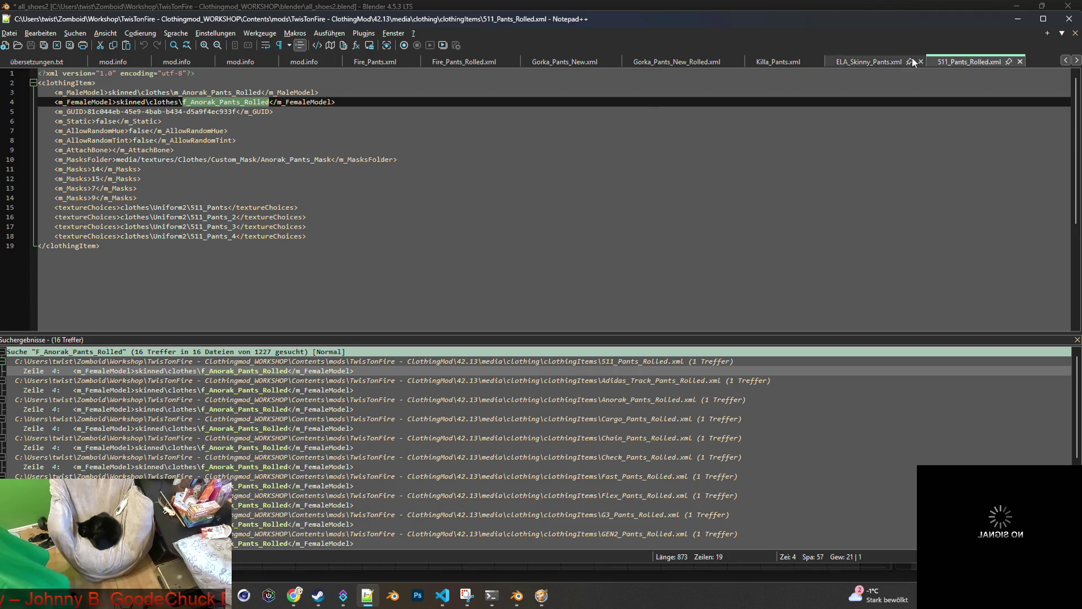
left_click(1017, 19)
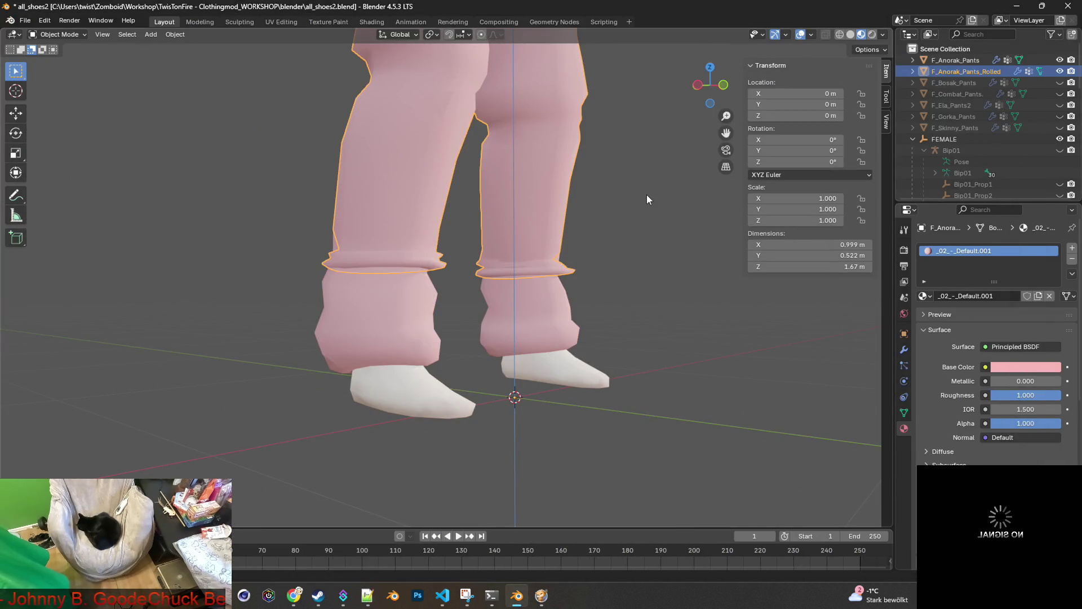
Orbit and zoom around the rolled anorak pants on the figure.
middle_click_drag(643, 190, 563, 209)
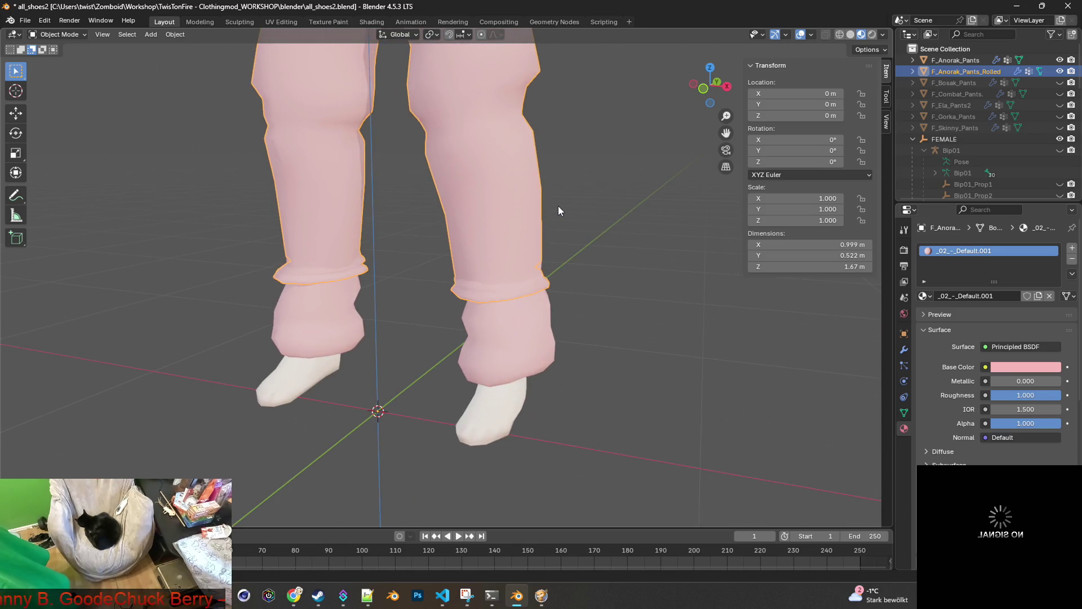
mouse_move(558, 206)
middle_mouse_down()
mouse_move(457, 181)
mouse_move(562, 186)
mouse_move(522, 302)
mouse_move(438, 234)
mouse_move(450, 225)
middle_mouse_up()
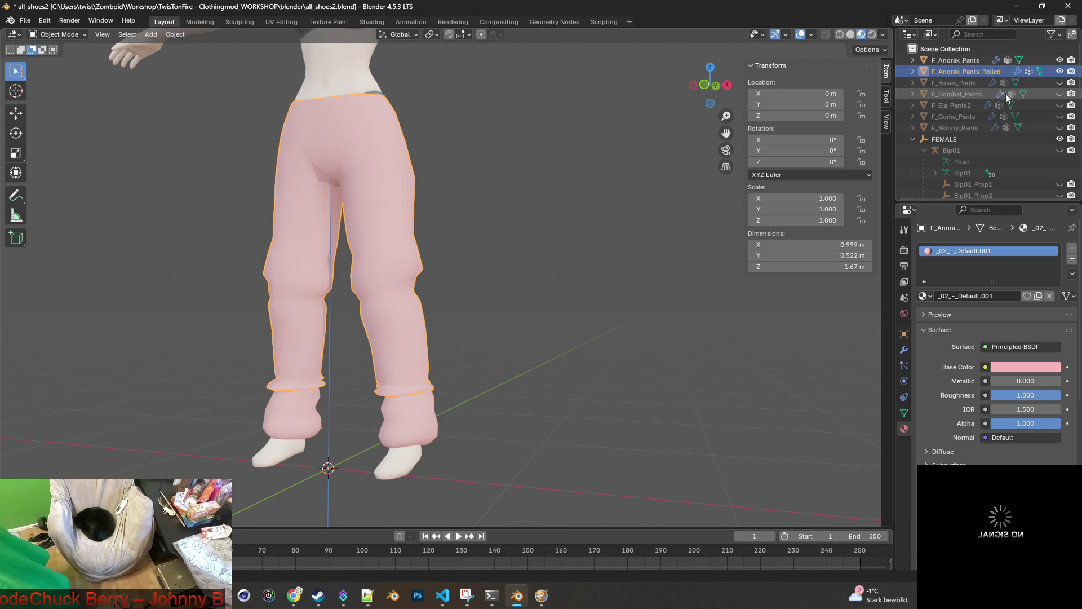
scroll(536, 166, "down", 4)
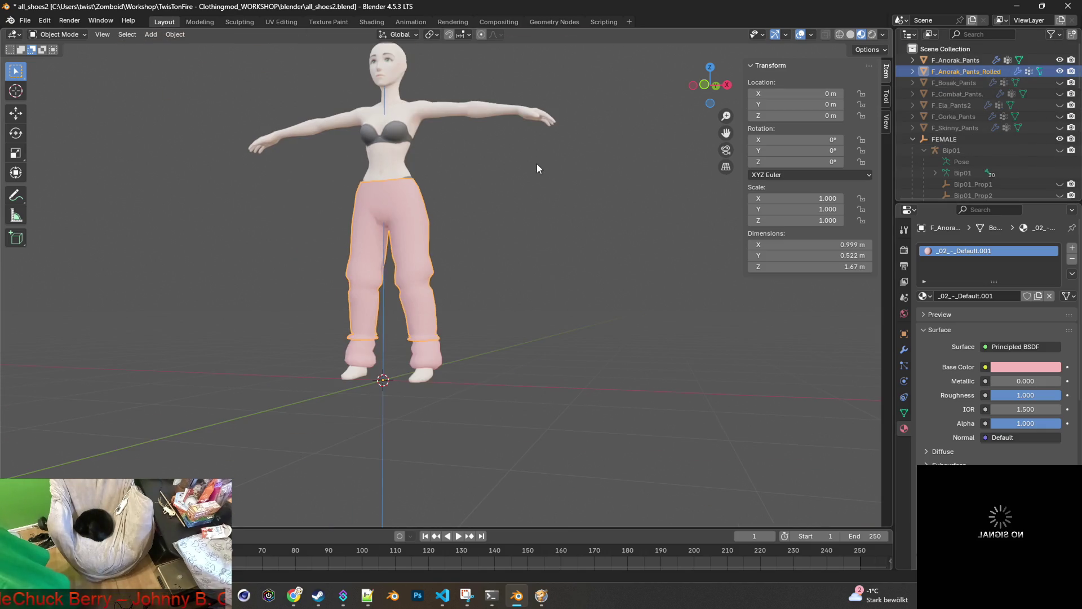
mouse_move(509, 185)
middle_mouse_down()
mouse_move(591, 197)
mouse_move(586, 248)
mouse_move(577, 255)
mouse_move(529, 208)
mouse_move(491, 235)
mouse_move(468, 207)
middle_mouse_up()
scroll(458, 206, "up", 4)
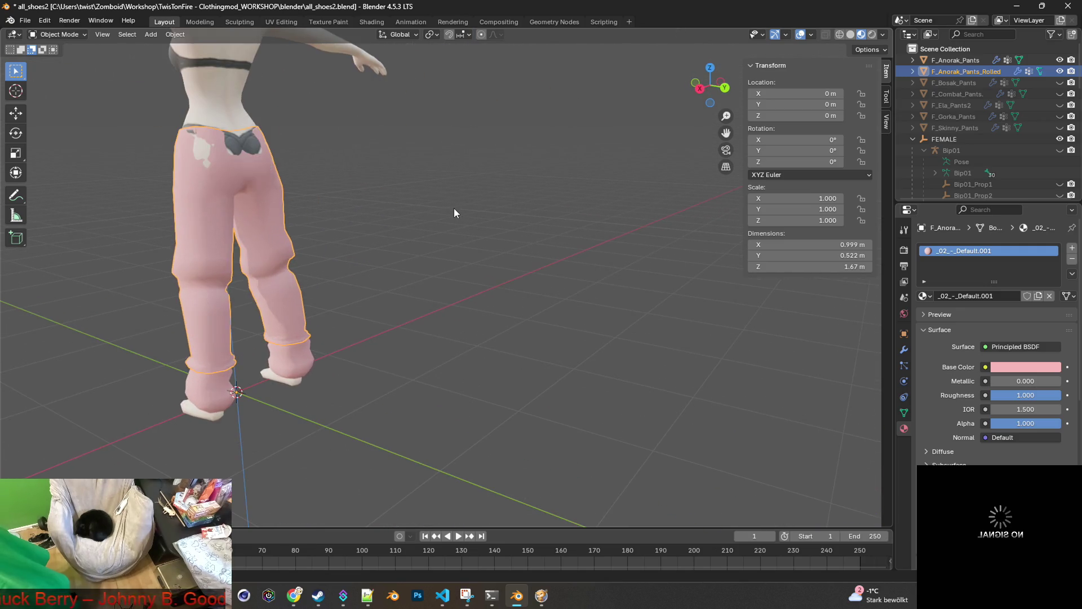
Select both F_Anorak_Pants and F_Anorak_Pants_Rolled, then return to Notepad++.
left_click(961, 61)
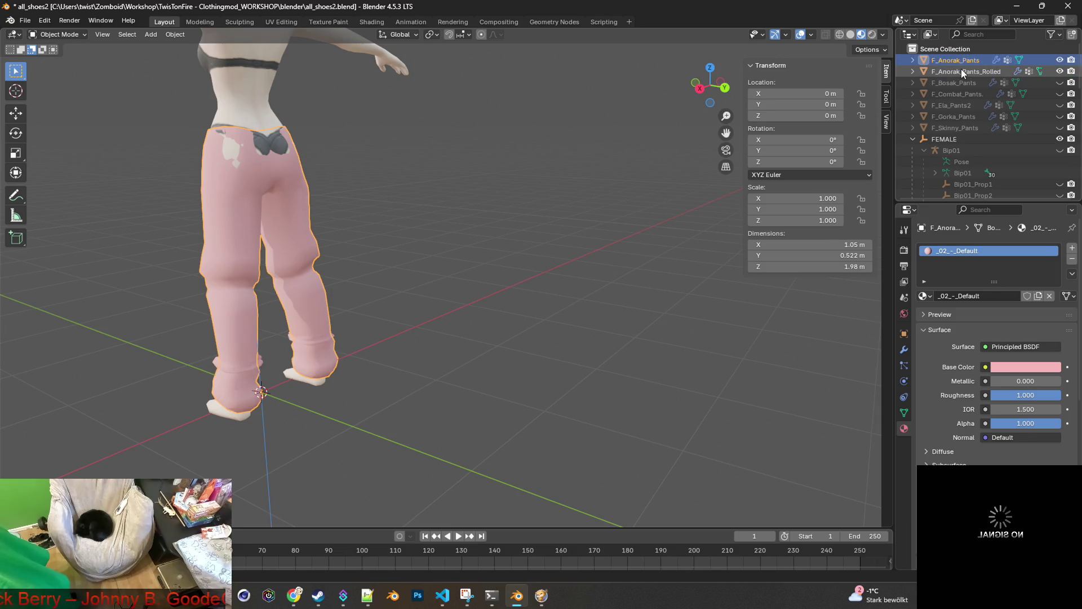
left_click(963, 70, "ctrl")
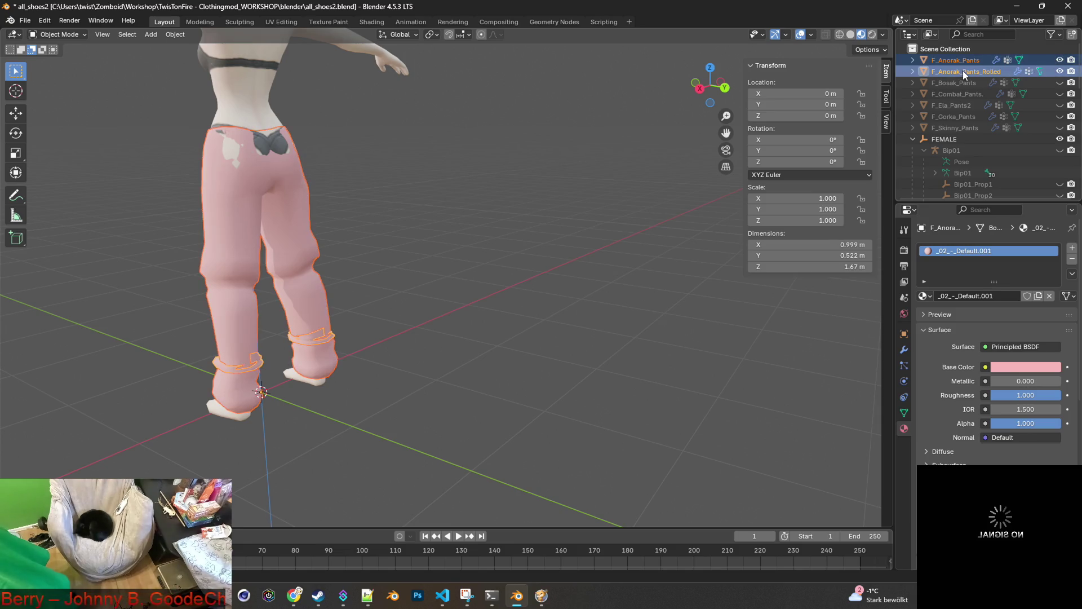
mouse_move(620, 138)
middle_mouse_down()
mouse_move(498, 169)
mouse_move(572, 176)
mouse_move(531, 171)
mouse_move(509, 122)
mouse_move(468, 134)
mouse_move(481, 99)
mouse_move(455, 172)
mouse_move(353, 174)
mouse_move(546, 177)
mouse_move(512, 176)
mouse_move(580, 200)
mouse_move(567, 219)
mouse_move(514, 205)
middle_mouse_up()
key("alt+Tab")
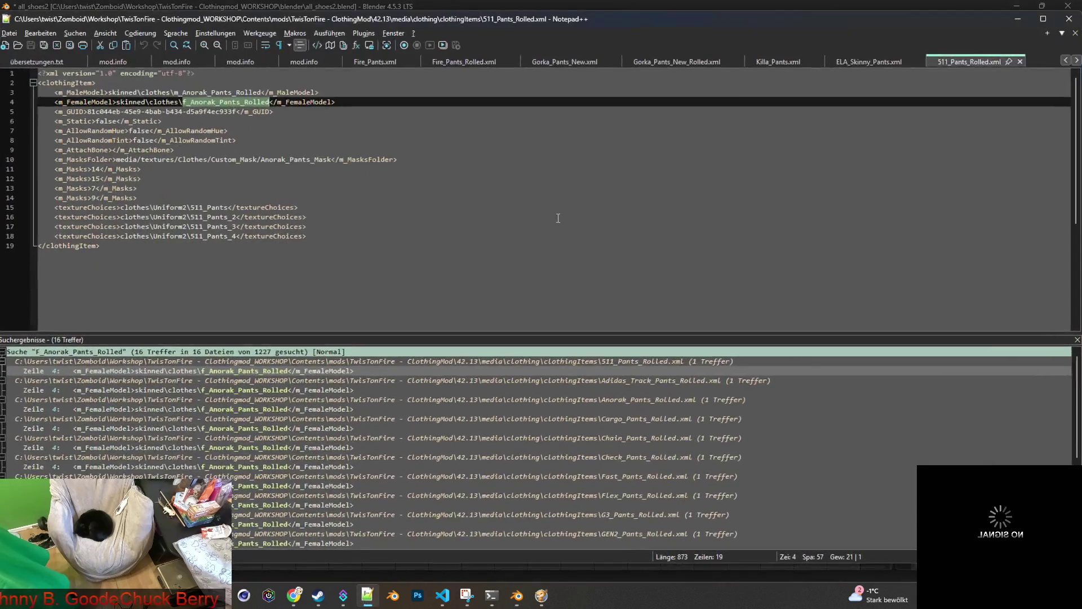
Bring Project Zomboid to the front and unpause the game.
key("alt+Tab")
key("alt+Tab")
key("alt+Tab")
key("alt+Tab")
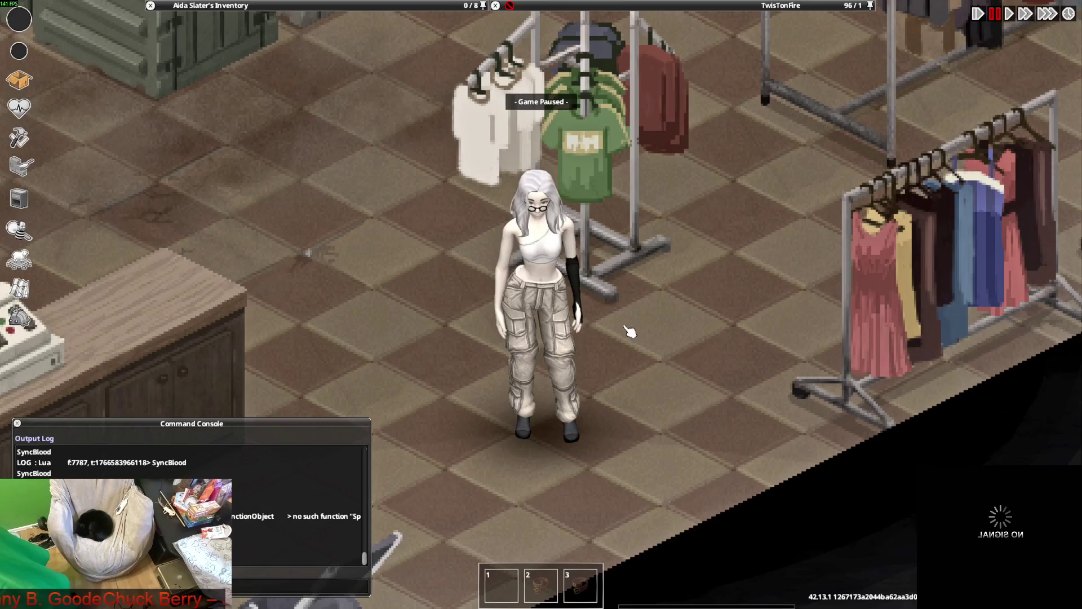
key("space")
key("w")
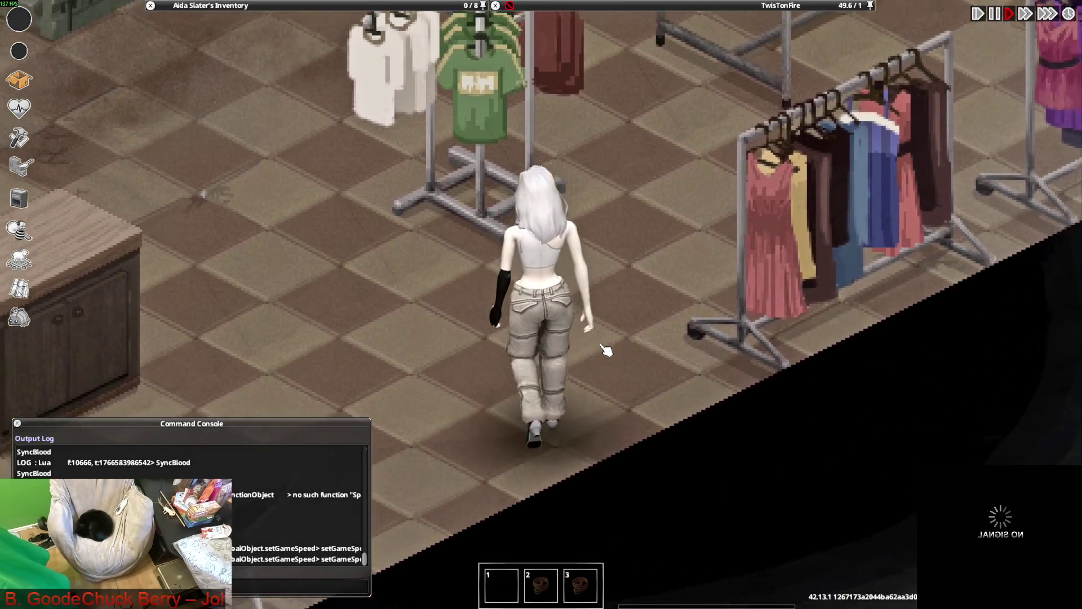
mouse_move(242, 68)
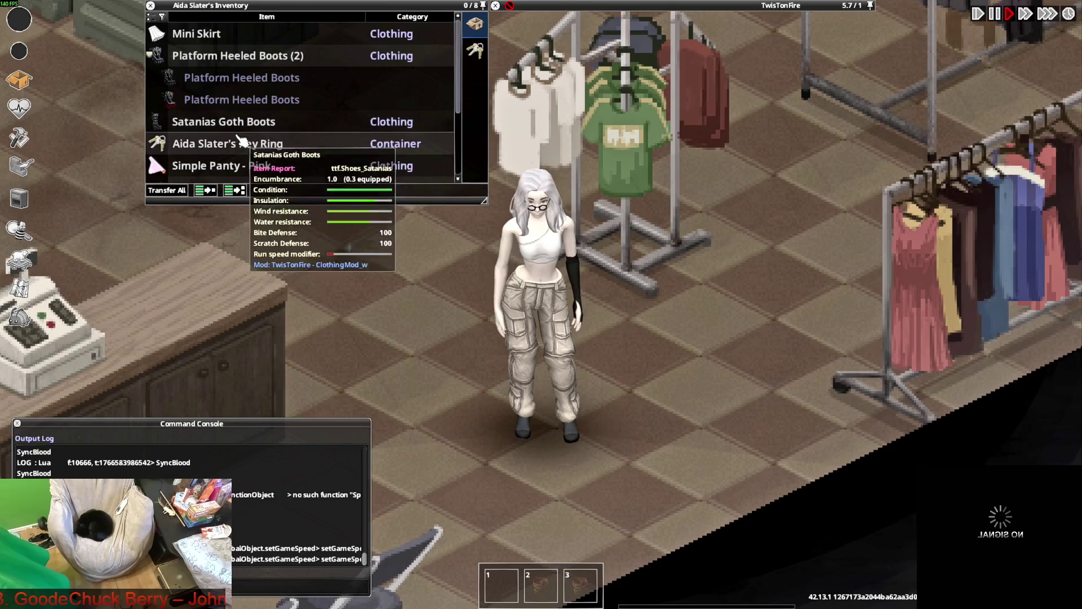
scroll(243, 145, "down", 2)
scroll(243, 145, "down", 1)
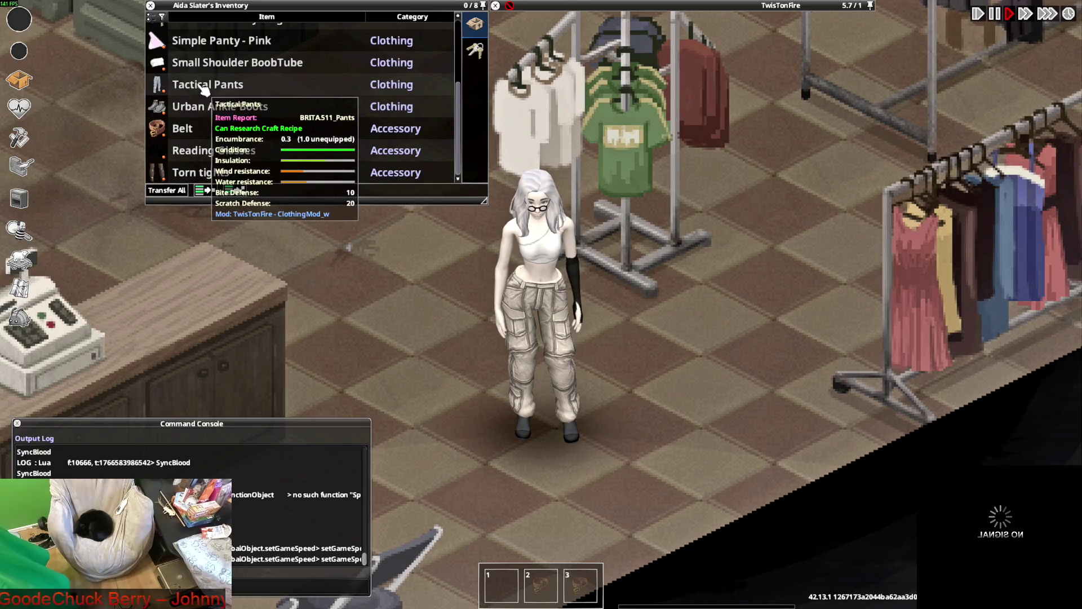
key("alt+Tab")
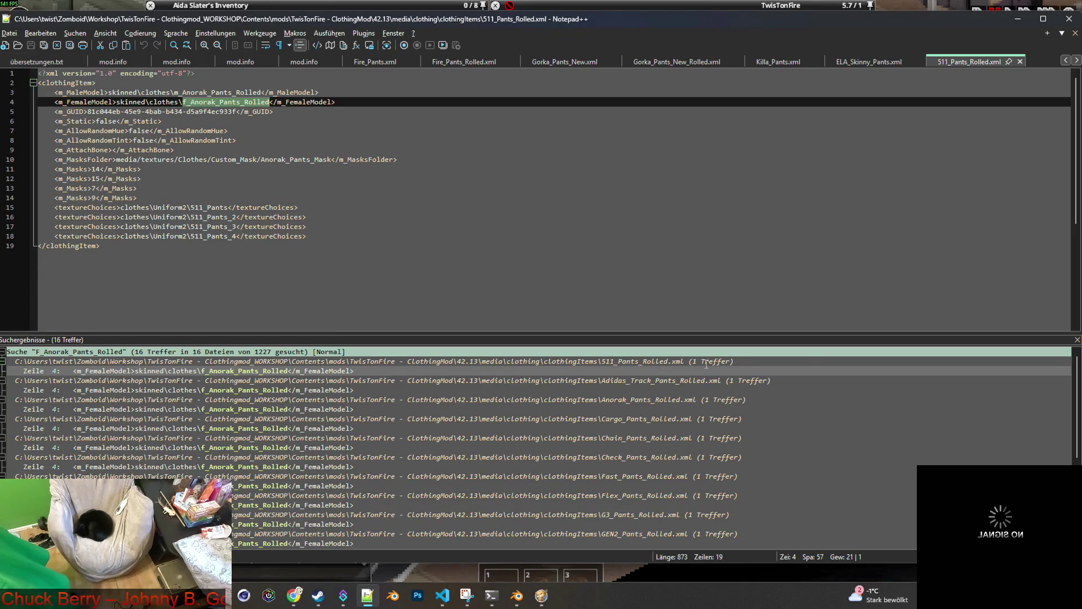
key("alt+Tab")
key("space")
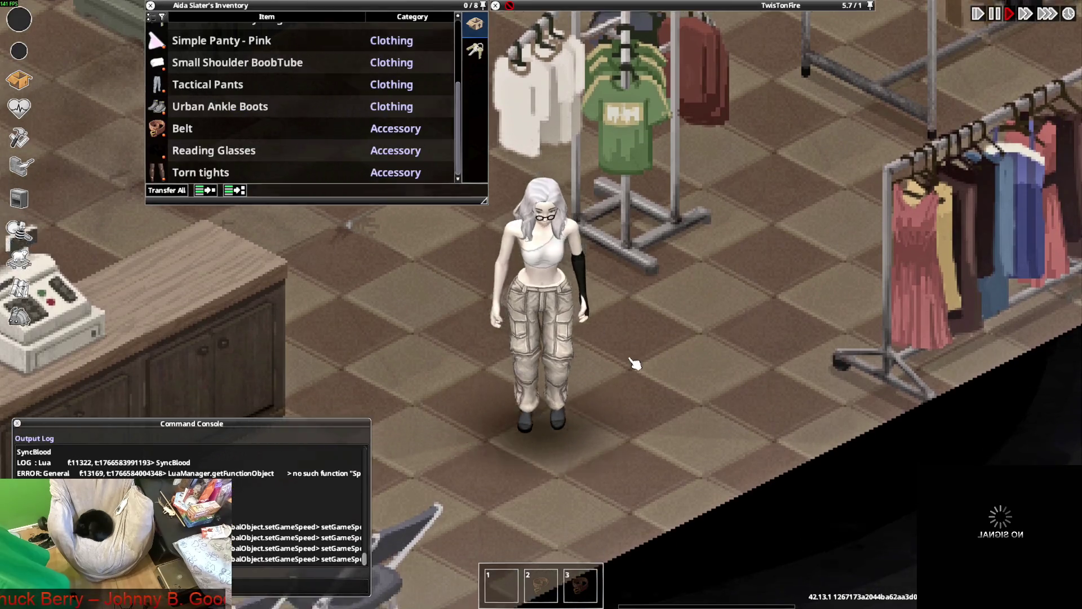
Roll up the Tactical Pants and walk the character around the store to view them.
right_click(206, 85)
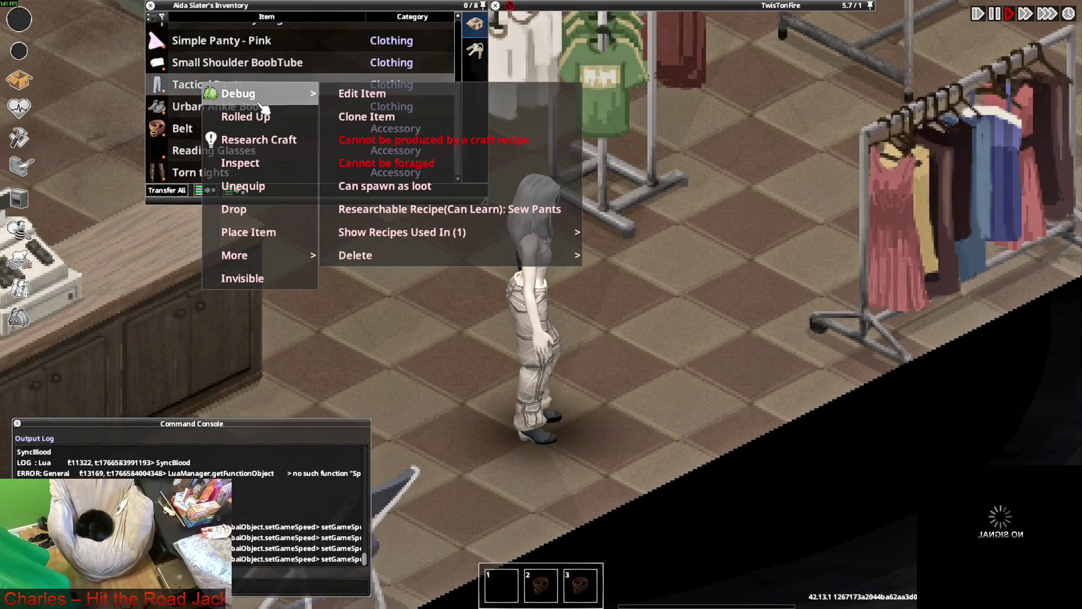
left_click(261, 116)
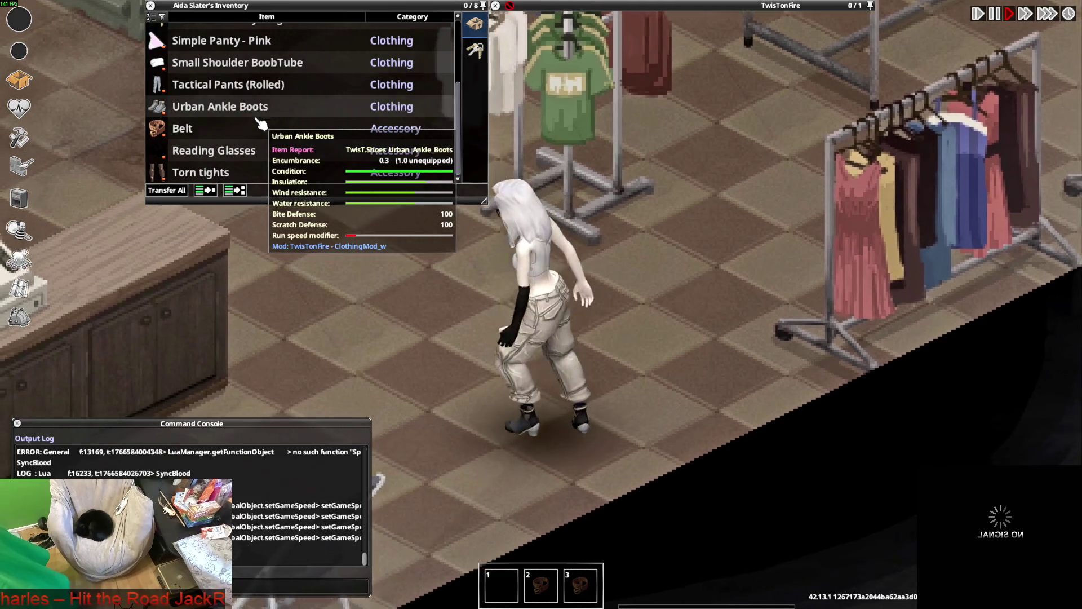
key("a")
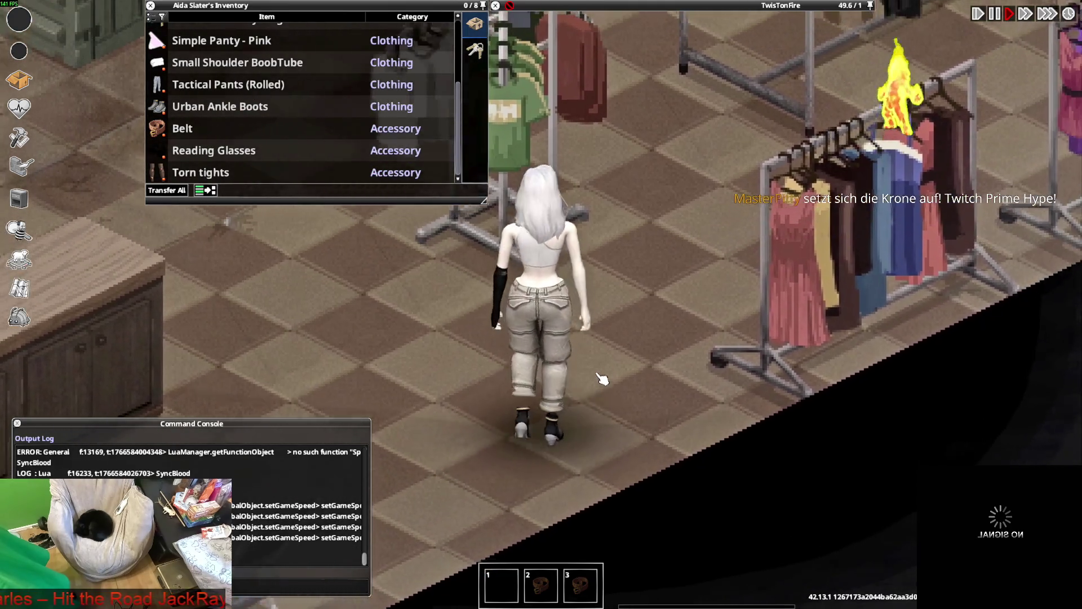
key("w")
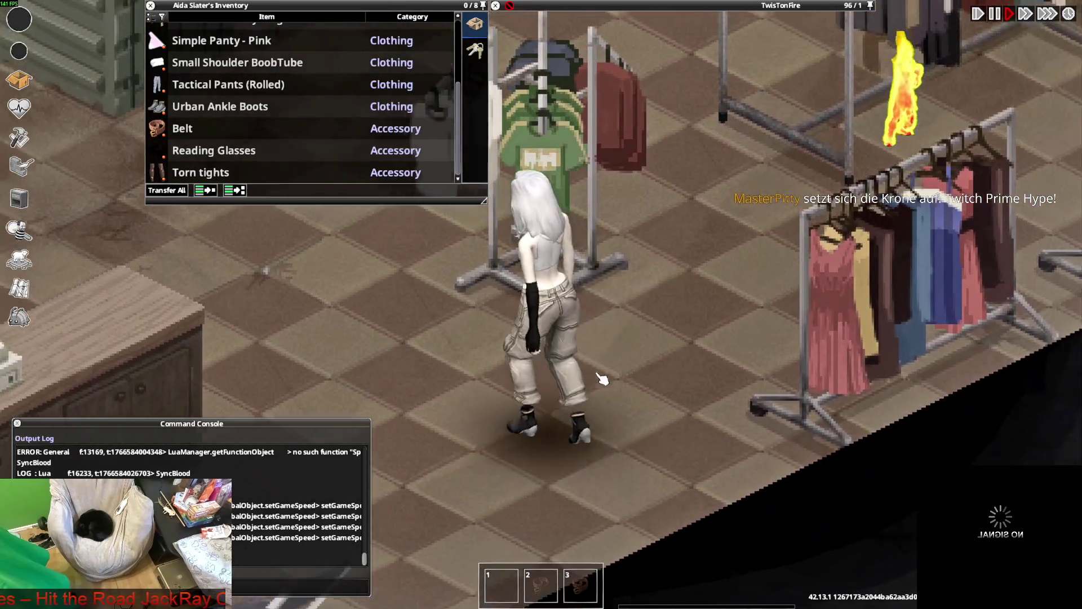
key("s")
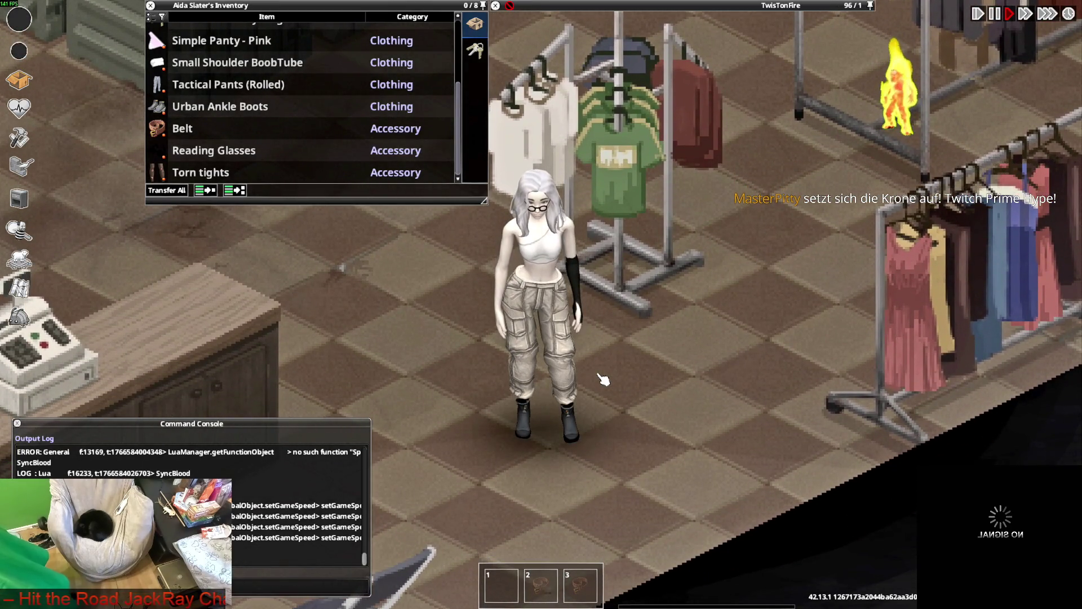
key("s")
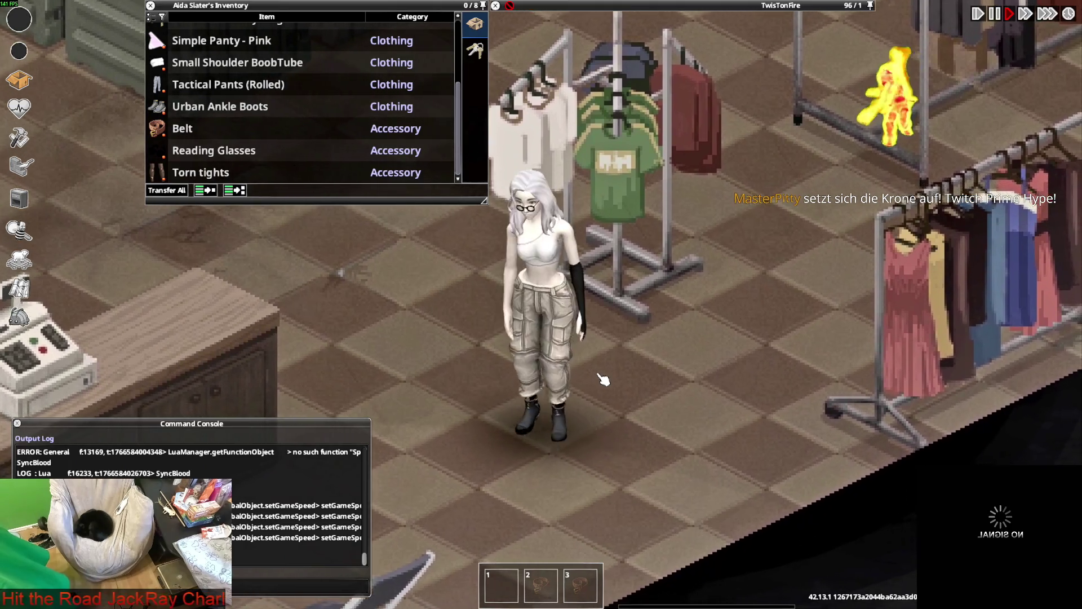
key("a")
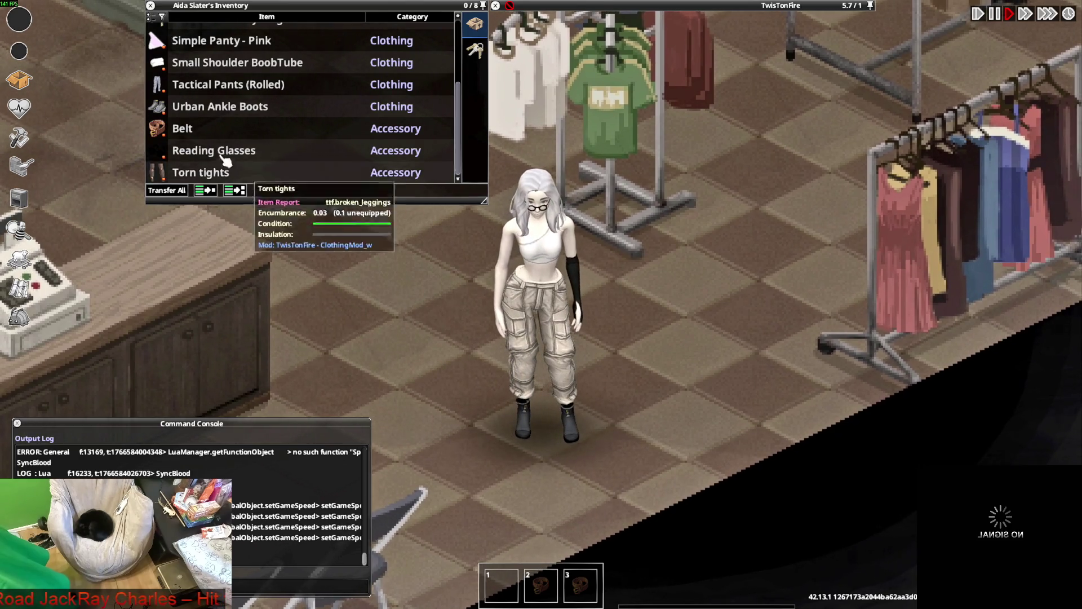
Put on the Satanias Goth Boots.
scroll(209, 124, "up", 3)
right_click(209, 124)
left_click(228, 150)
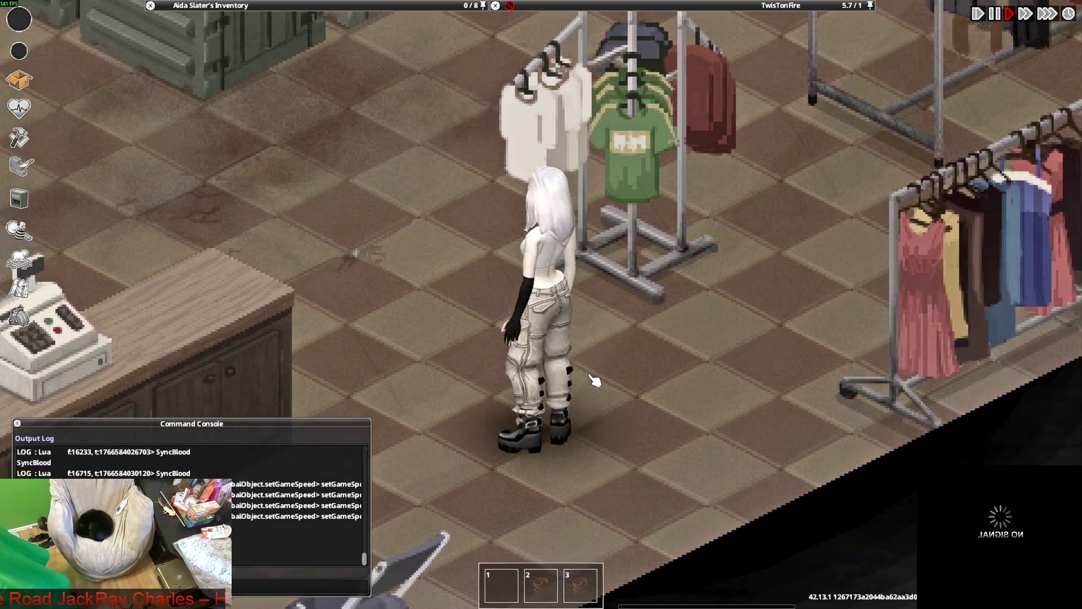
Unroll the Tactical Pants back to full length.
mouse_move(253, 5)
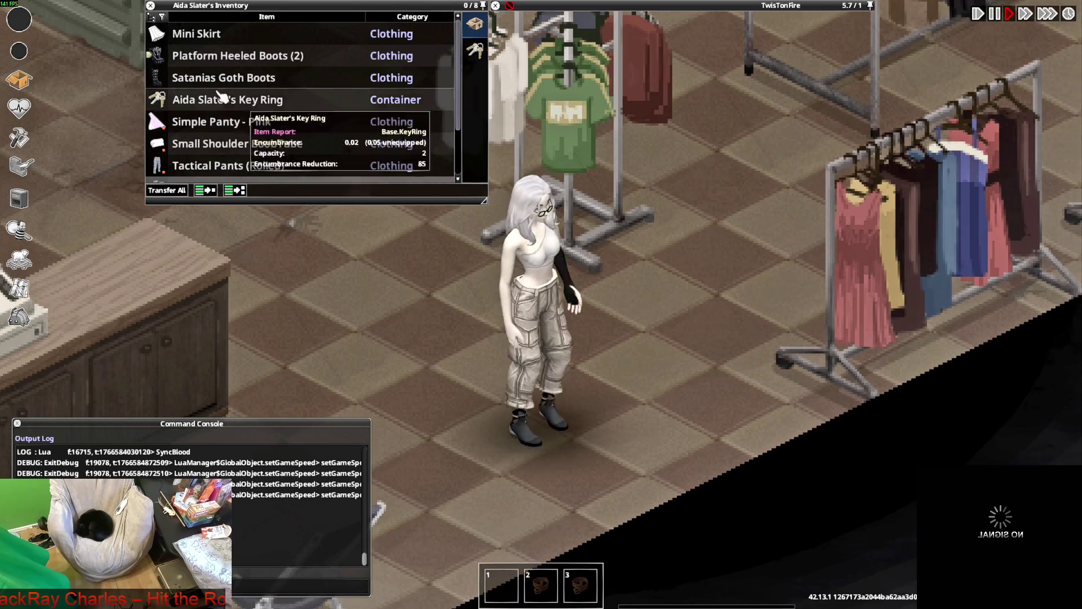
mouse_move(214, 74)
scroll(214, 73, "down", 2)
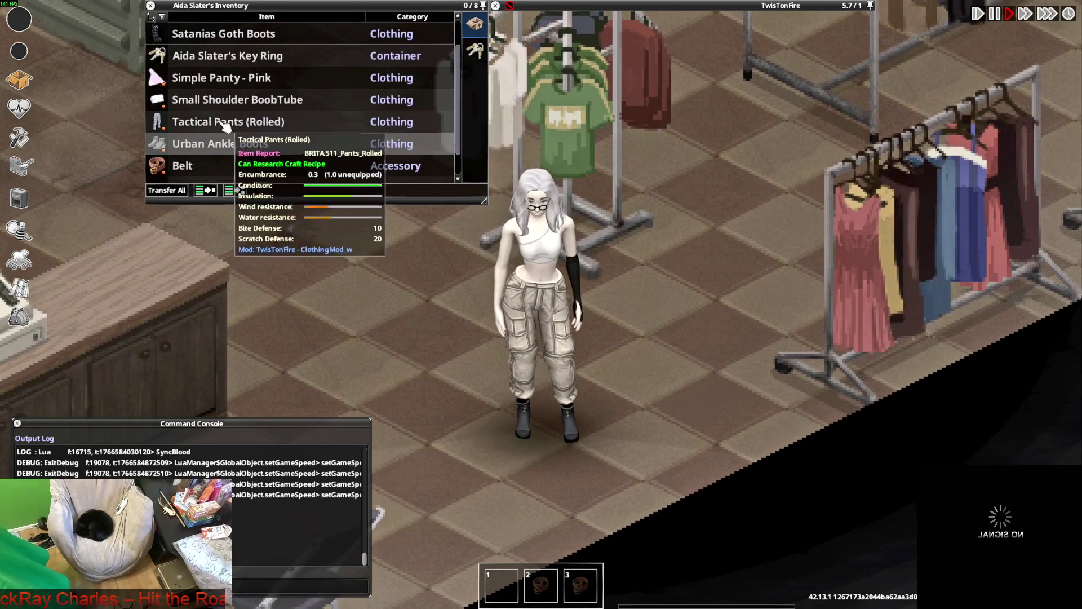
right_click(220, 121)
left_click(248, 133)
Walk the character around to see the unrolled pants from all sides, then return to Blender.
key("w")
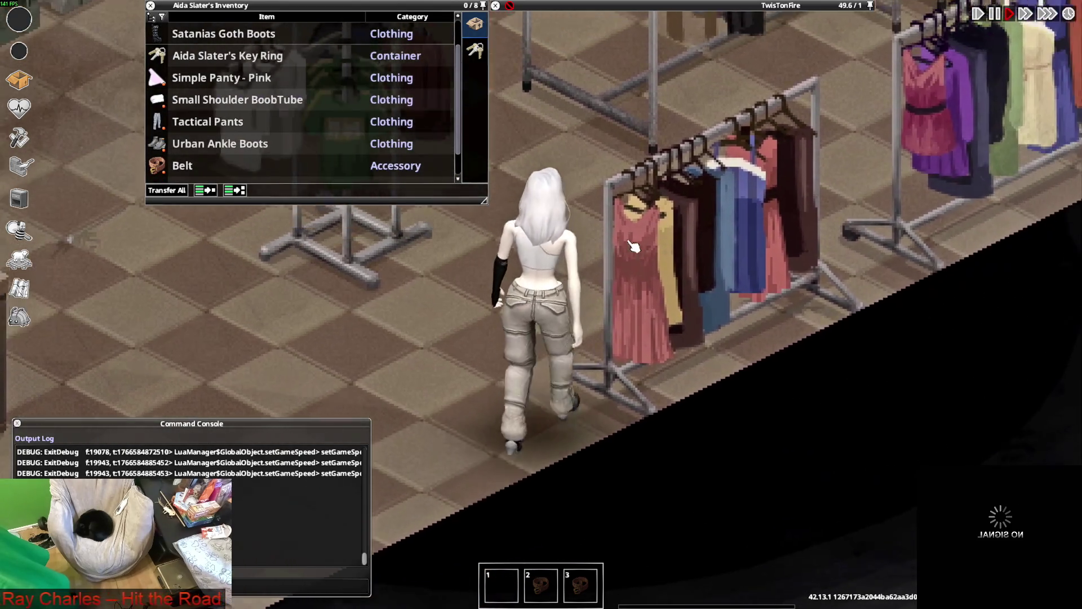
key("a")
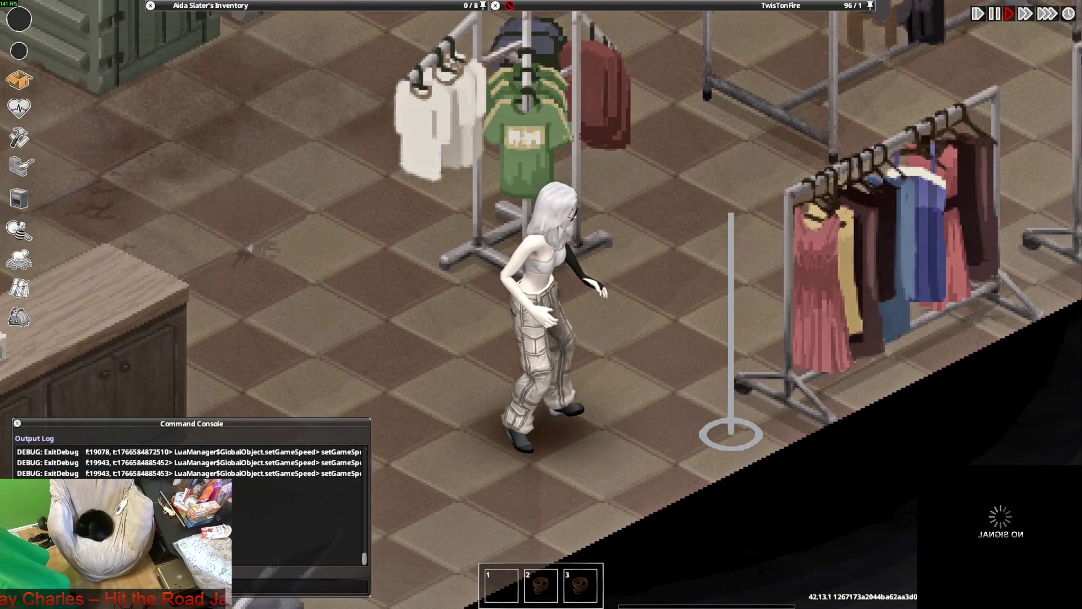
key("d")
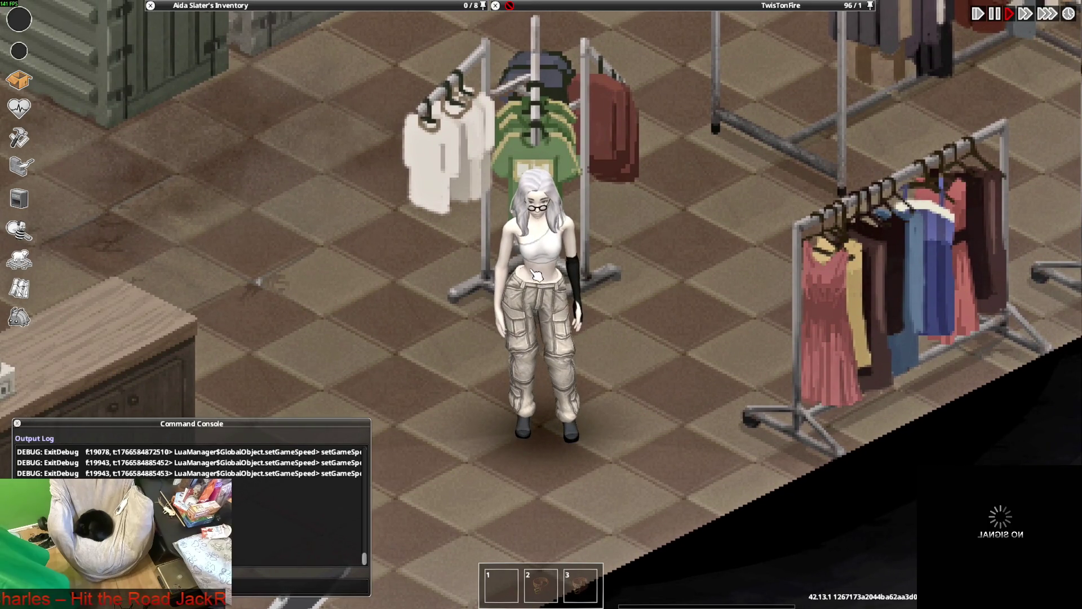
key("w")
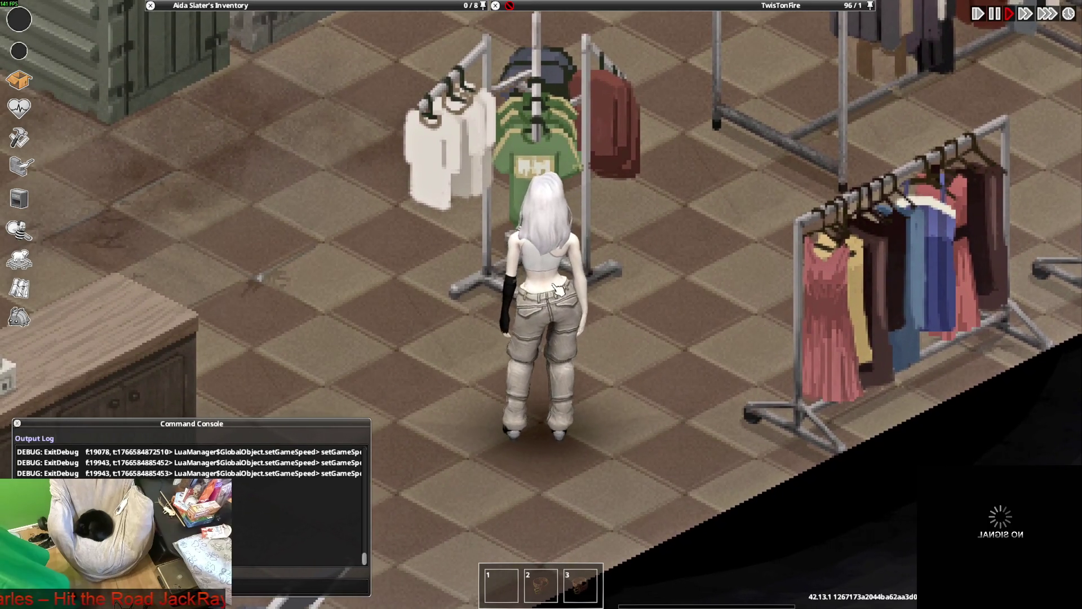
key("s")
key("alt+Tab")
key("alt+Tab")
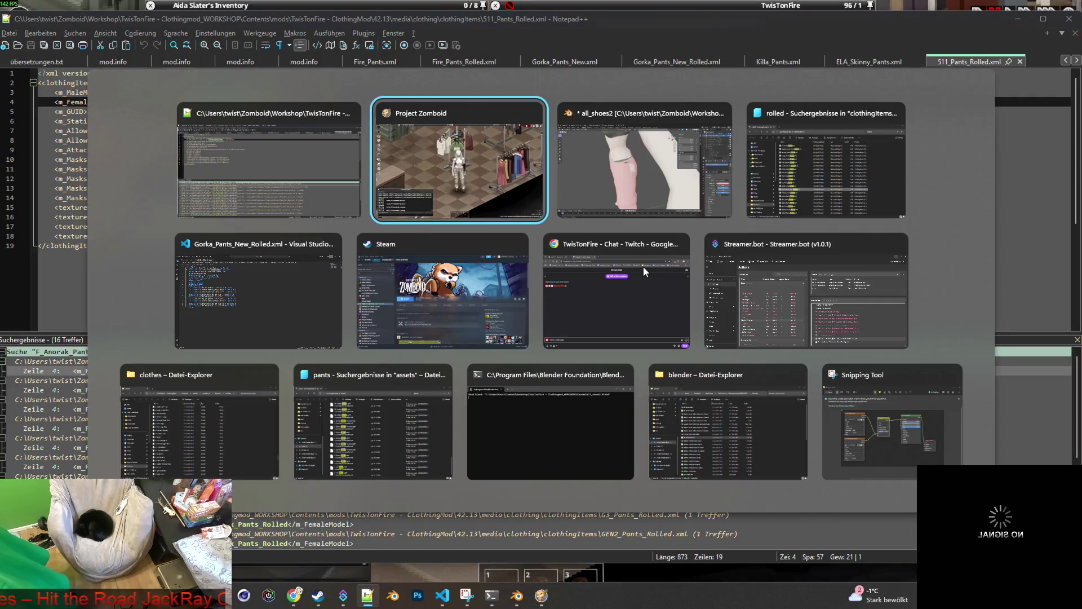
key("alt+Tab")
Orbit to the front of the character, undoing a stray Outliner click.
scroll(565, 251, "down", 5)
mouse_move(461, 234)
middle_mouse_down()
mouse_move(549, 206)
mouse_move(427, 220)
mouse_move(519, 205)
middle_mouse_up()
scroll(525, 212, "up", 5)
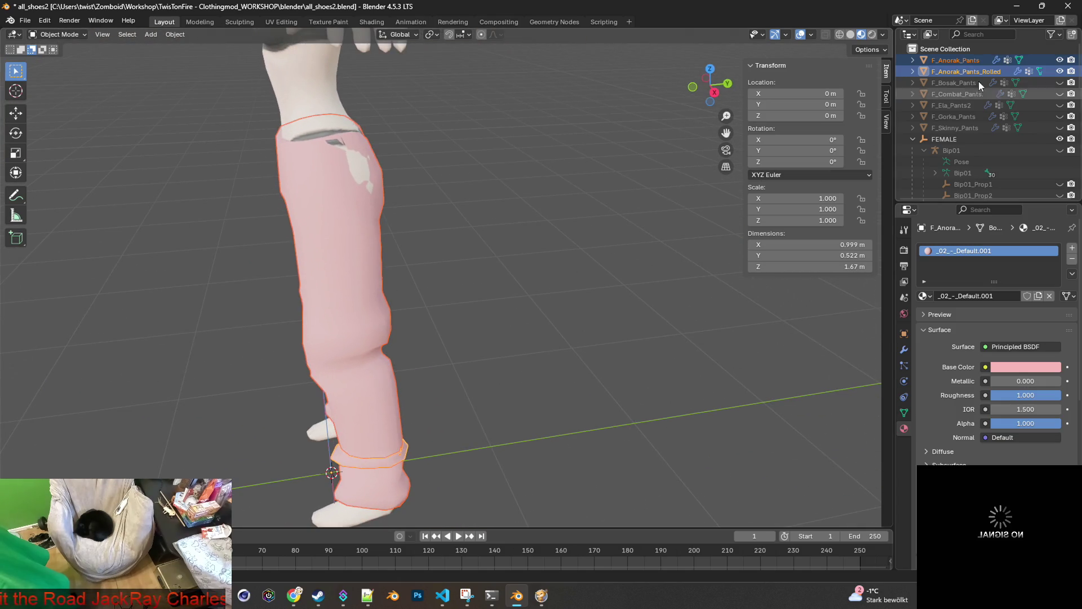
left_click(958, 70)
key("ctrl+z")
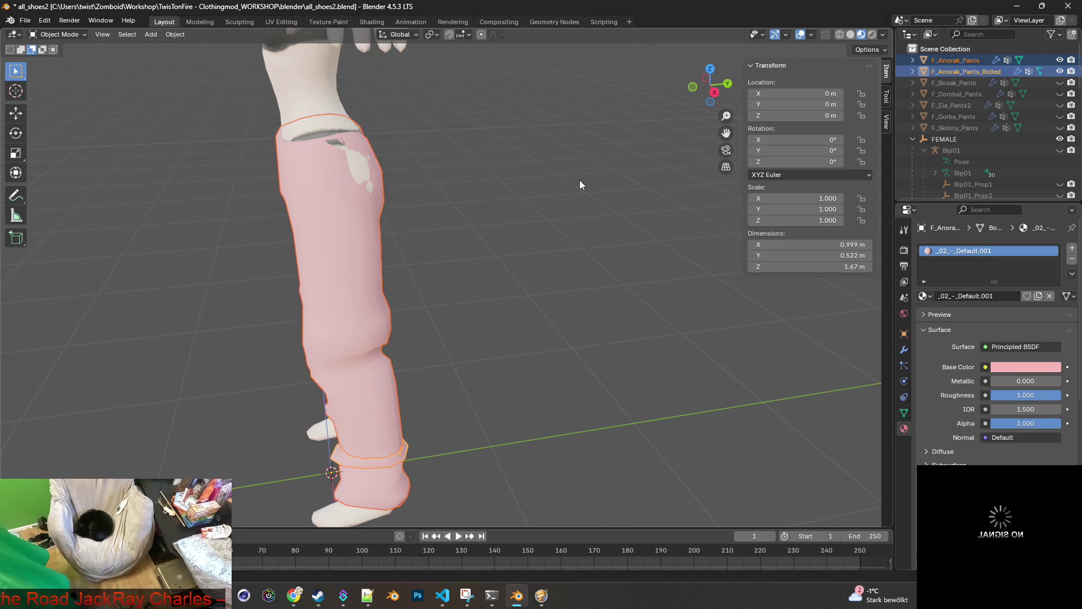
Zoom to the waist and start moving both anorak pants along Y, about 0.009 m.
middle_click_drag(593, 183, 560, 194)
scroll(613, 201, "up", 3)
mouse_move(493, 191)
middle_mouse_down()
mouse_move(631, 290)
mouse_move(584, 269)
mouse_move(633, 254)
mouse_move(634, 231)
middle_mouse_up()
scroll(647, 246, "up", 5)
scroll(642, 249, "down", 6)
key("g")
key("y")
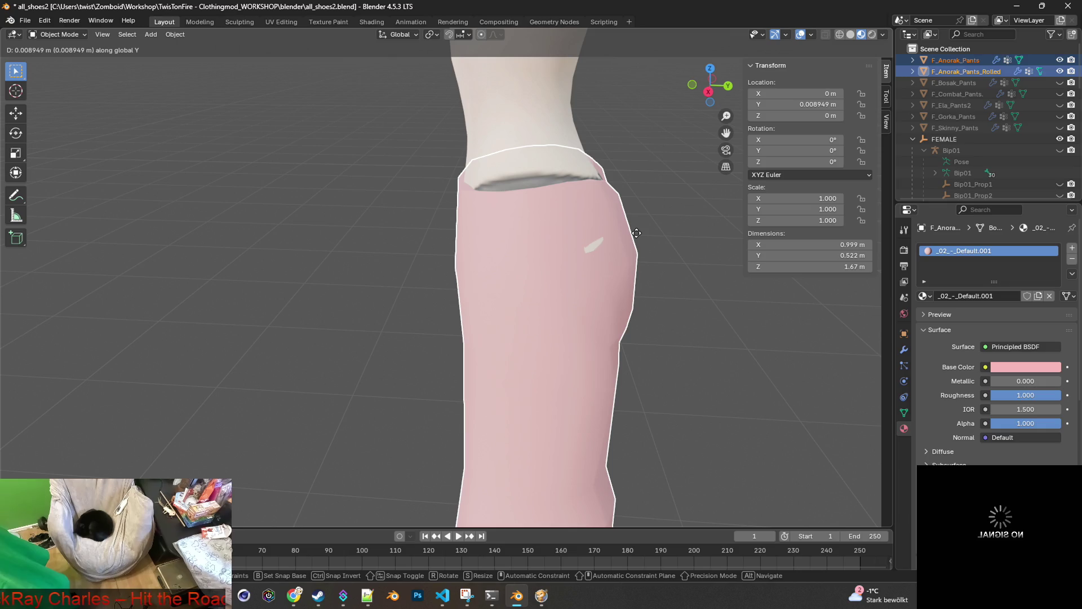
Confirm the small Y shift and nudge the pants further along Y.
left_click(640, 233)
scroll(620, 233, "down", 4)
mouse_move(564, 237)
middle_mouse_down()
mouse_move(628, 236)
mouse_move(500, 222)
mouse_move(586, 255)
mouse_move(566, 220)
mouse_move(519, 240)
mouse_move(478, 218)
mouse_move(438, 214)
mouse_move(411, 174)
mouse_move(477, 152)
mouse_move(529, 178)
mouse_move(461, 220)
mouse_move(333, 184)
mouse_move(442, 177)
mouse_move(442, 231)
mouse_move(423, 203)
mouse_move(412, 207)
mouse_move(460, 217)
middle_mouse_up()
key("g")
key("y")
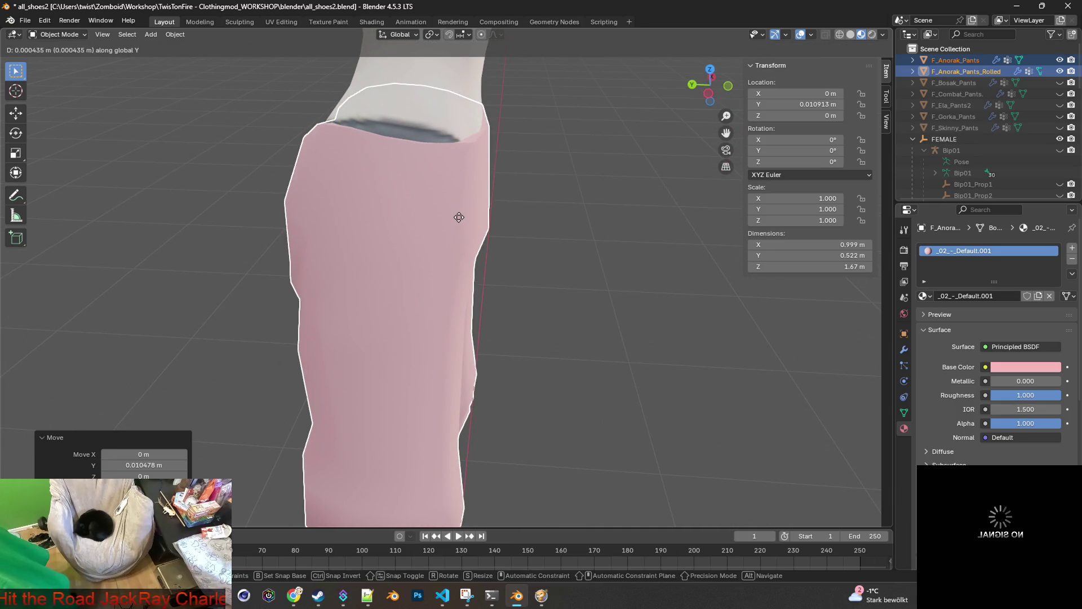
left_click(457, 217)
Scale the pants uniformly to 1.007.
middle_click_drag(458, 218, 505, 219)
key("s")
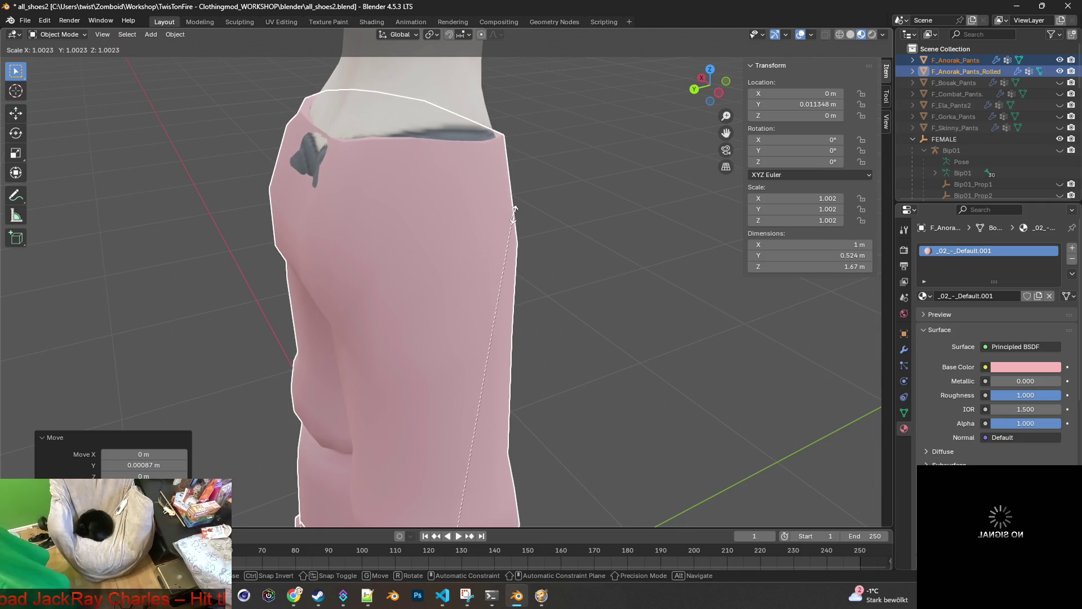
left_click(543, 200)
mouse_move(544, 201)
middle_mouse_down()
mouse_move(341, 199)
mouse_move(301, 219)
mouse_move(416, 184)
mouse_move(471, 245)
mouse_move(485, 204)
mouse_move(532, 227)
mouse_move(475, 160)
mouse_move(471, 197)
mouse_move(501, 214)
mouse_move(488, 198)
mouse_move(442, 211)
mouse_move(470, 183)
mouse_move(450, 193)
mouse_move(382, 184)
mouse_move(564, 255)
mouse_move(573, 237)
mouse_move(403, 216)
middle_mouse_up()
middle_click_drag(435, 208, 418, 211)
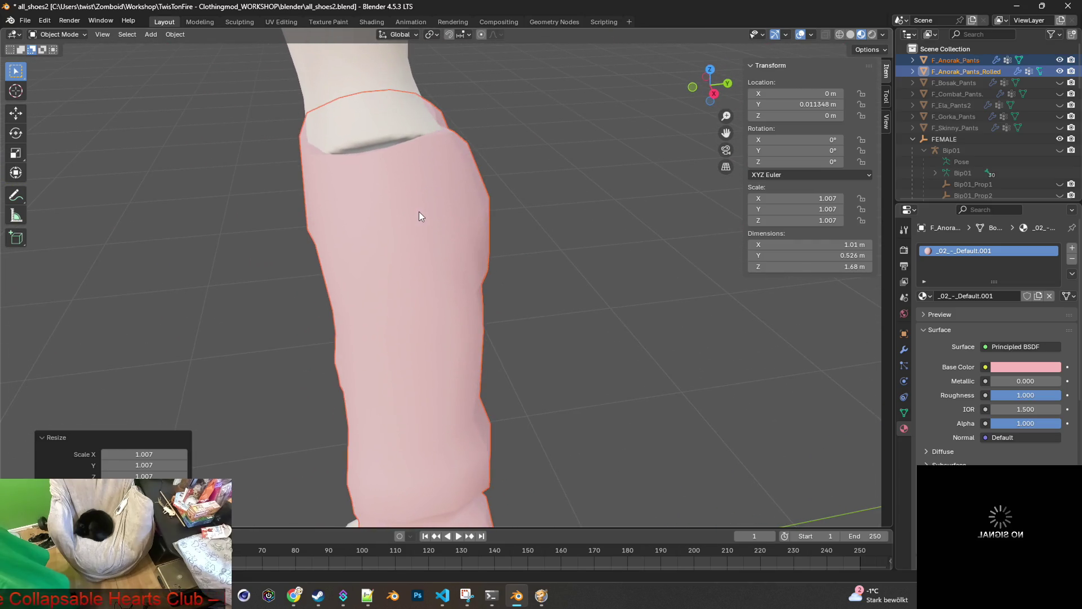
Nudge the pants another 0.002083 m along Y.
key("g")
key("y")
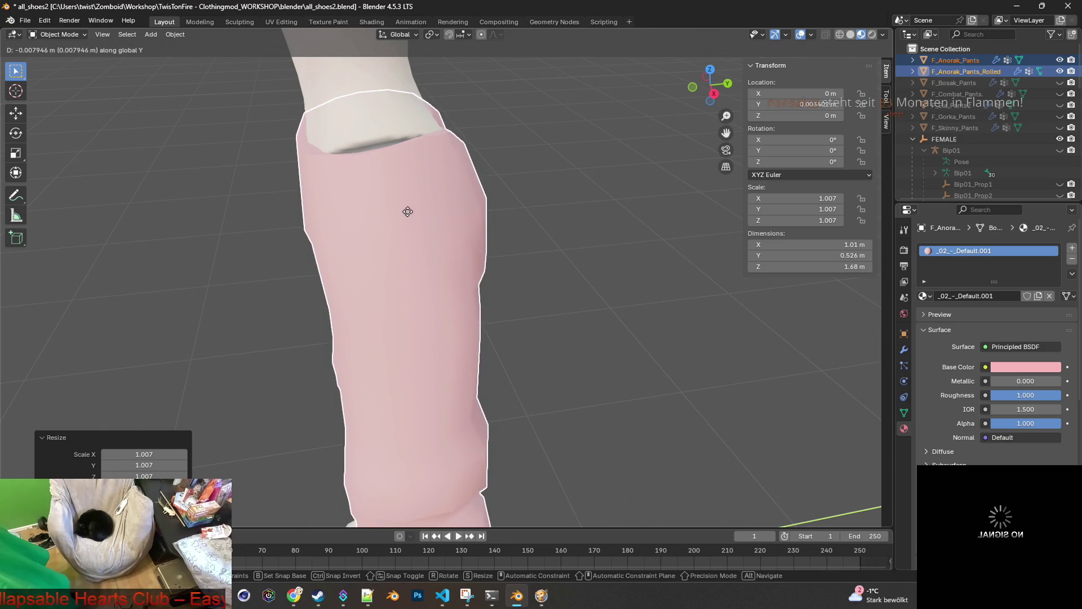
left_click(428, 211)
Orbit and zoom to check how the waistband sits on the body.
mouse_move(424, 212)
middle_mouse_down()
mouse_move(603, 211)
mouse_move(614, 254)
mouse_move(629, 232)
mouse_move(597, 212)
mouse_move(545, 272)
middle_mouse_up()
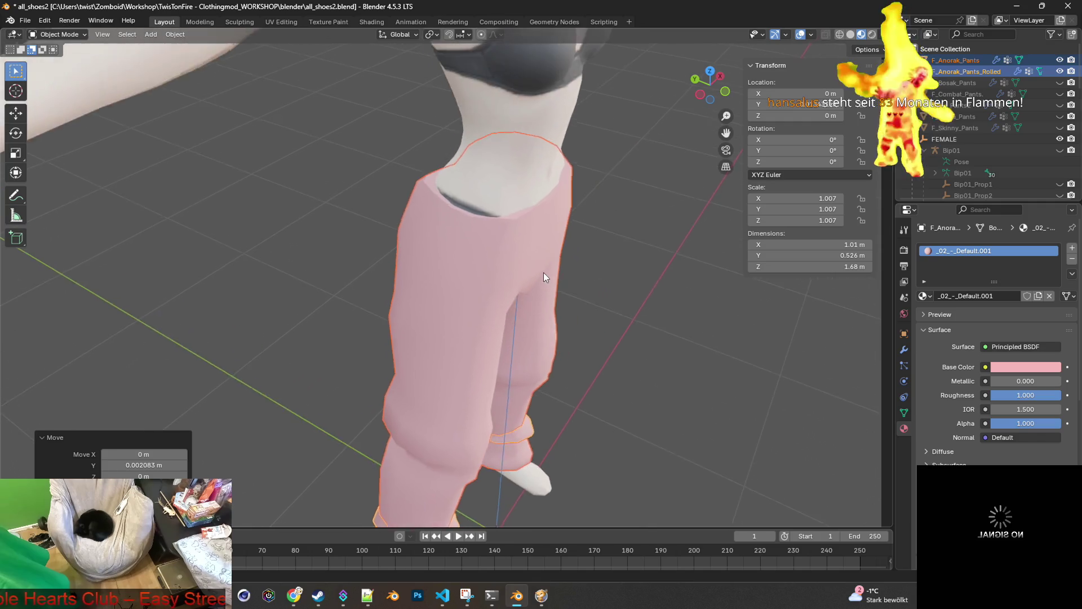
scroll(560, 229, "up", 3)
mouse_move(560, 228)
middle_mouse_down()
mouse_move(511, 235)
mouse_move(353, 217)
mouse_move(464, 188)
mouse_move(563, 188)
mouse_move(585, 232)
mouse_move(688, 252)
mouse_move(715, 249)
mouse_move(628, 227)
mouse_move(582, 202)
mouse_move(748, 216)
mouse_move(249, 205)
mouse_move(478, 218)
mouse_move(415, 241)
mouse_move(456, 210)
mouse_move(583, 182)
mouse_move(506, 220)
mouse_move(510, 194)
mouse_move(593, 206)
mouse_move(468, 284)
mouse_move(600, 256)
mouse_move(468, 269)
mouse_move(617, 274)
mouse_move(555, 324)
mouse_move(625, 323)
mouse_move(613, 304)
mouse_move(475, 237)
middle_mouse_up()
scroll(519, 230, "up", 2)
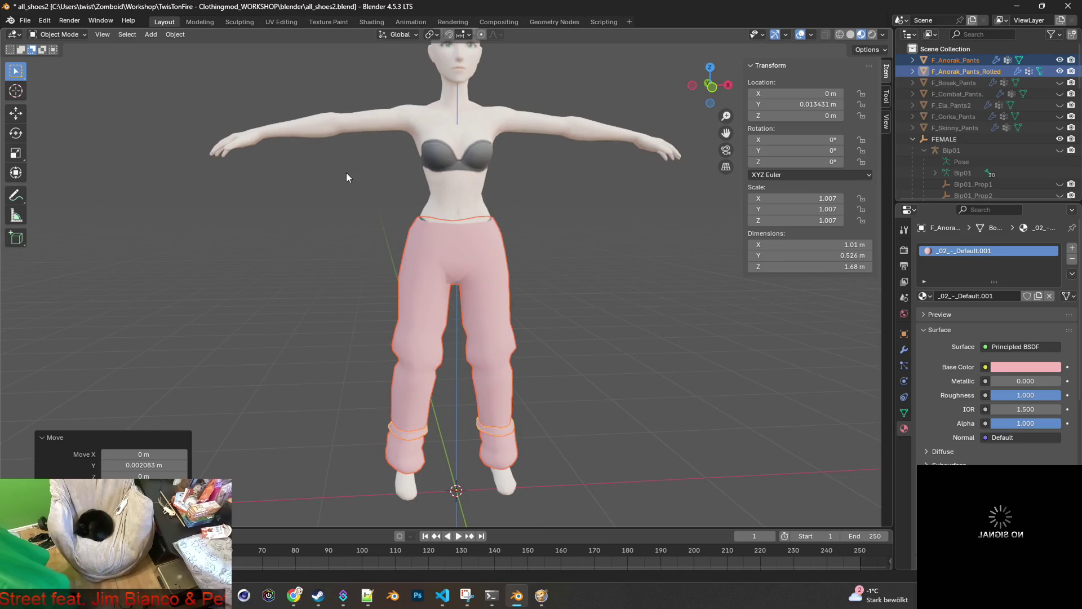
Apply all transforms so location is 0 and scale 1.000, then return to the game.
key("ctrl+a")
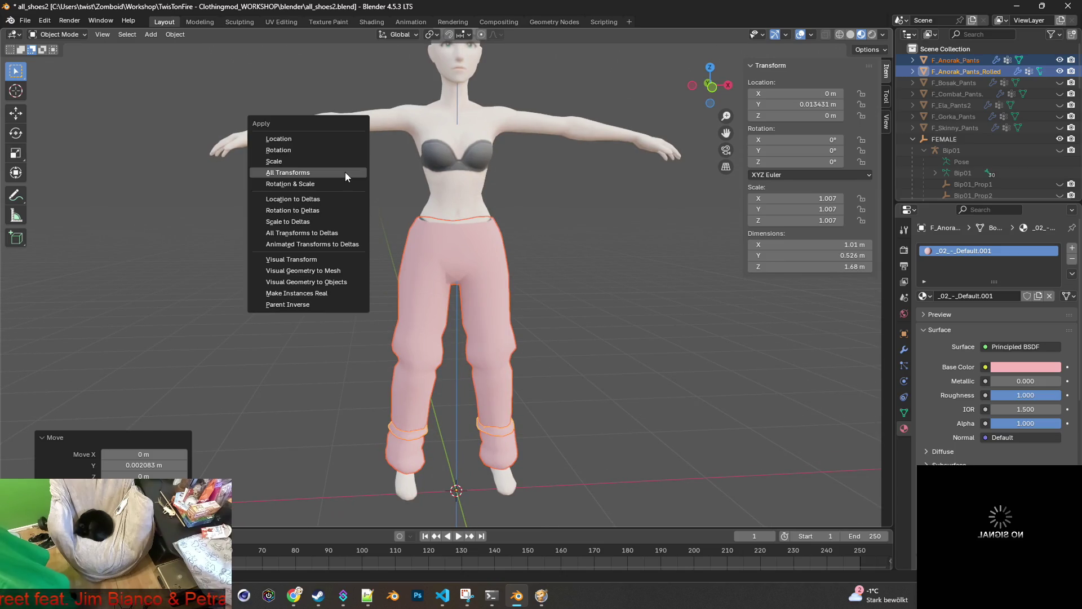
left_click(299, 174)
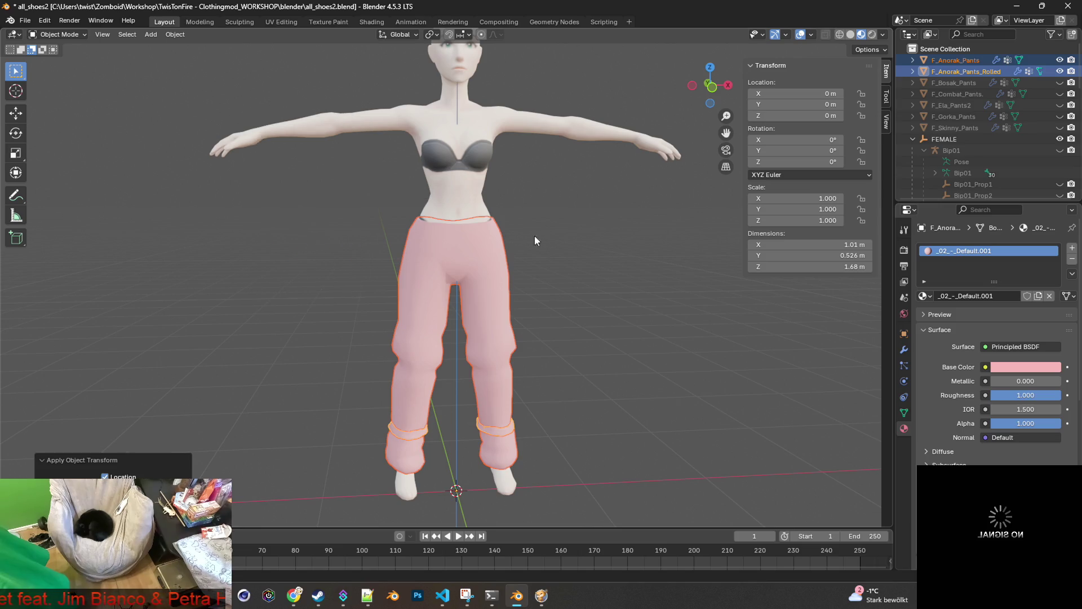
mouse_move(564, 246)
middle_mouse_down()
mouse_move(393, 249)
mouse_move(410, 293)
mouse_move(560, 296)
middle_mouse_up()
key("alt+Tab")
key("alt+Tab")
key("alt+Tab")
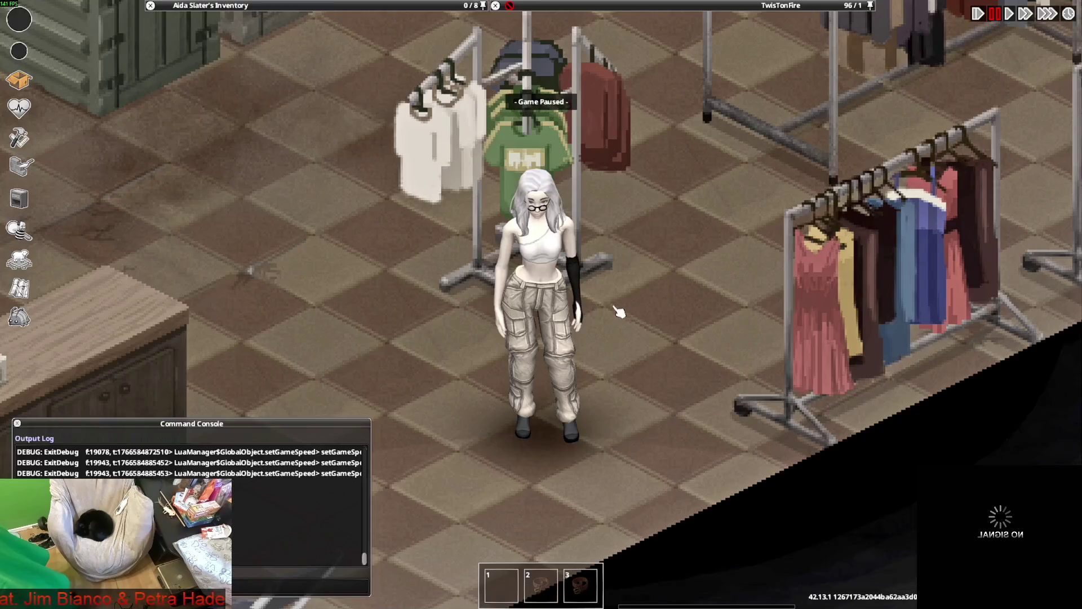
Zoom the game camera and walk the character past the counter and racks to view the pants.
scroll(616, 317, "down", 1)
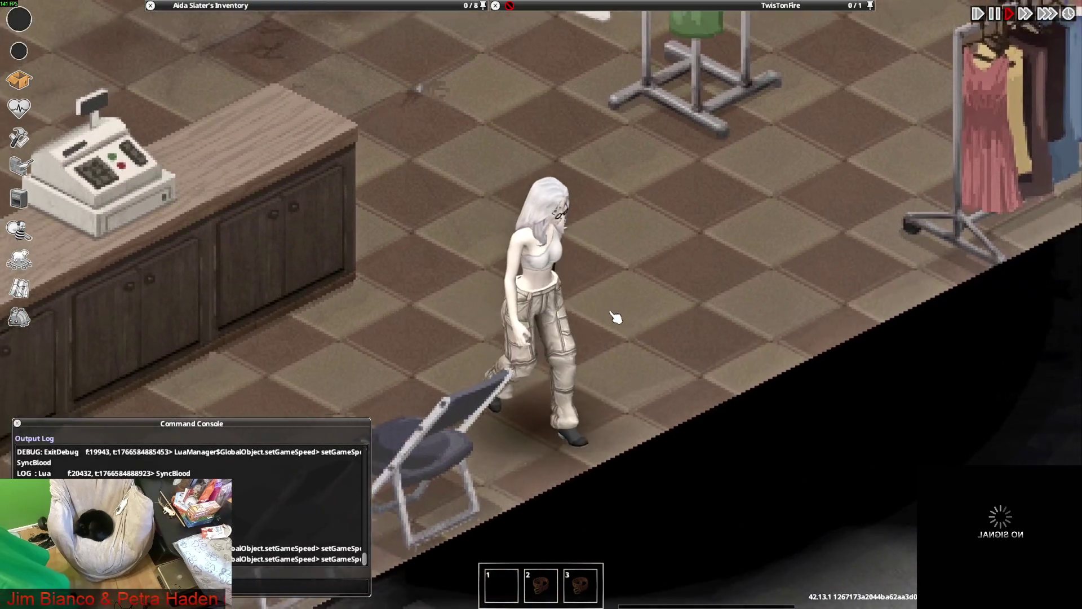
scroll(616, 318, "up", 1)
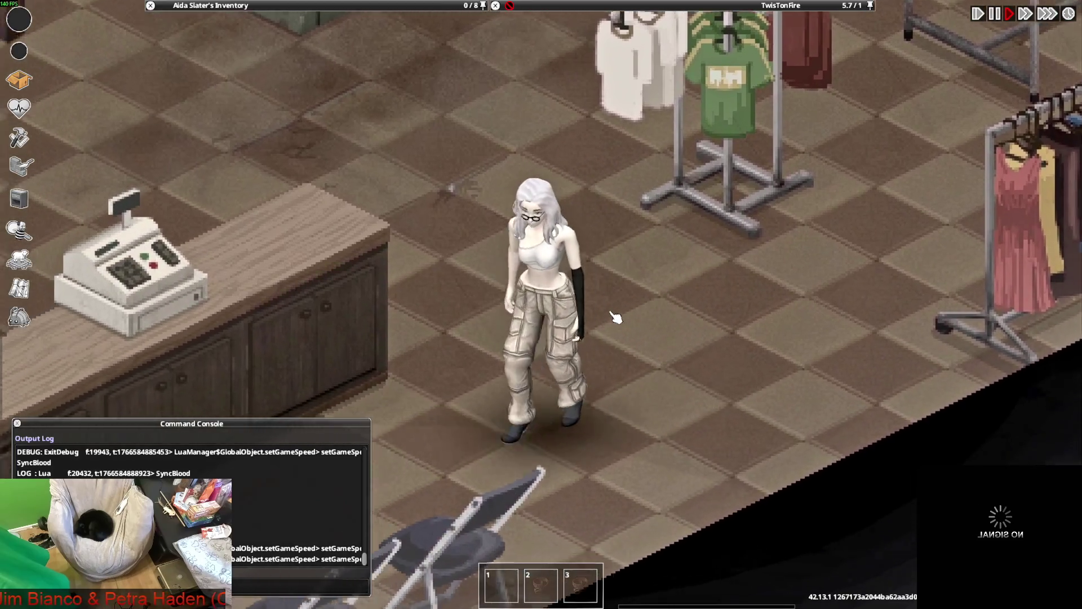
key("w+a")
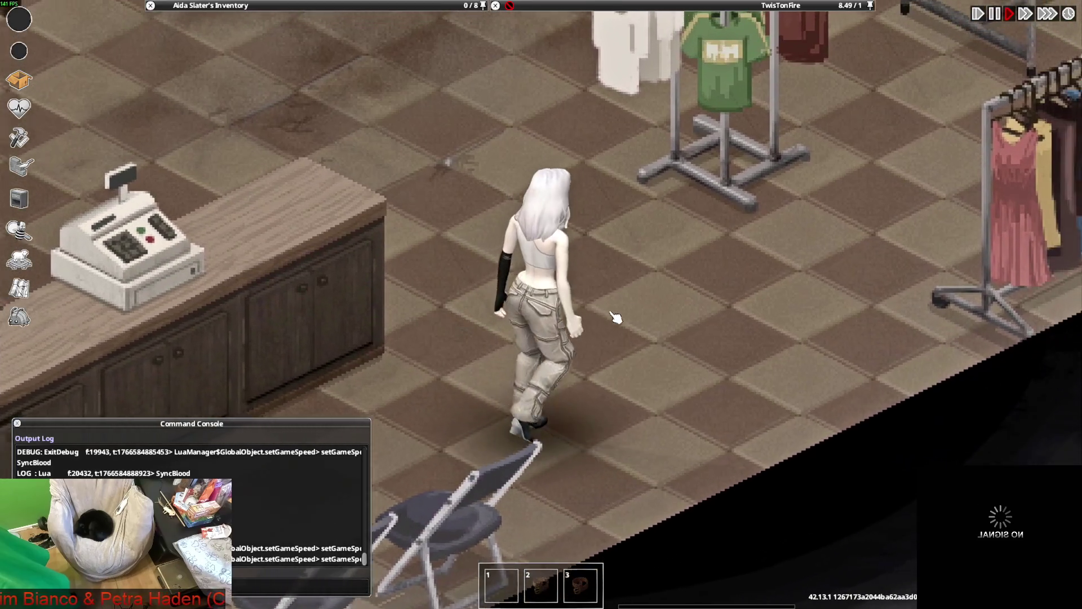
key("d")
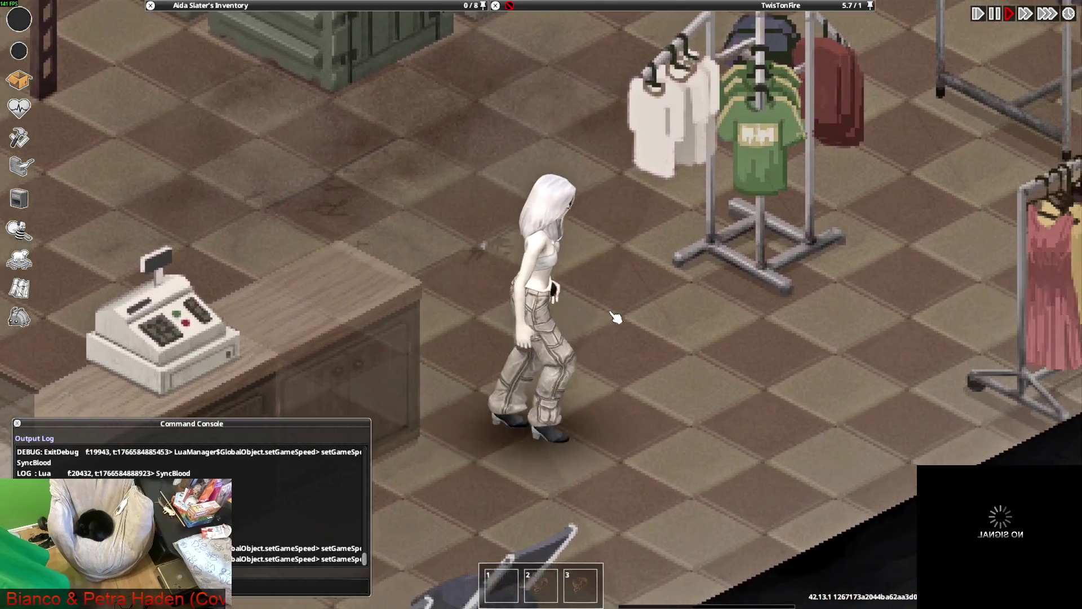
key("s")
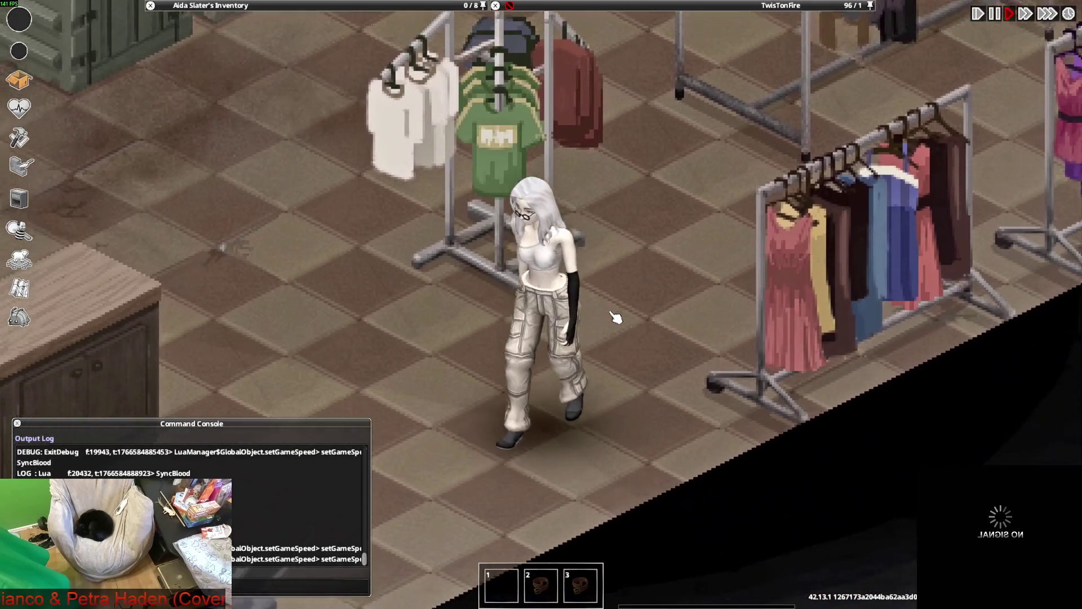
key("alt+Tab")
key("alt+Tab")
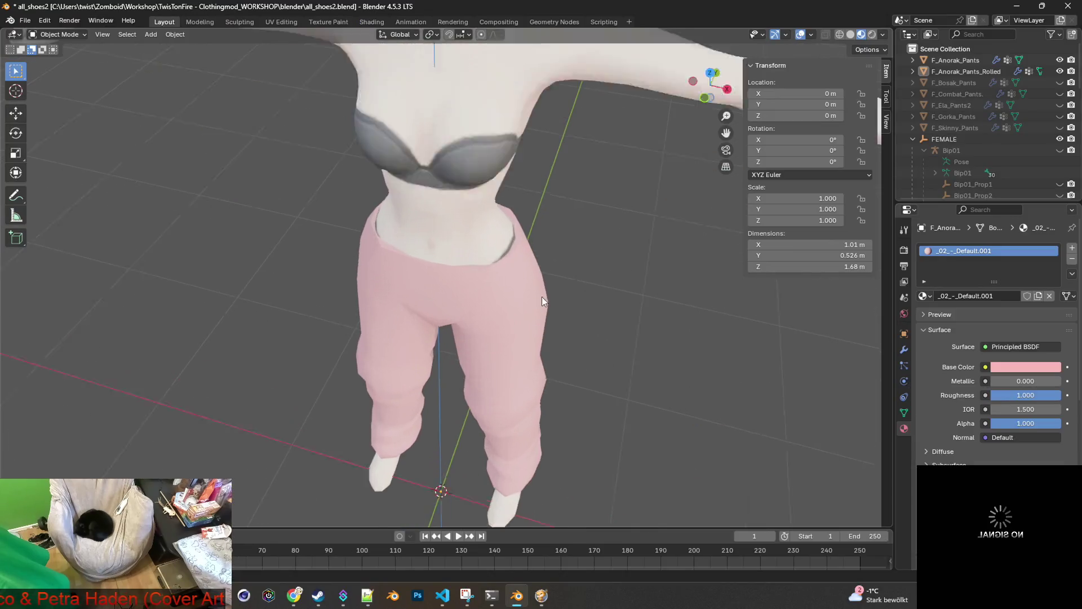
Zoom in and orbit to view the pants waist from the front and side.
middle_click_drag(542, 301, 561, 269)
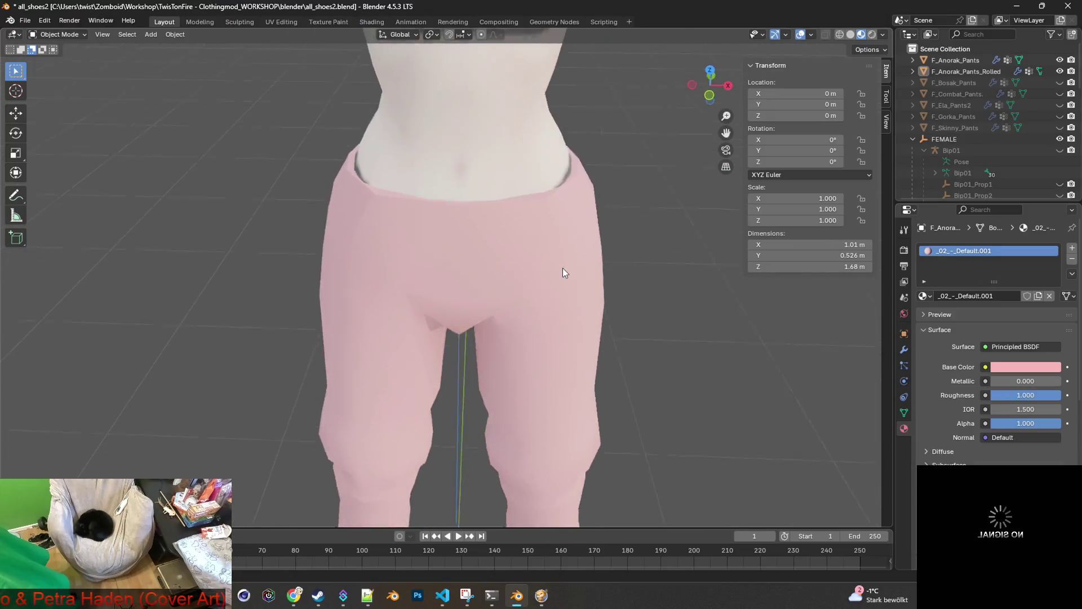
scroll(568, 237, "up", 2)
scroll(514, 265, "up", 1)
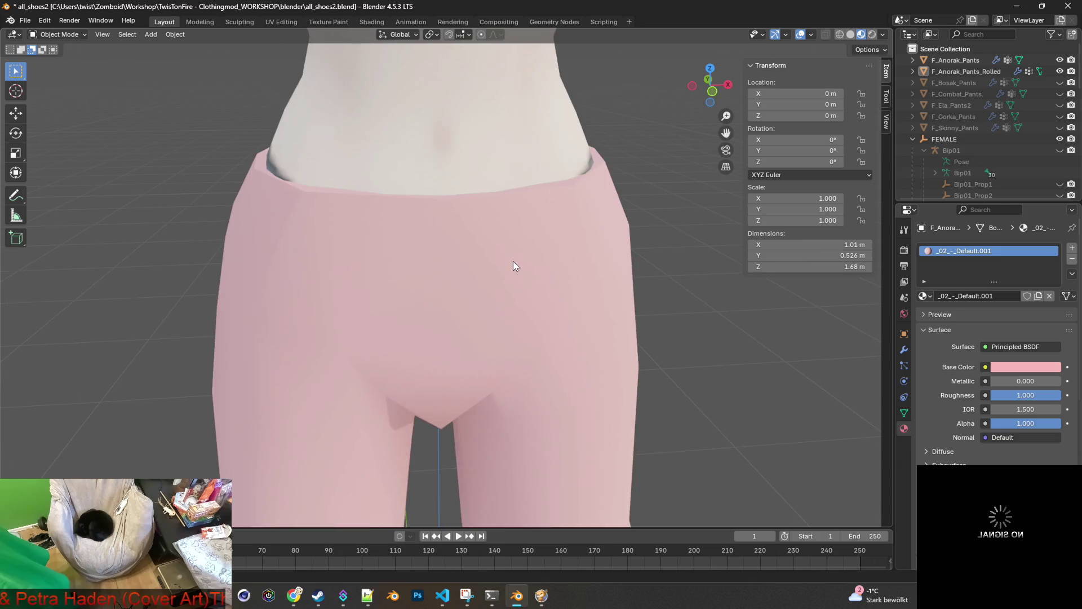
mouse_move(495, 246)
middle_mouse_down()
mouse_move(543, 283)
mouse_move(612, 288)
mouse_move(626, 278)
middle_mouse_up()
Select F_Anorak_Pants_Rolled, then F_Anorak_Pants, and toggle the rolled pants' visibility to compare waistbands.
left_click(968, 72)
left_click(965, 62)
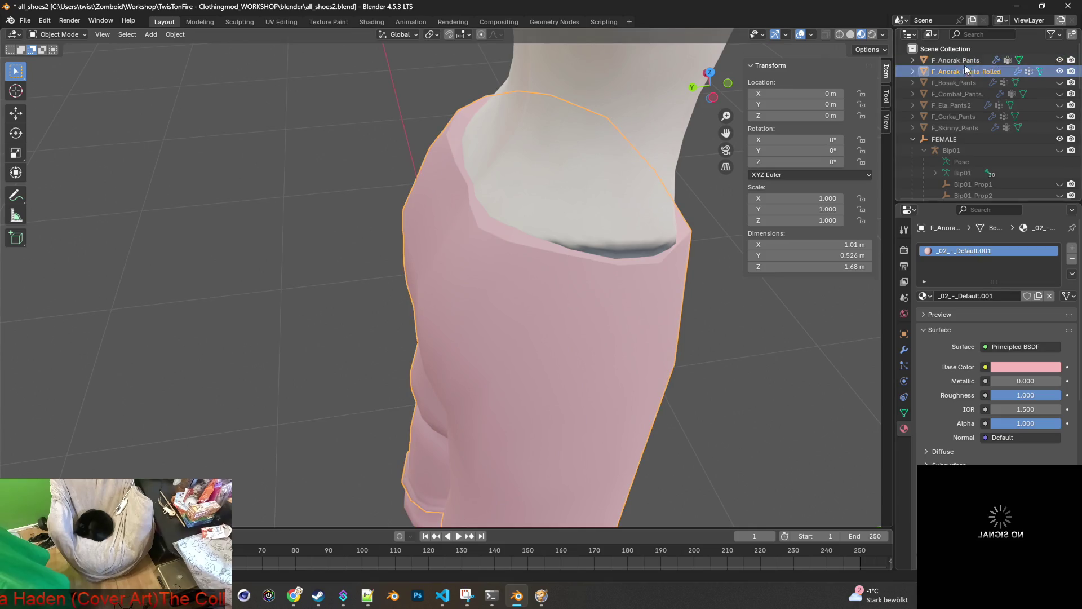
mouse_move(683, 220)
middle_mouse_down()
mouse_move(488, 197)
mouse_move(767, 156)
middle_mouse_up()
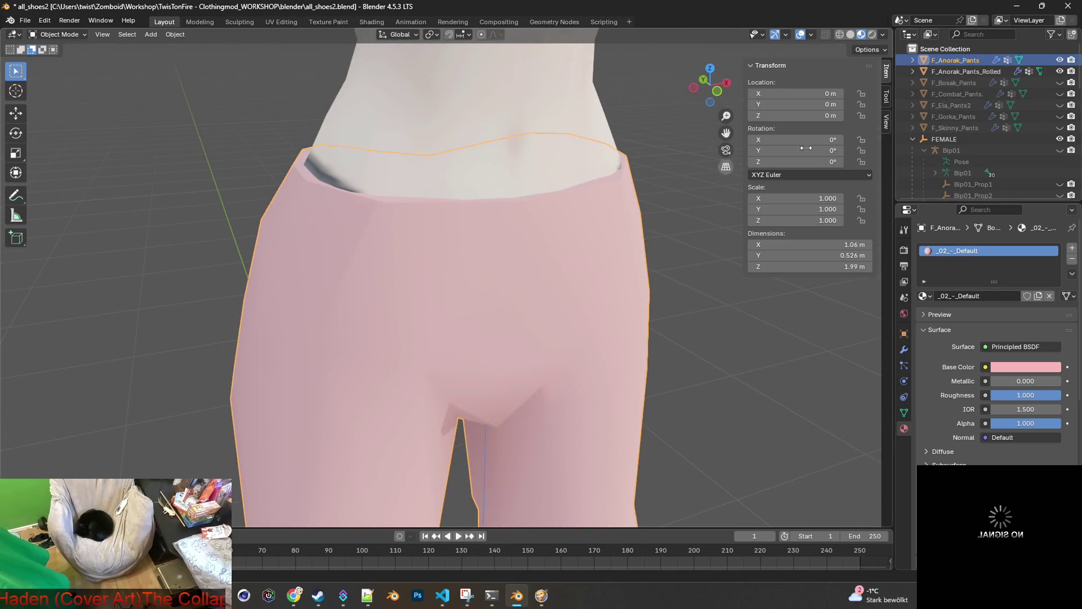
left_click(1060, 72)
mouse_move(529, 198)
middle_mouse_down()
mouse_move(428, 198)
mouse_move(352, 223)
mouse_move(430, 226)
mouse_move(485, 205)
mouse_move(509, 171)
mouse_move(510, 220)
middle_mouse_up()
Switch to Project Zomboid, unpause, and roll up the character's Tactical Pants.
key("alt+Tab")
key("alt+Tab")
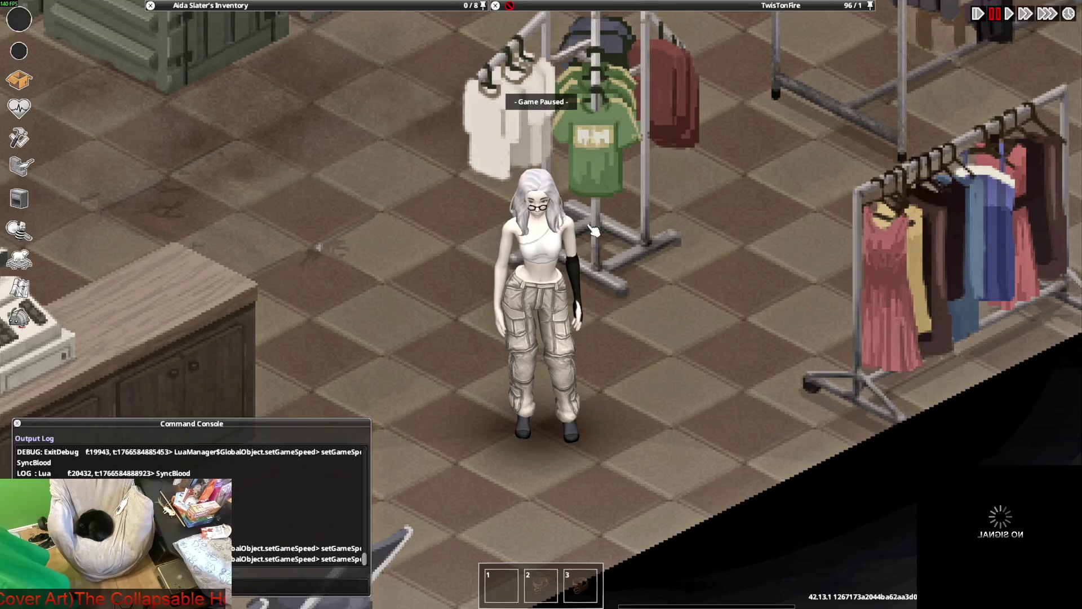
key("space")
mouse_move(264, 22)
scroll(214, 113, "down", 1)
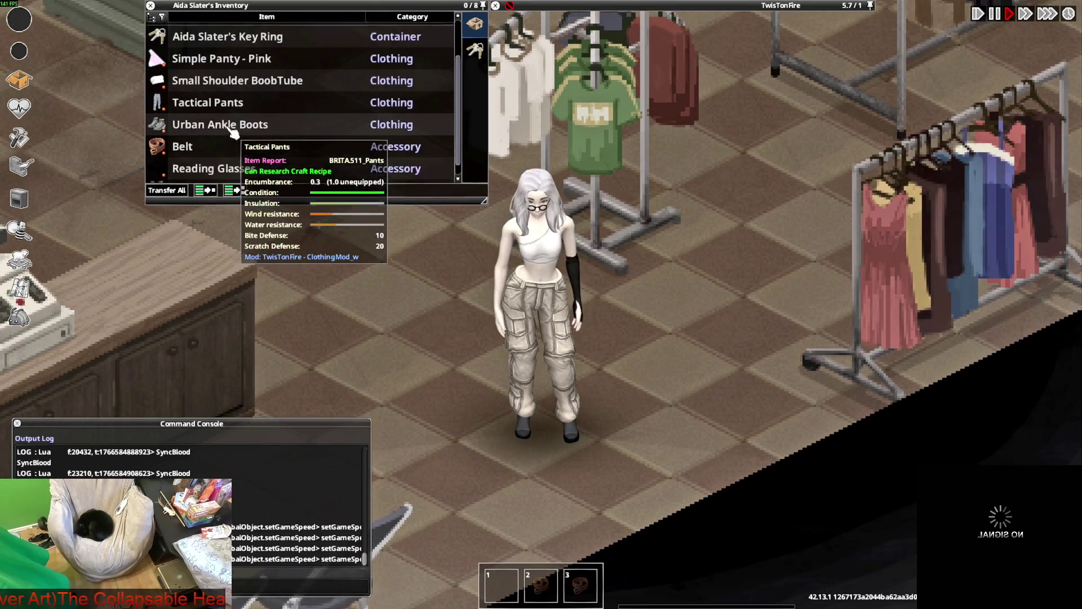
right_click(213, 104)
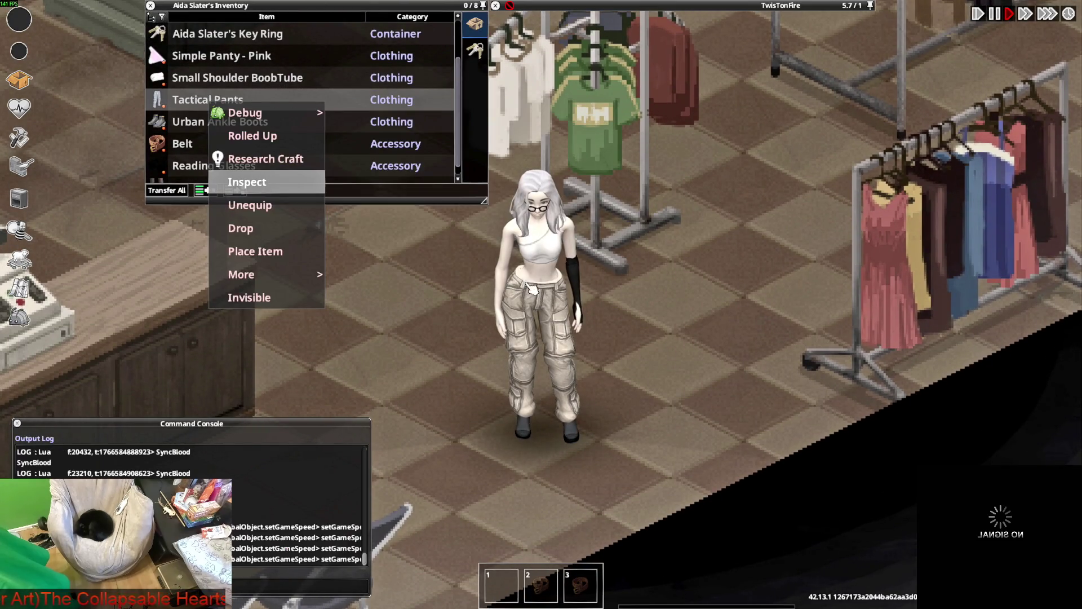
left_click(254, 136)
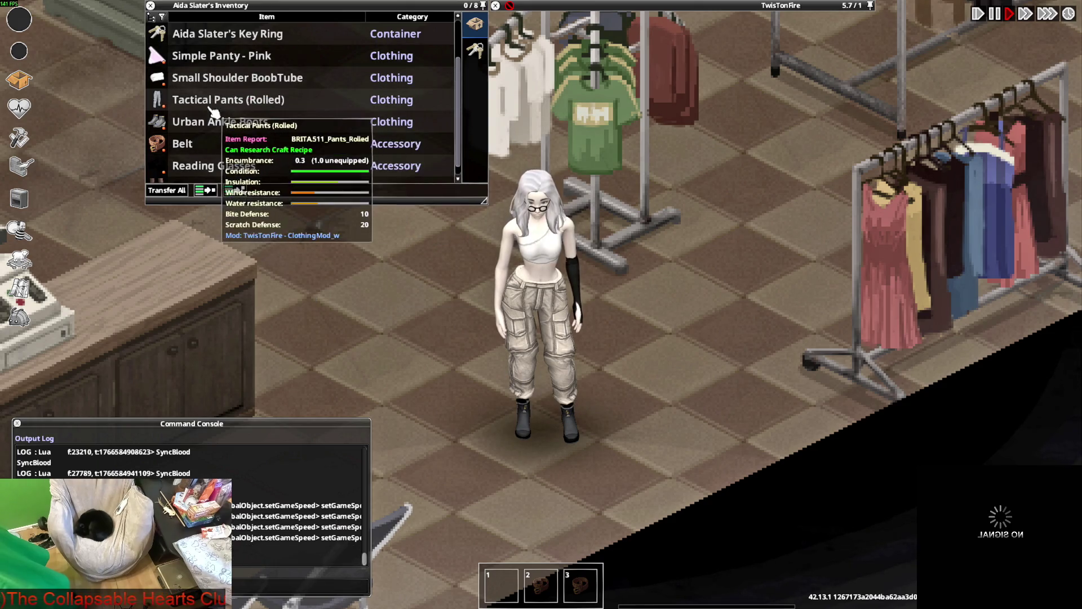
Unroll the Tactical Pants again, walk the character forward, and return to Blender.
right_click(213, 102)
left_click(254, 143)
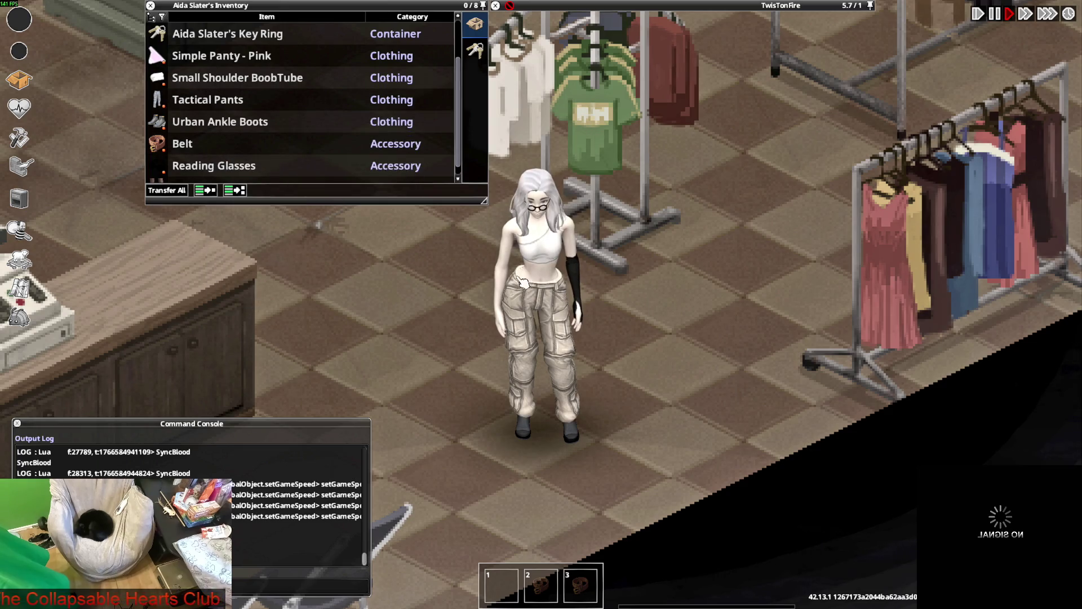
key("w")
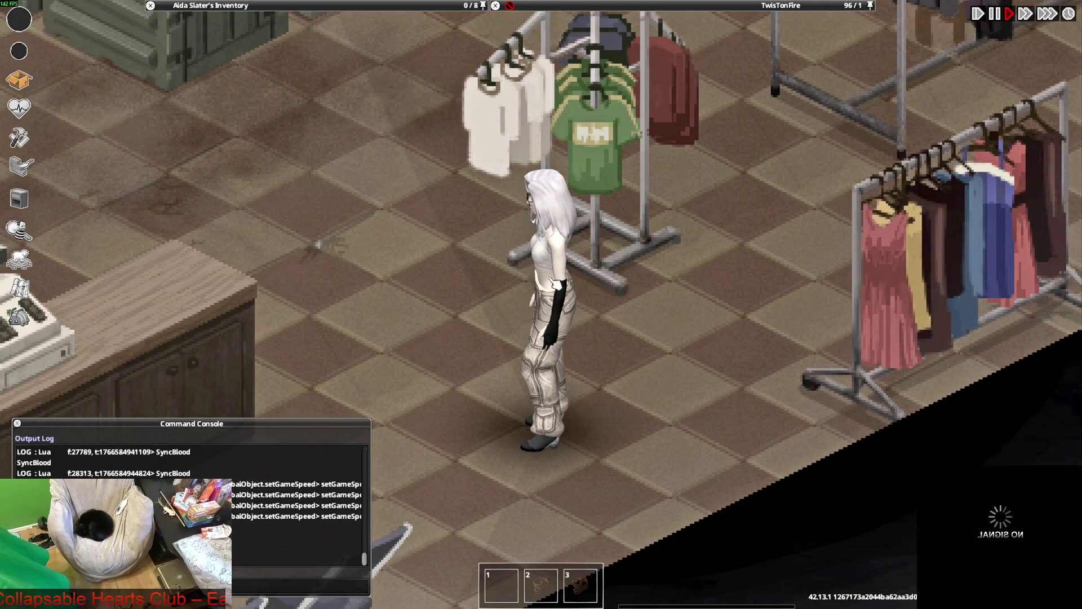
key("alt+Tab")
key("alt+Tab")
left_click(564, 252)
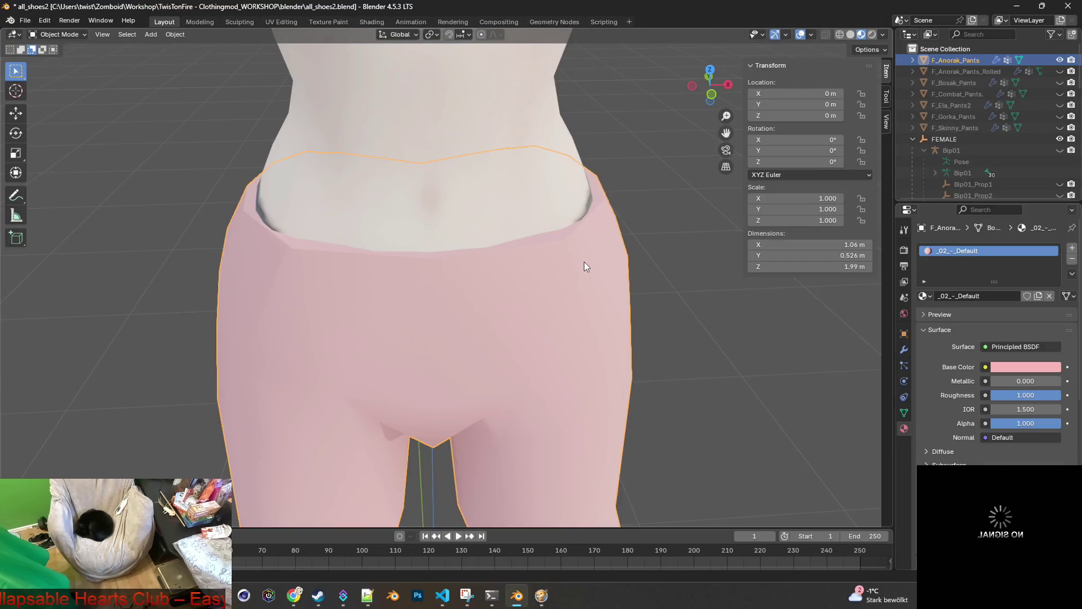
Select F_Anorak_Pants and orbit to a close side view of the waist.
mouse_move(544, 212)
middle_mouse_down()
mouse_move(594, 242)
mouse_move(705, 246)
mouse_move(604, 229)
mouse_move(636, 230)
middle_mouse_up()
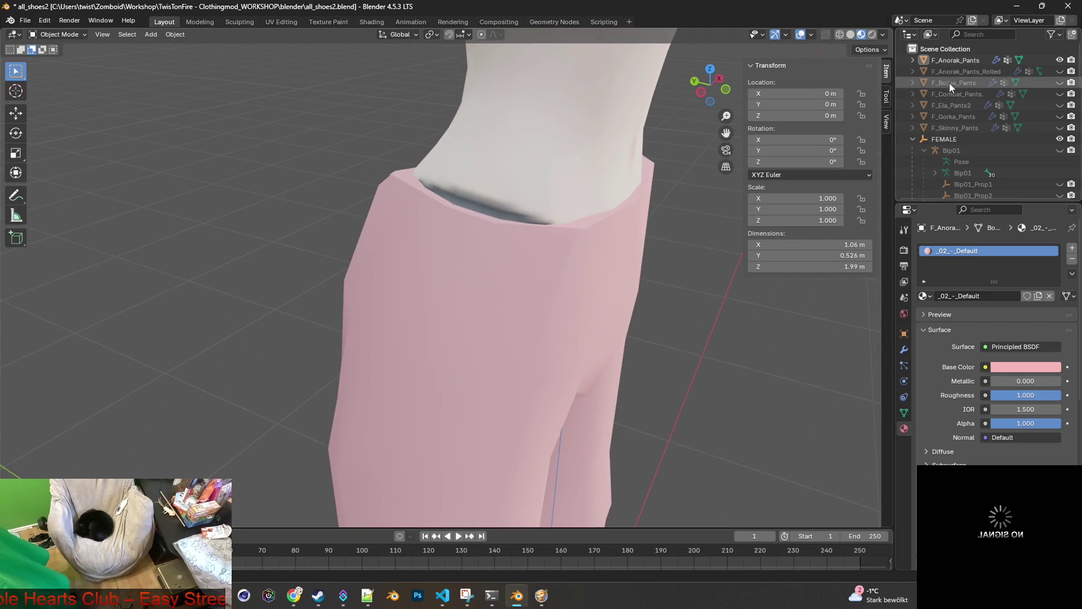
left_click(461, 219)
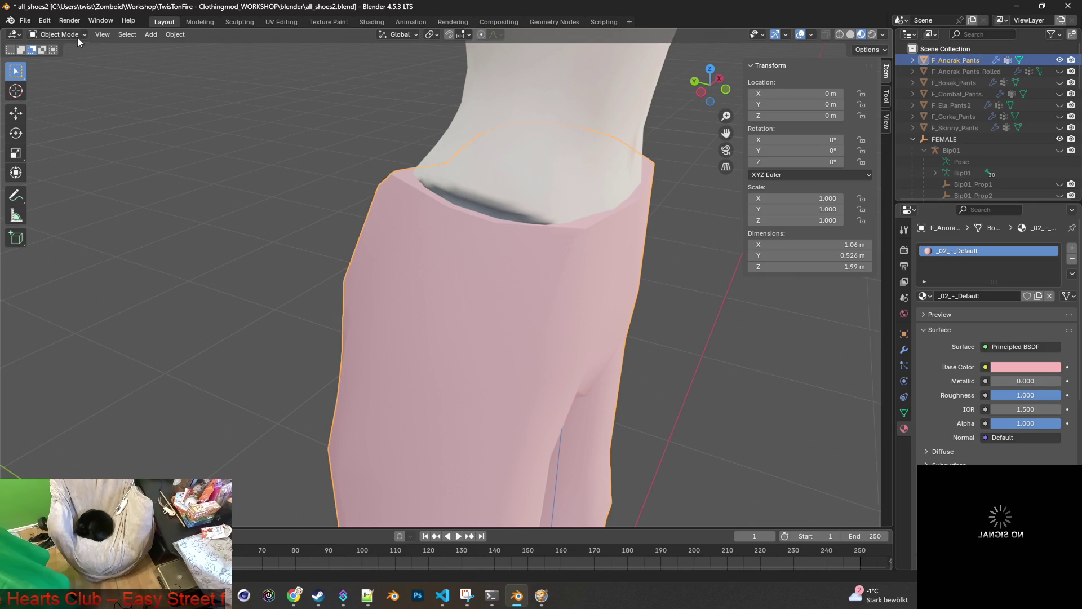
scroll(527, 316, "down", 4)
mouse_move(527, 316)
middle_mouse_down()
mouse_move(428, 212)
mouse_move(437, 290)
mouse_move(547, 341)
mouse_move(528, 346)
middle_mouse_up()
scroll(438, 290, "down", 3)
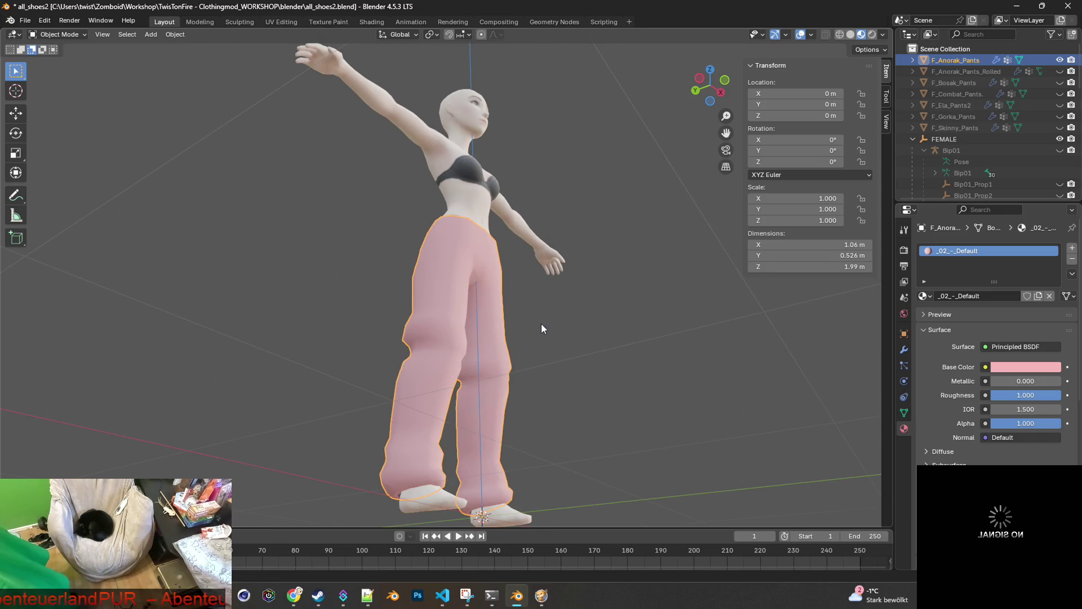
mouse_move(541, 325)
middle_mouse_down()
mouse_move(398, 351)
mouse_move(405, 375)
mouse_move(486, 359)
middle_mouse_up()
scroll(489, 305, "up", 4)
mouse_move(490, 305)
middle_mouse_down()
mouse_move(564, 277)
mouse_move(534, 319)
mouse_move(495, 309)
mouse_move(565, 316)
mouse_move(512, 333)
mouse_move(475, 301)
mouse_move(444, 295)
mouse_move(353, 290)
mouse_move(315, 301)
mouse_move(405, 299)
middle_mouse_up()
scroll(533, 319, "up", 3)
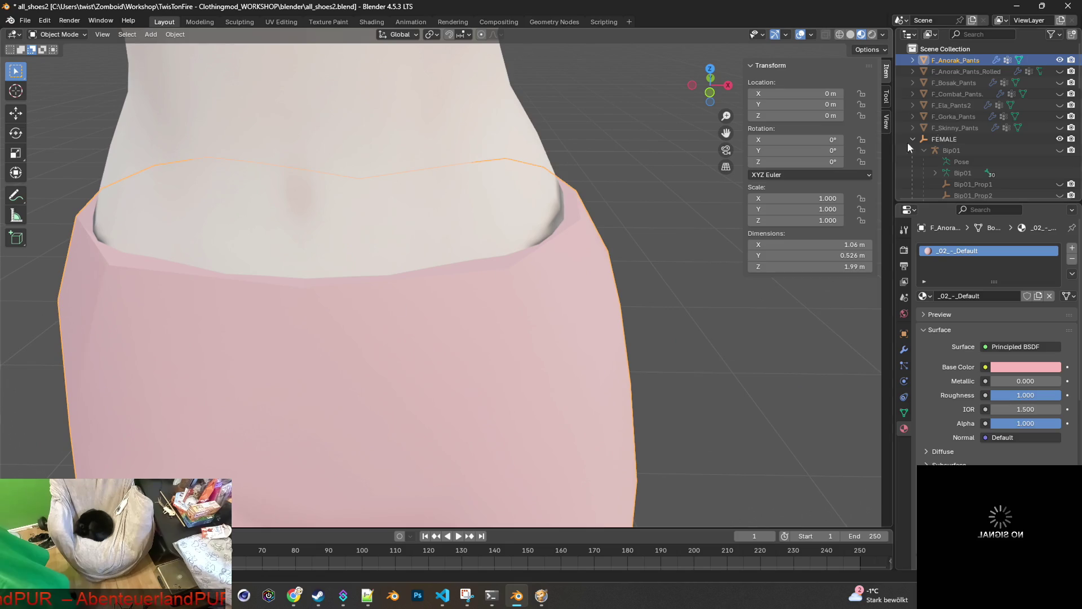
Enter Edit Mode and select a waistband vertex to read its Spine/Pelvis weights.
left_click(55, 35)
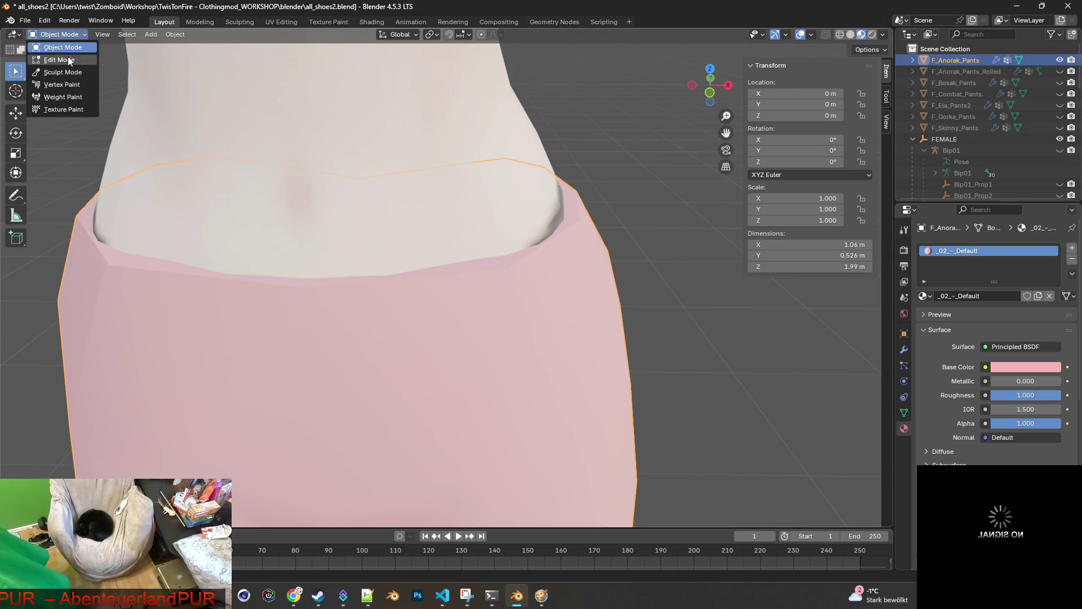
left_click(56, 61)
middle_click_drag(281, 169, 335, 179)
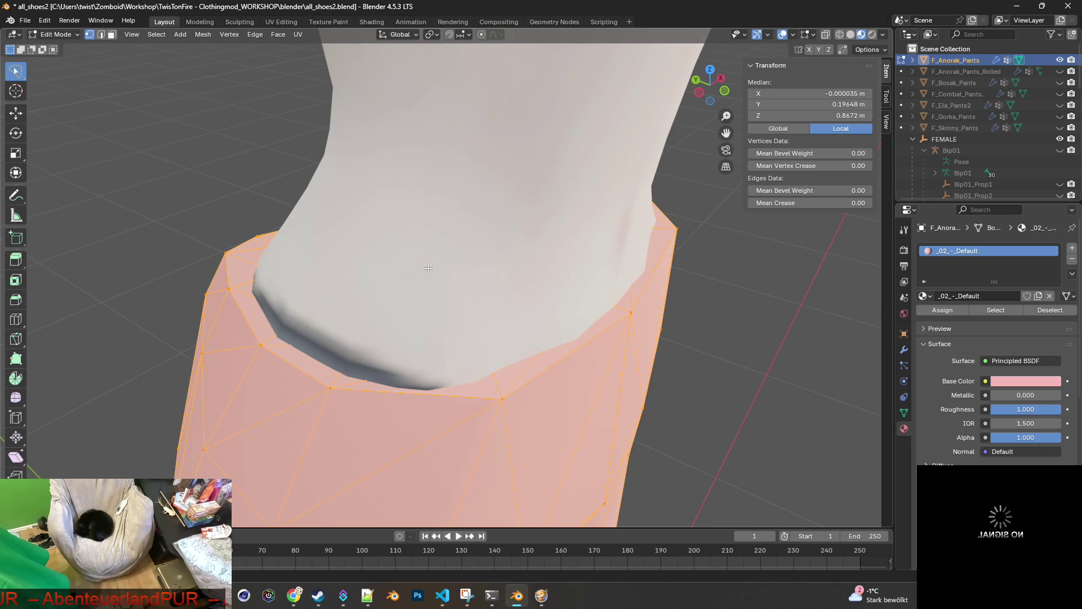
left_click(497, 398)
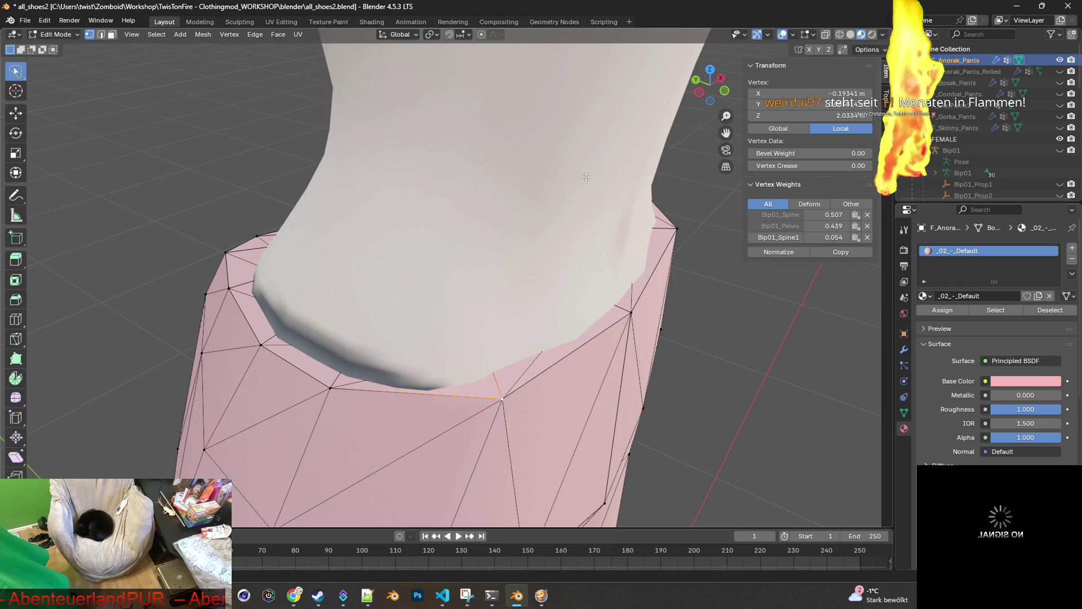
Return F_Anorak_Pants to Object Mode and view the whole body from the front.
left_click(56, 34)
left_click(66, 46)
scroll(371, 215, "down", 5)
scroll(370, 215, "down", 3)
middle_click_drag(577, 268, 457, 262)
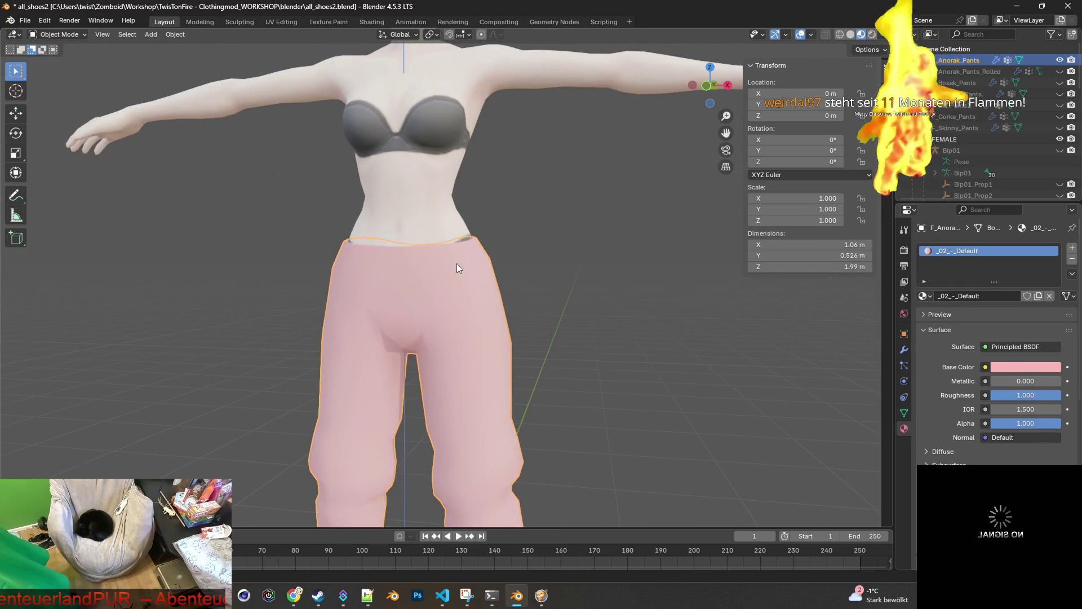
key("alt+Tab")
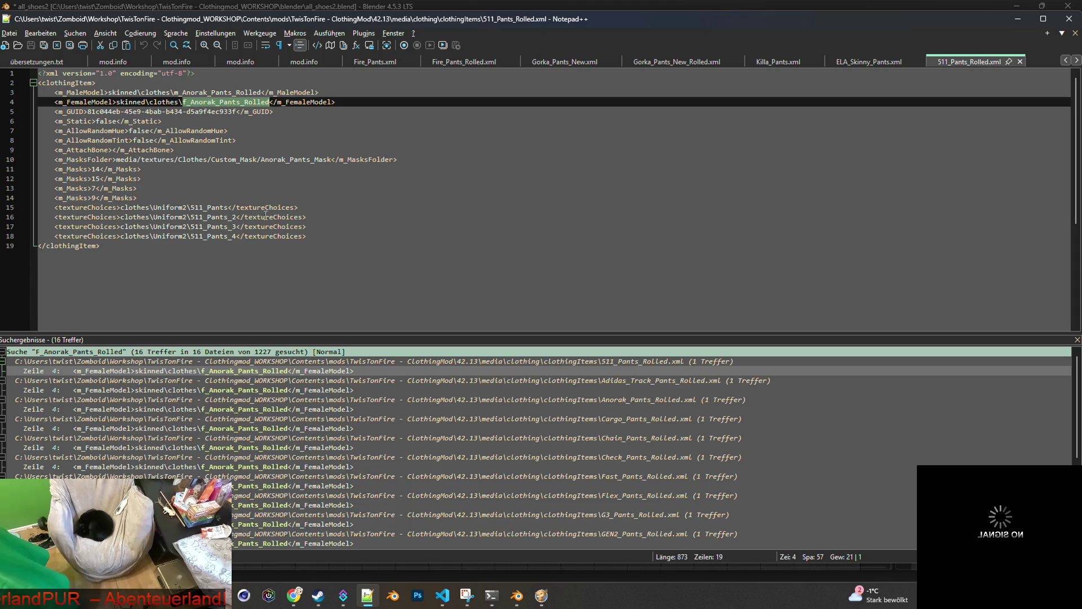
key("alt+Tab")
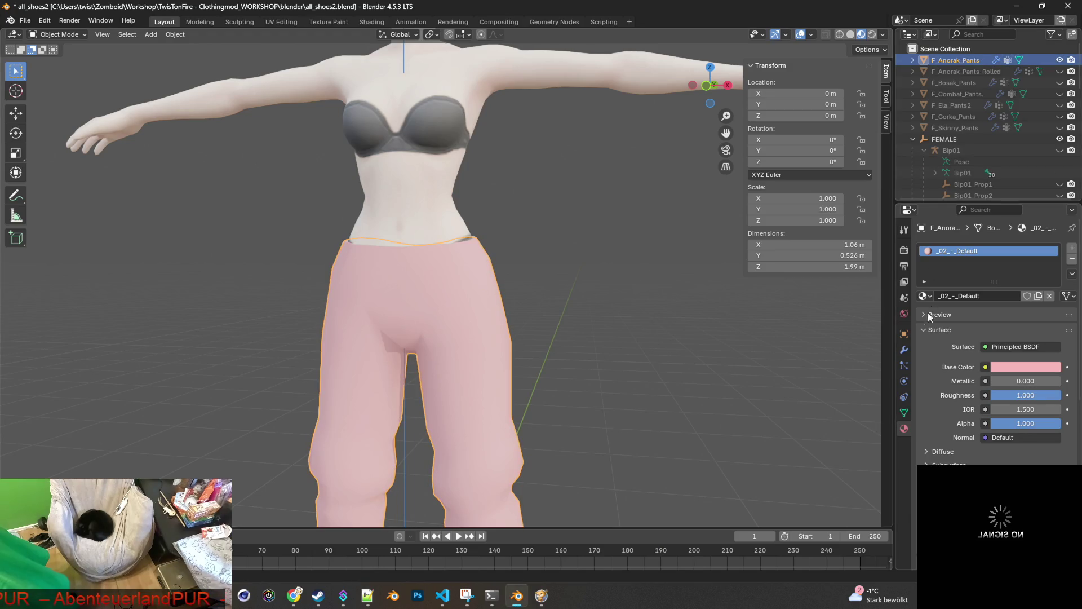
left_click(905, 314)
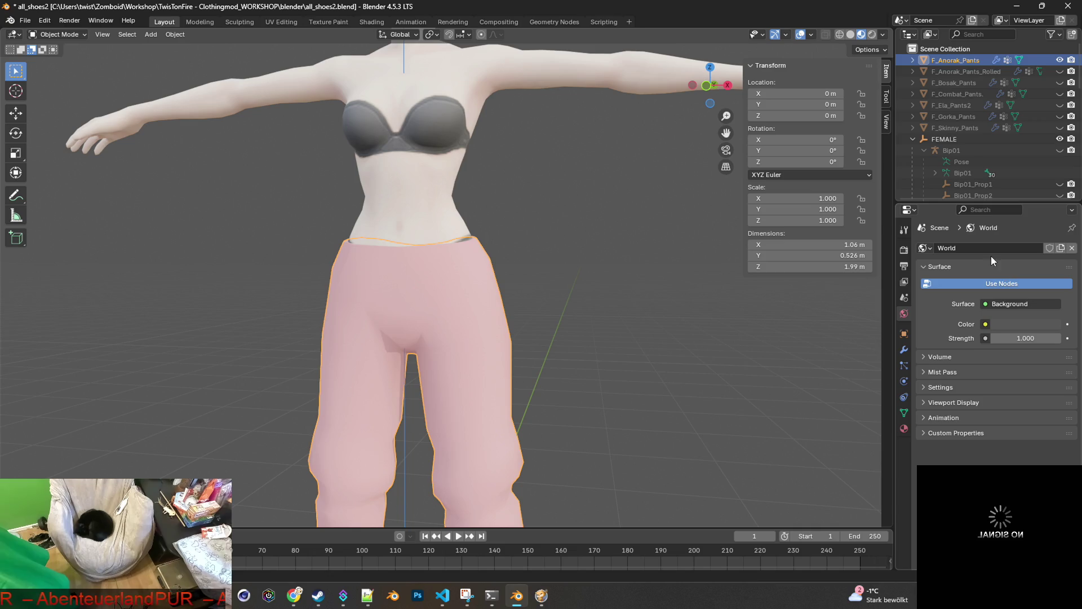
Feed an Image Texture into the pants material's Base Color and browse for an image.
left_click(904, 427)
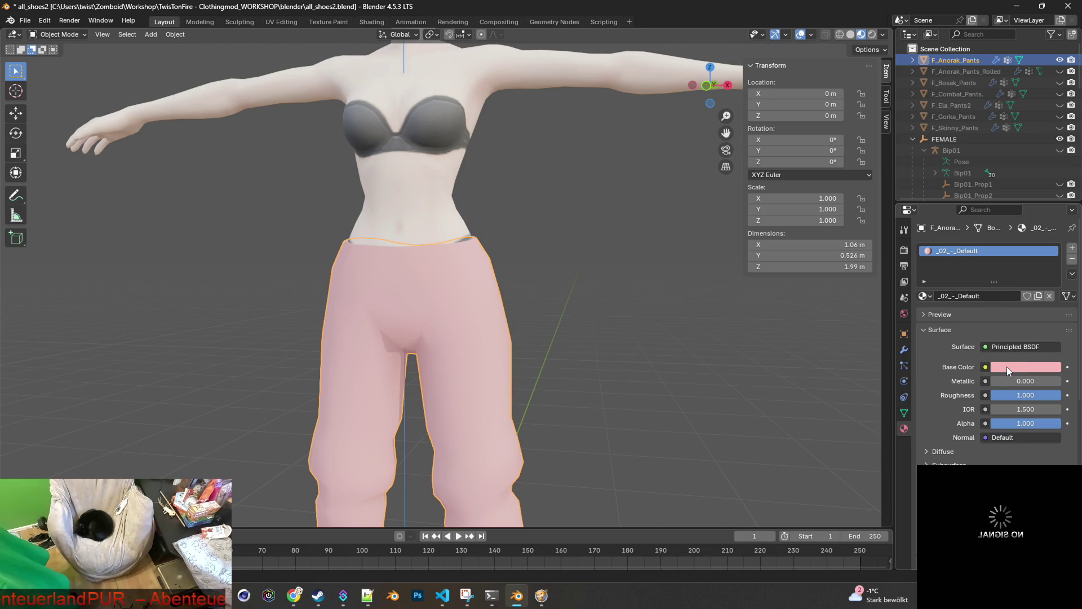
left_click(985, 366)
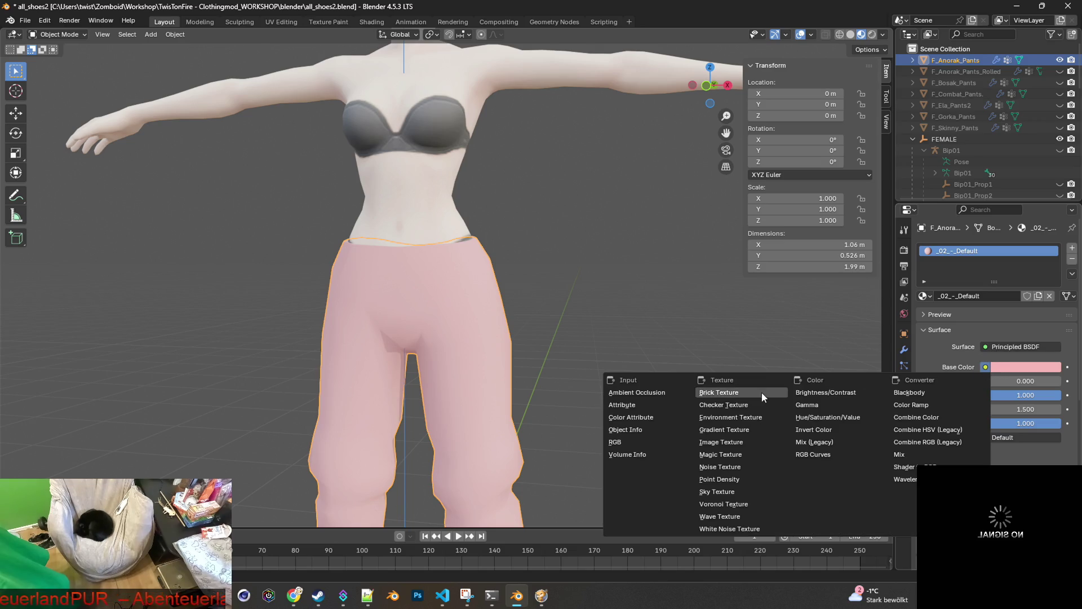
left_click(733, 443)
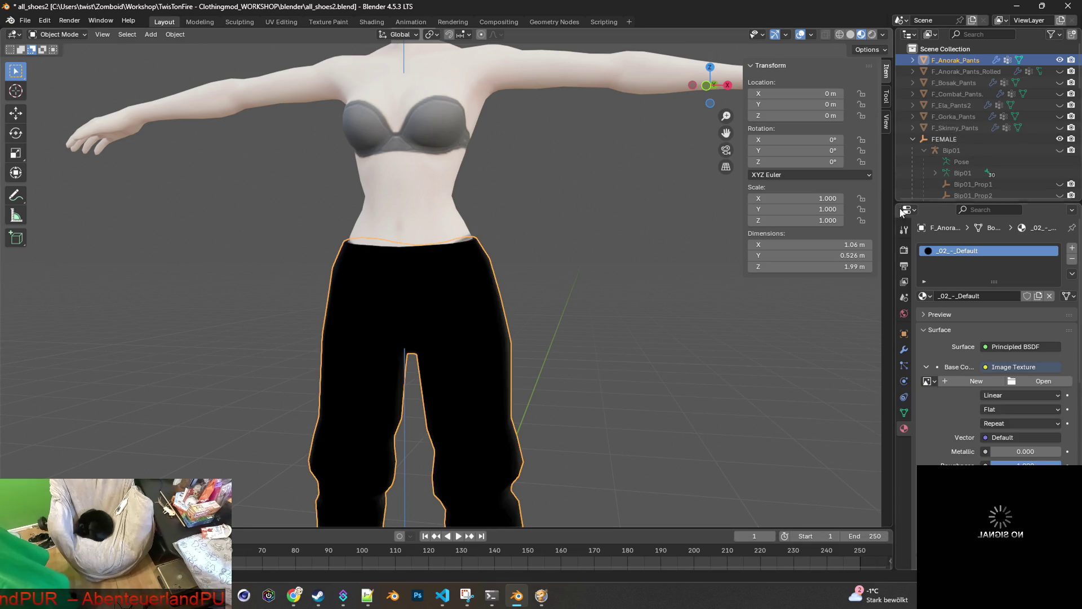
left_click(1029, 384)
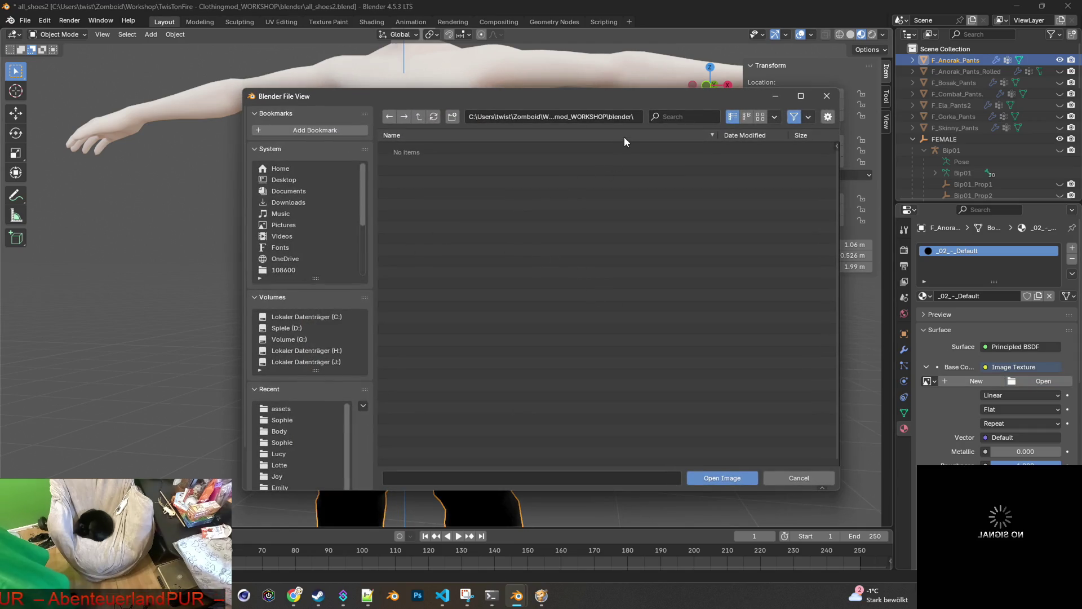
Navigate to TwisTonFire - ClothingMod\common\media\textures\clothes in the file browser.
left_click(419, 116)
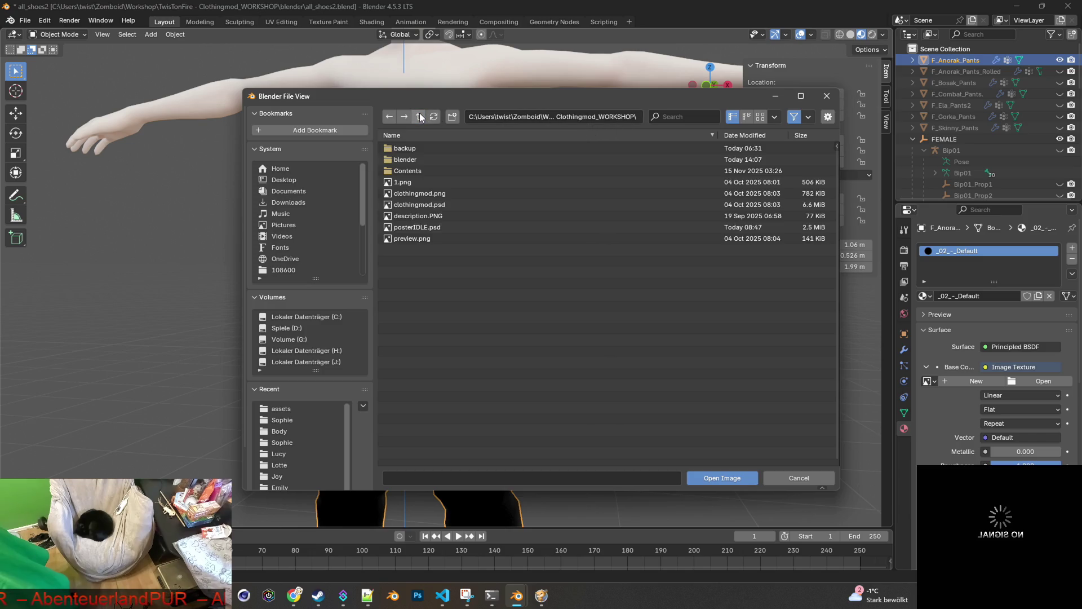
double_click(417, 168)
double_click(411, 149)
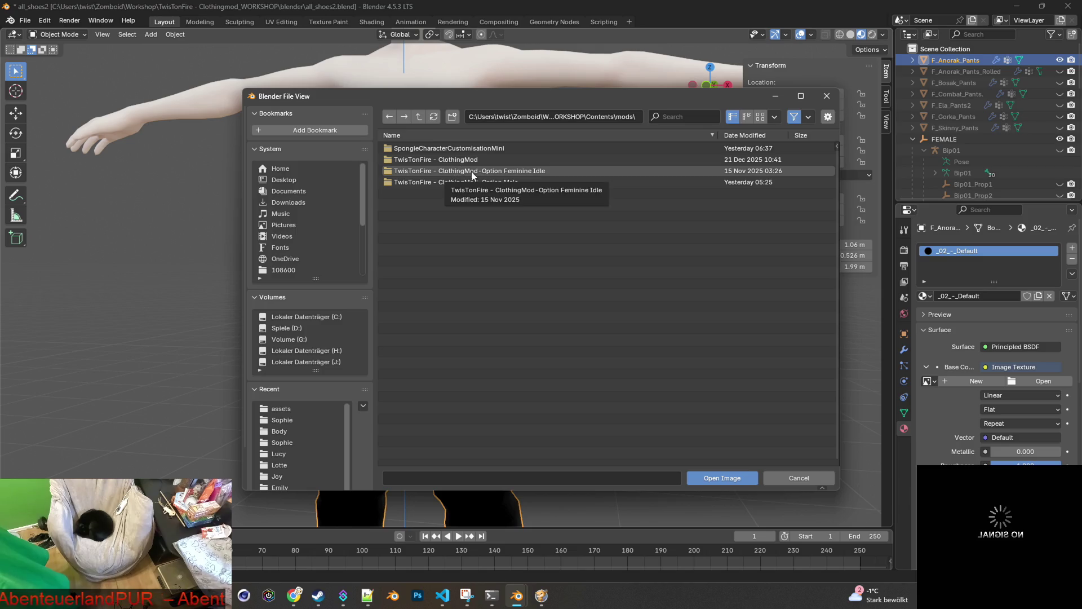
double_click(459, 159)
double_click(411, 159)
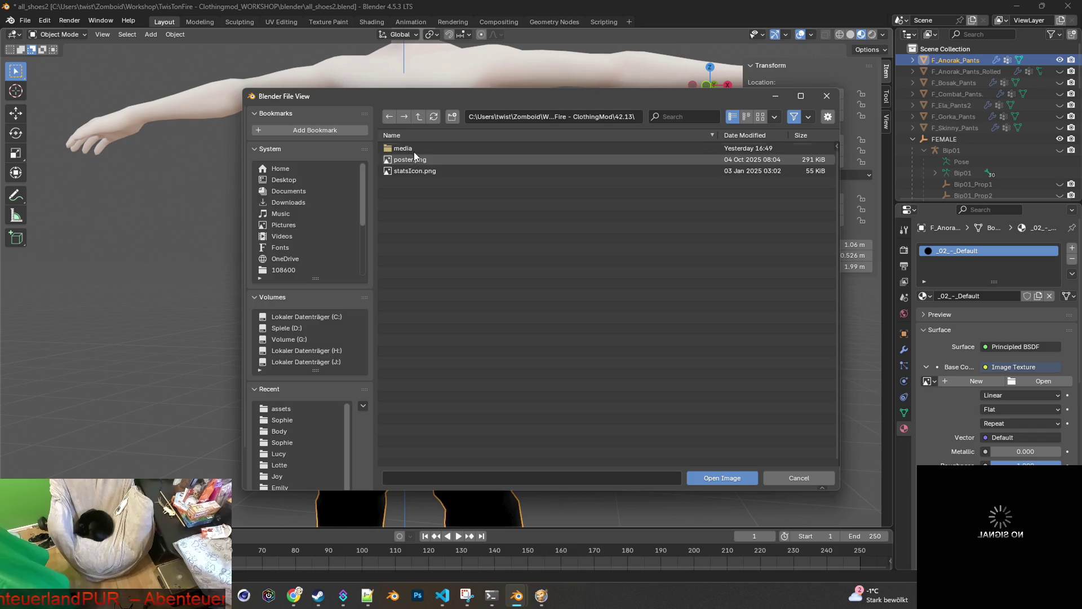
double_click(415, 150)
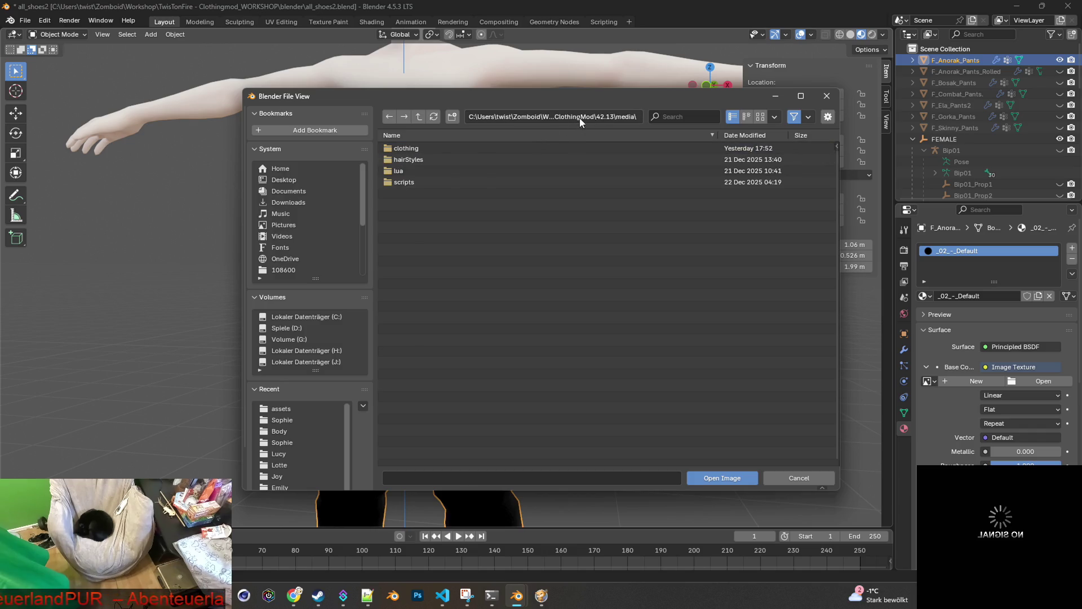
double_click(419, 115)
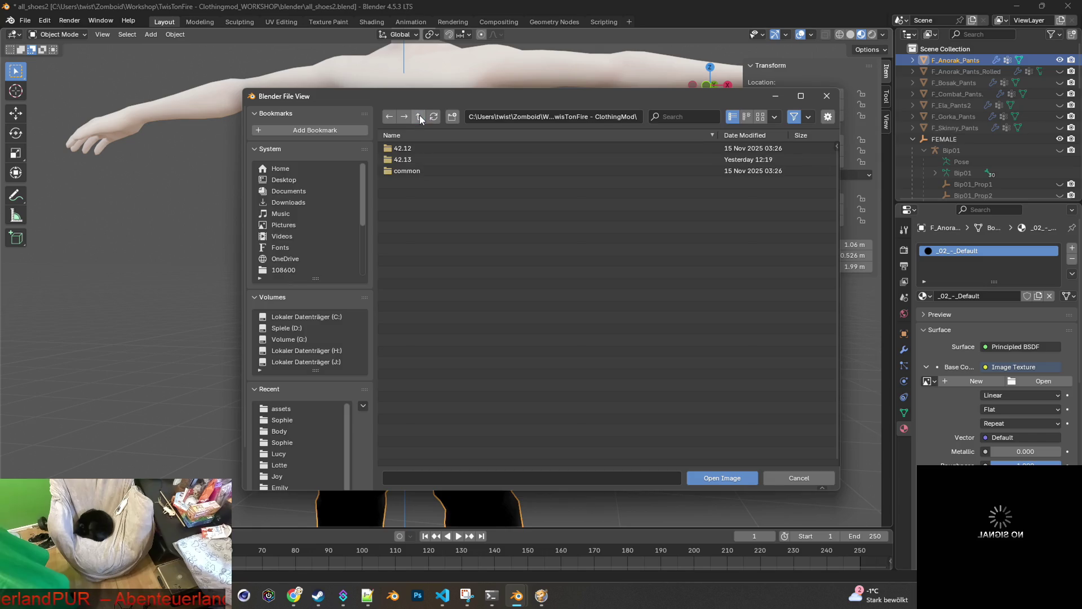
double_click(411, 168)
double_click(412, 149)
double_click(414, 159)
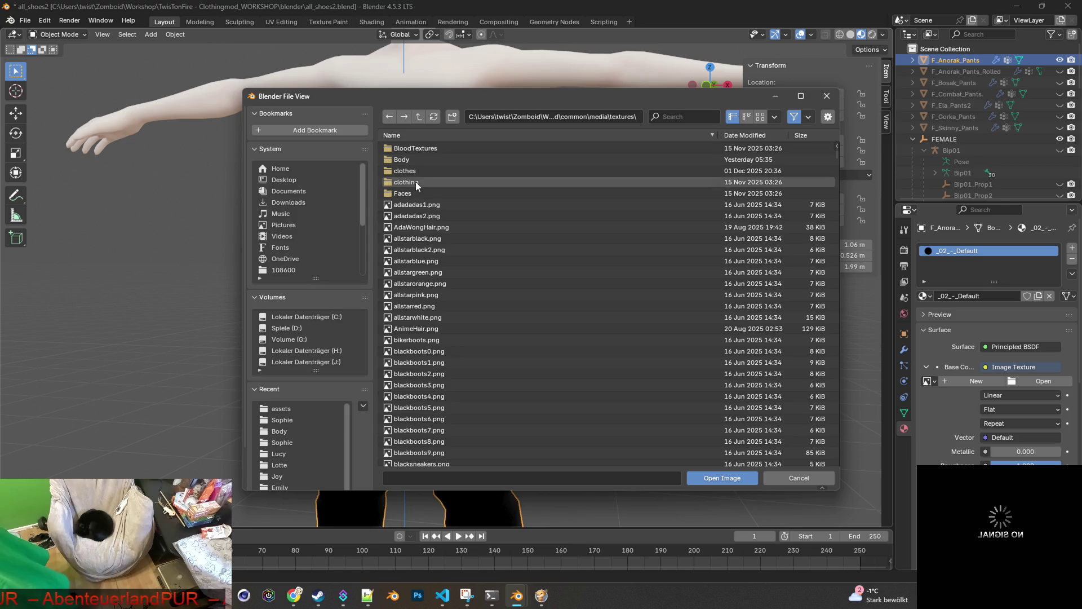
double_click(414, 170)
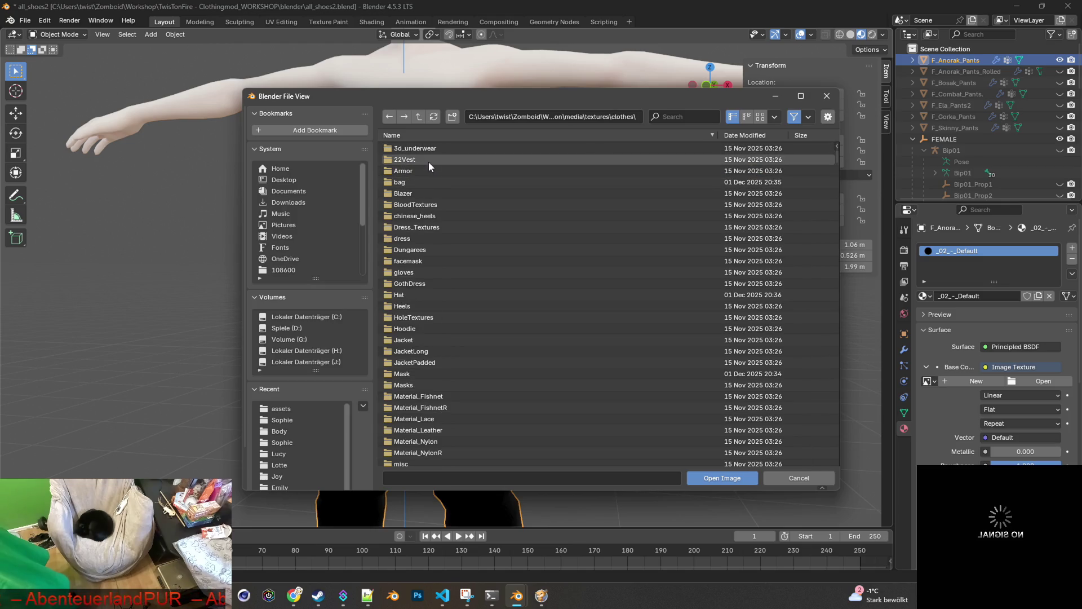
Check the XML's texture path, then open the Uniform folder and filter by '511'.
scroll(479, 250, "down", 4)
scroll(482, 251, "down", 5)
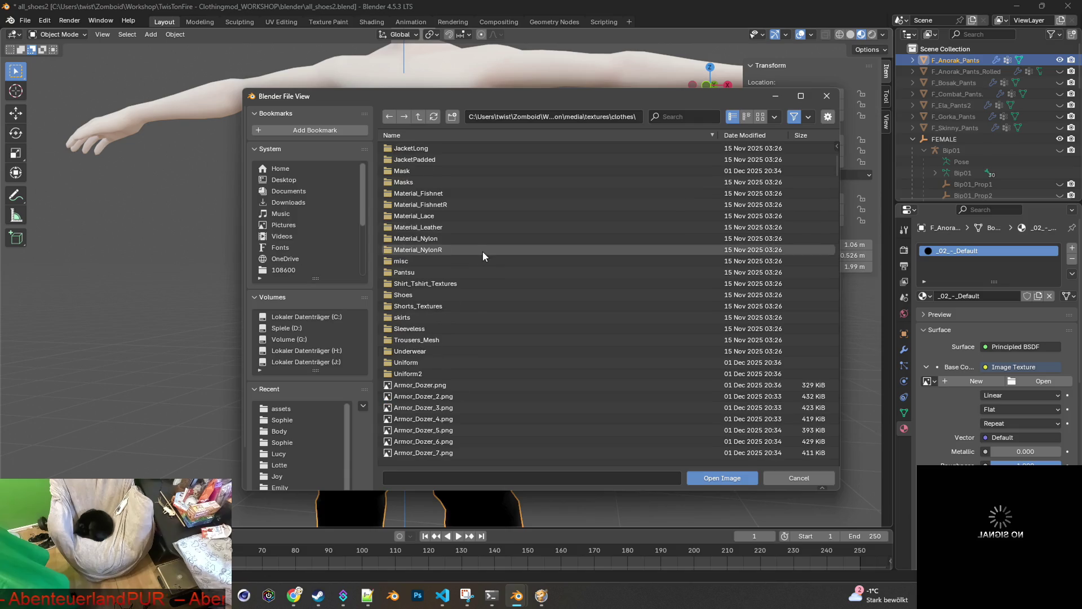
key("alt+Tab")
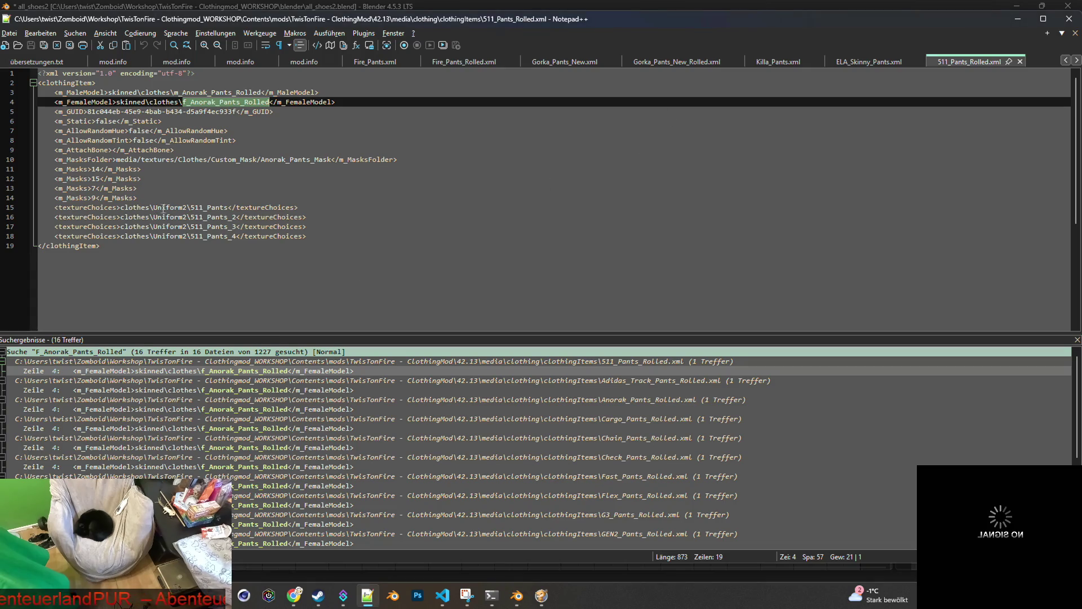
key("alt+Tab")
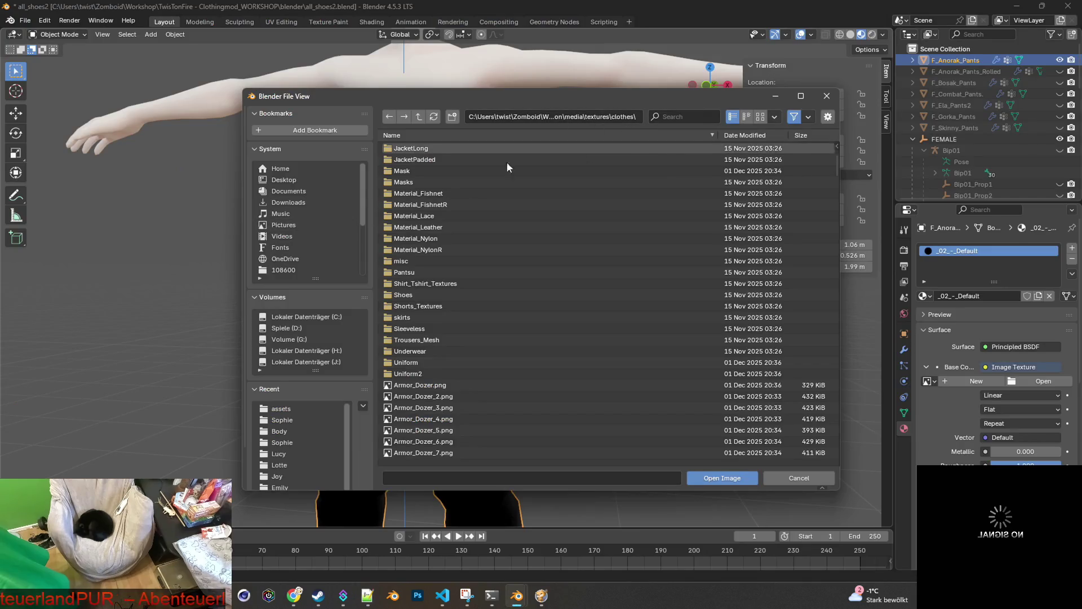
left_click(410, 362)
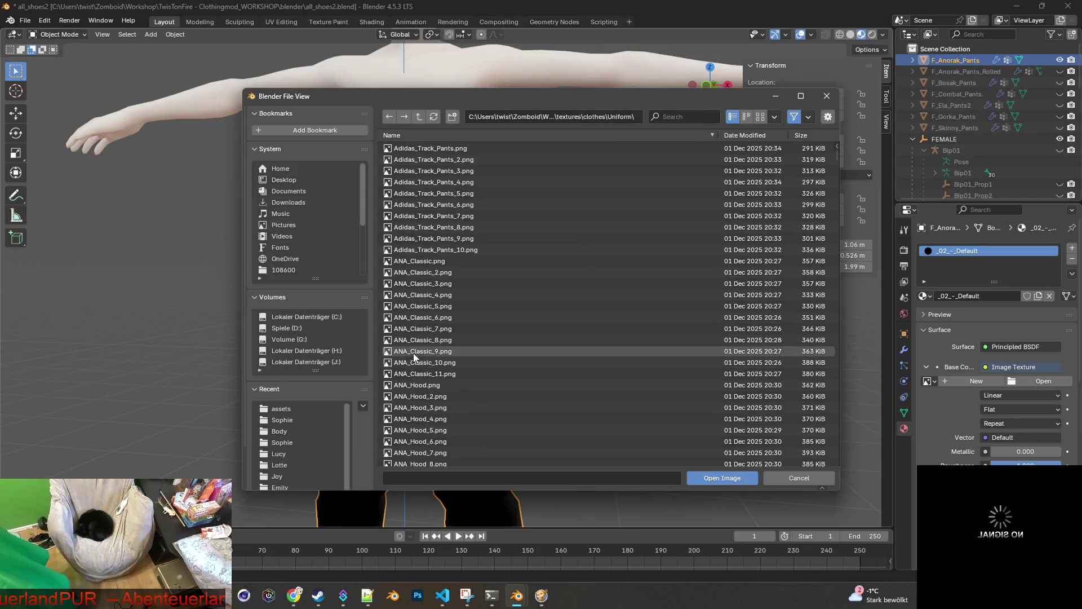
left_click(692, 114)
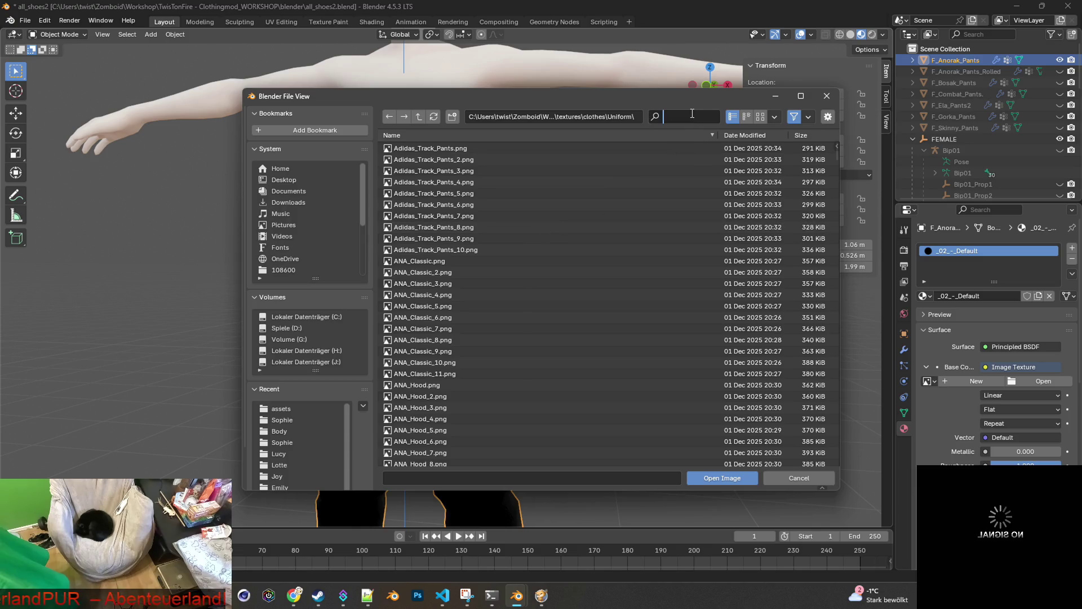
type("511")
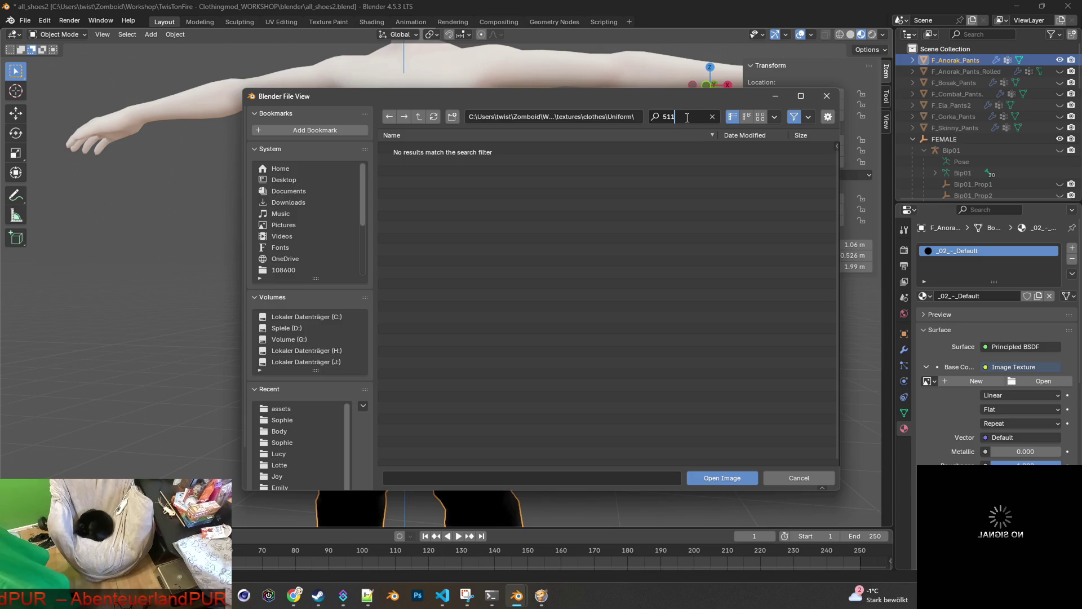
Recheck the XML, then open Uniform2 and load 511_Pants.png as the texture.
key("alt+Tab")
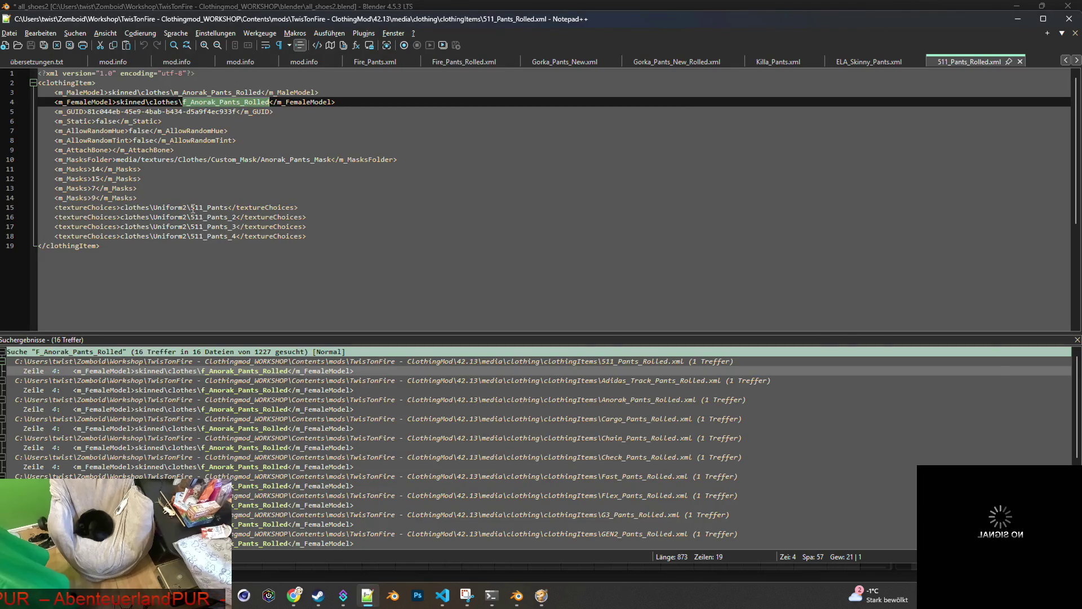
key("alt+Tab")
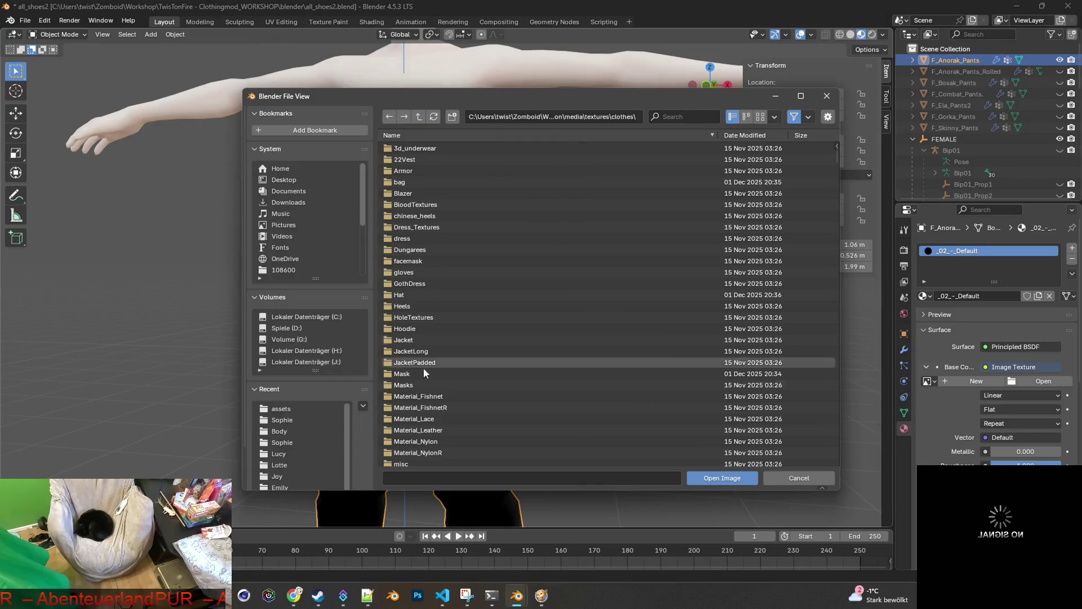
scroll(441, 378, "down", 10)
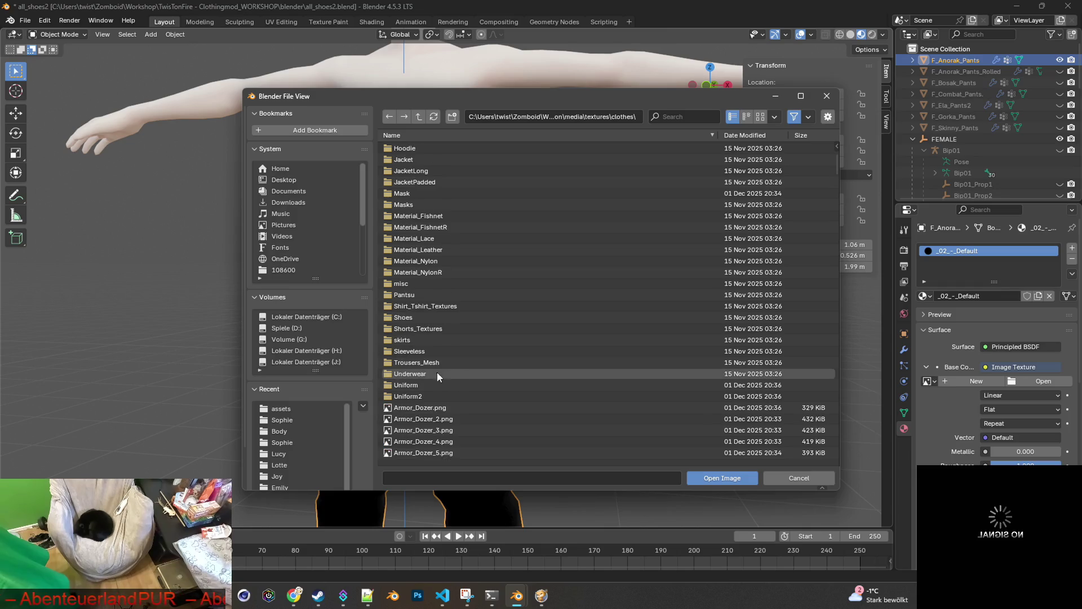
left_click(415, 396)
double_click(418, 394)
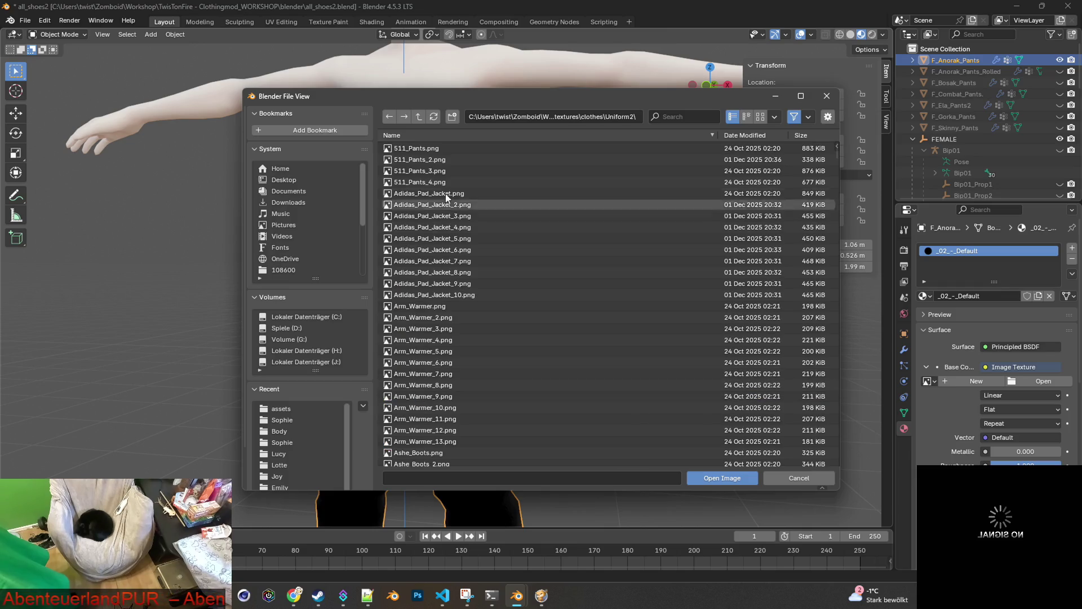
left_click(434, 147)
left_click(722, 478)
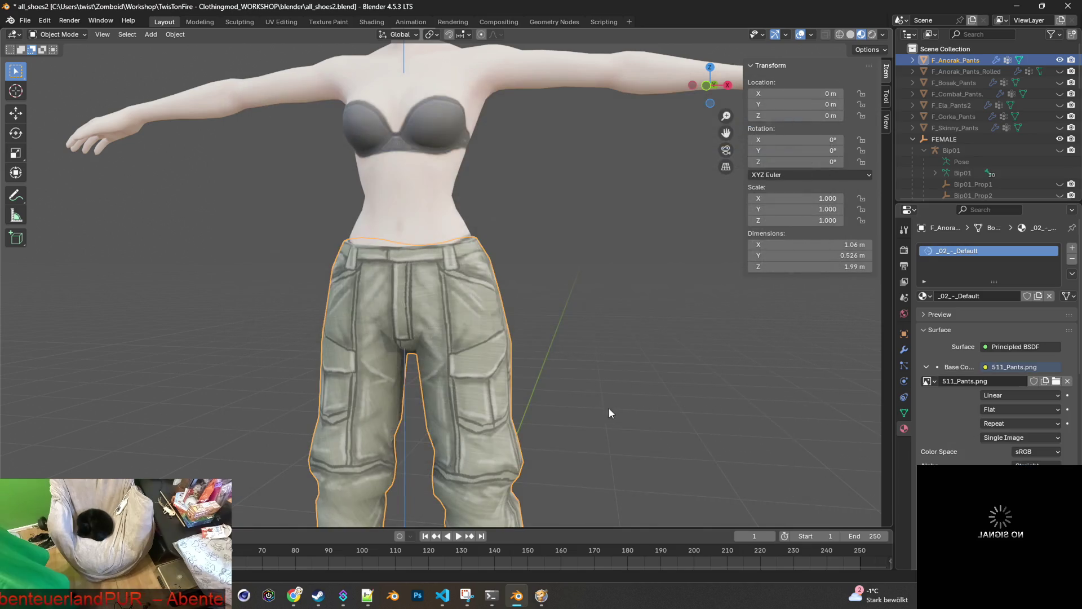
Orbit and zoom to inspect the textured waistband from the front.
mouse_move(565, 404)
middle_mouse_down()
mouse_move(382, 410)
mouse_move(684, 394)
mouse_move(532, 401)
middle_mouse_up()
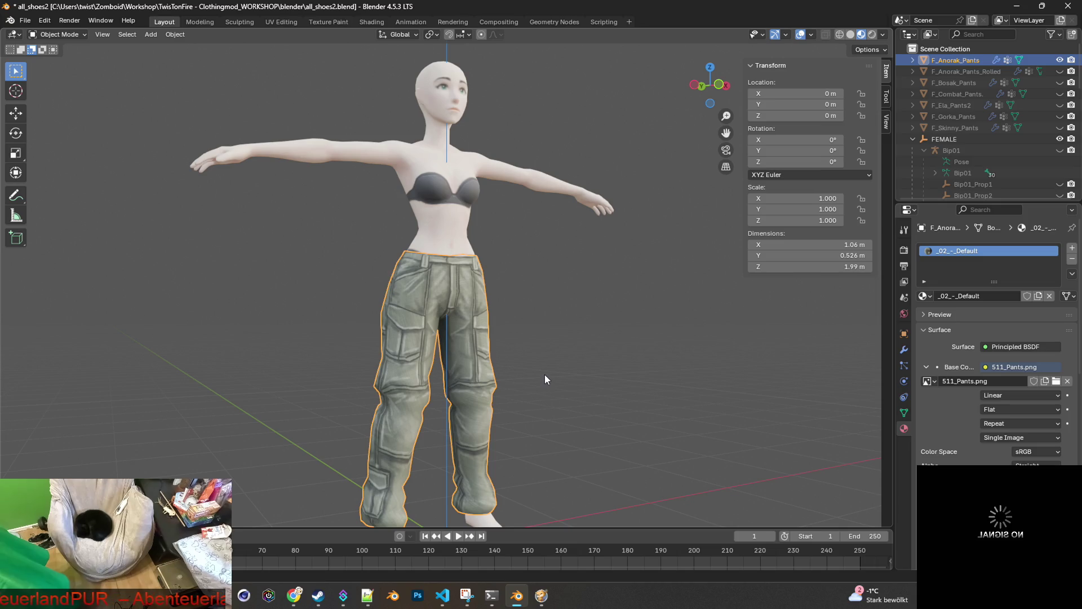
middle_click_drag(556, 349, 522, 346)
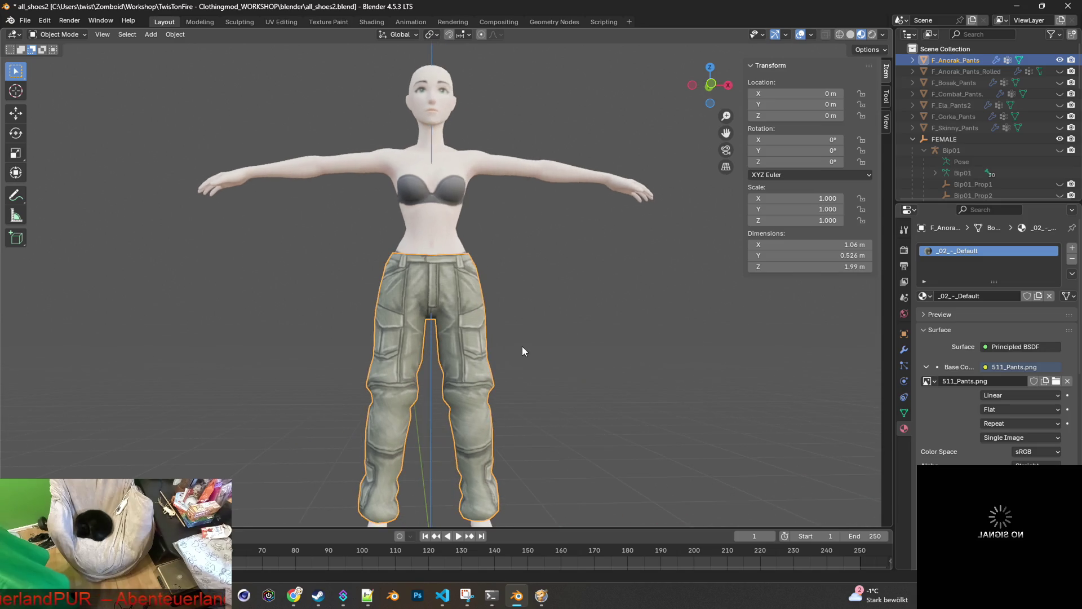
scroll(523, 350, "up", 8)
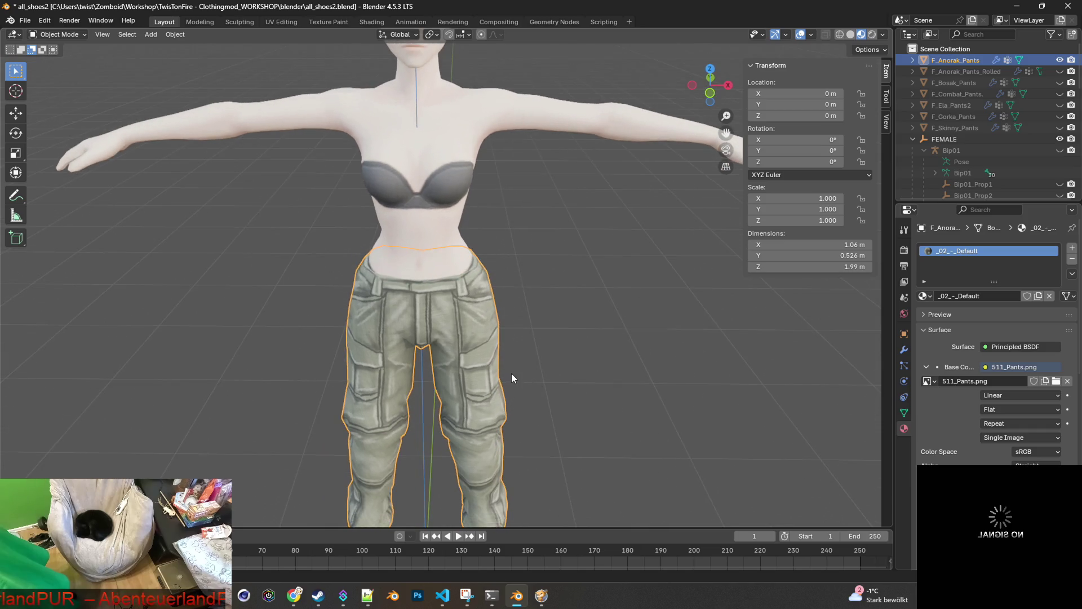
mouse_move(474, 351)
middle_mouse_down()
mouse_move(408, 323)
mouse_move(533, 320)
mouse_move(540, 347)
mouse_move(461, 324)
mouse_move(421, 337)
mouse_move(357, 333)
mouse_move(475, 340)
middle_mouse_up()
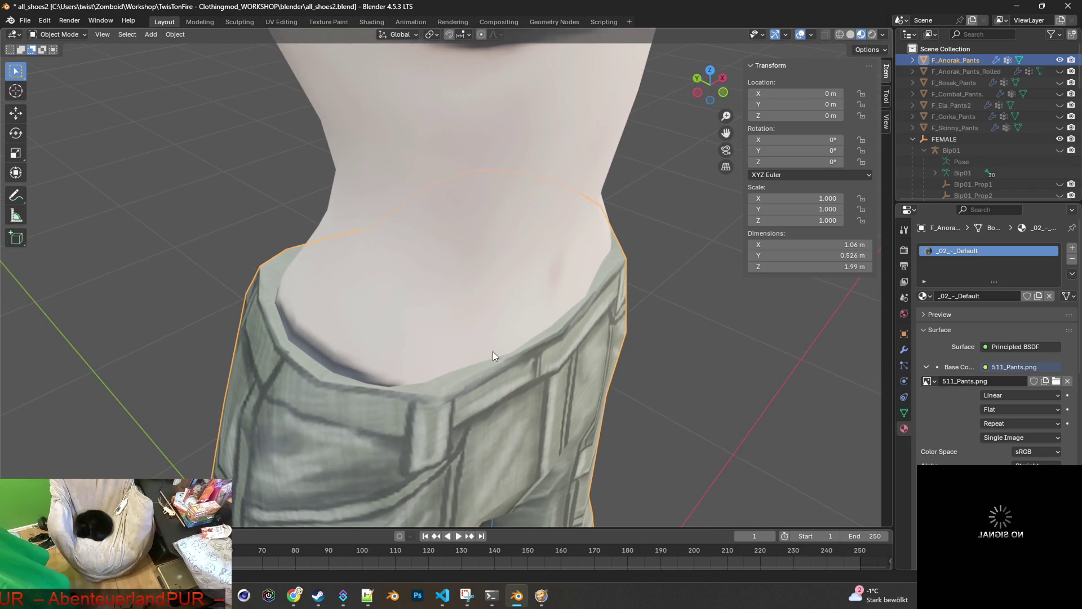
scroll(559, 407, "down", 6)
scroll(524, 374, "up", 2)
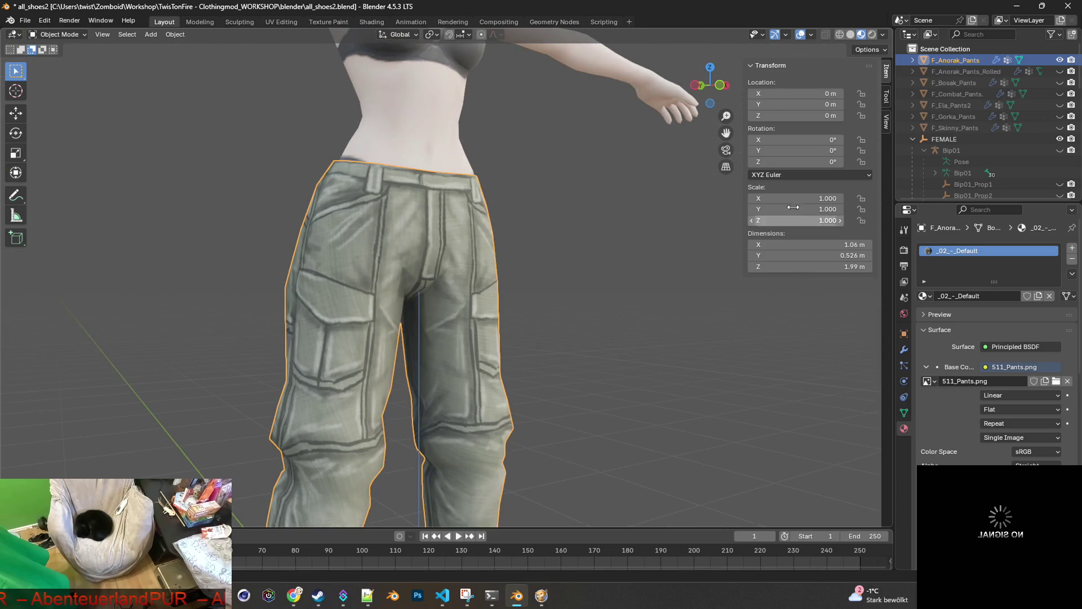
Hide F_Anorak_Pants, show F_Anorak_Pants_Rolled, and select the rolled pants.
left_click(1060, 60)
left_click(1059, 71)
scroll(576, 334, "down", 2)
middle_click_drag(576, 337, 583, 361)
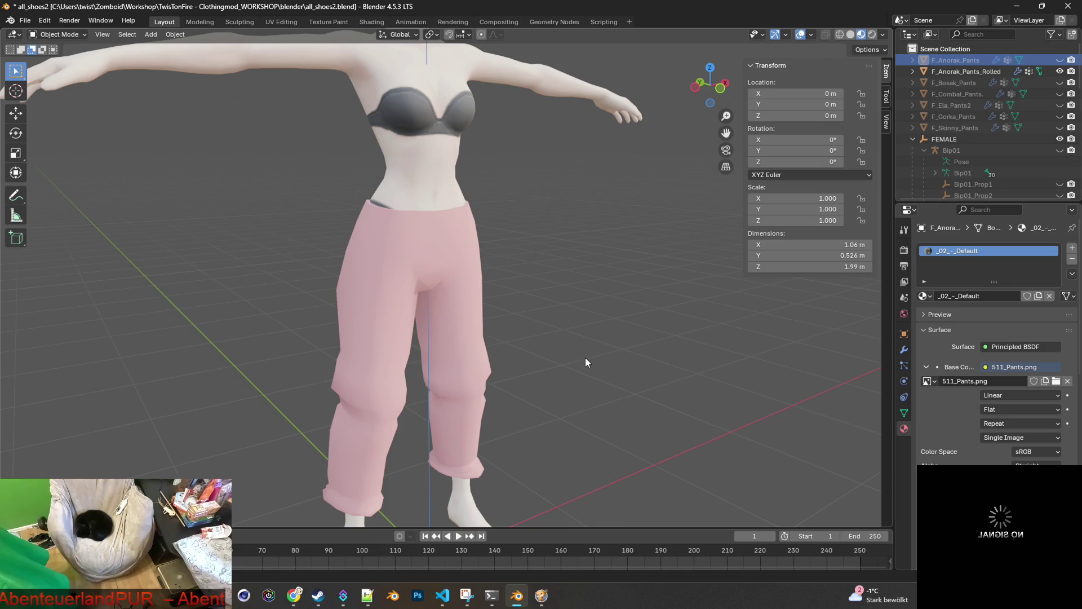
left_click(967, 71)
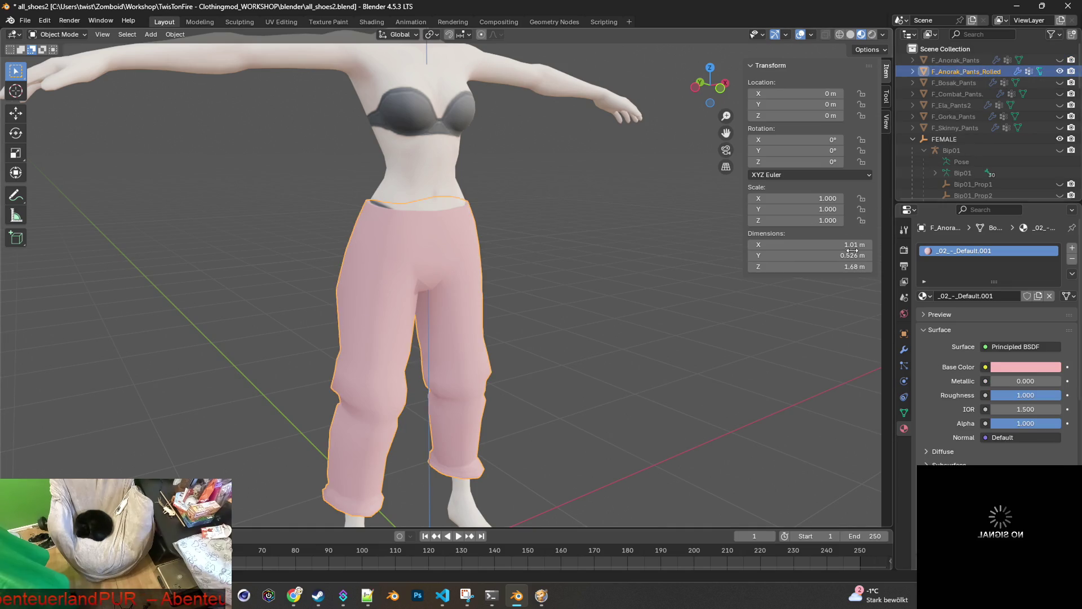
Give F_Anorak_Pants_Rolled an Image Texture base color using 511_Pants.png from Uniform2.
left_click(985, 367)
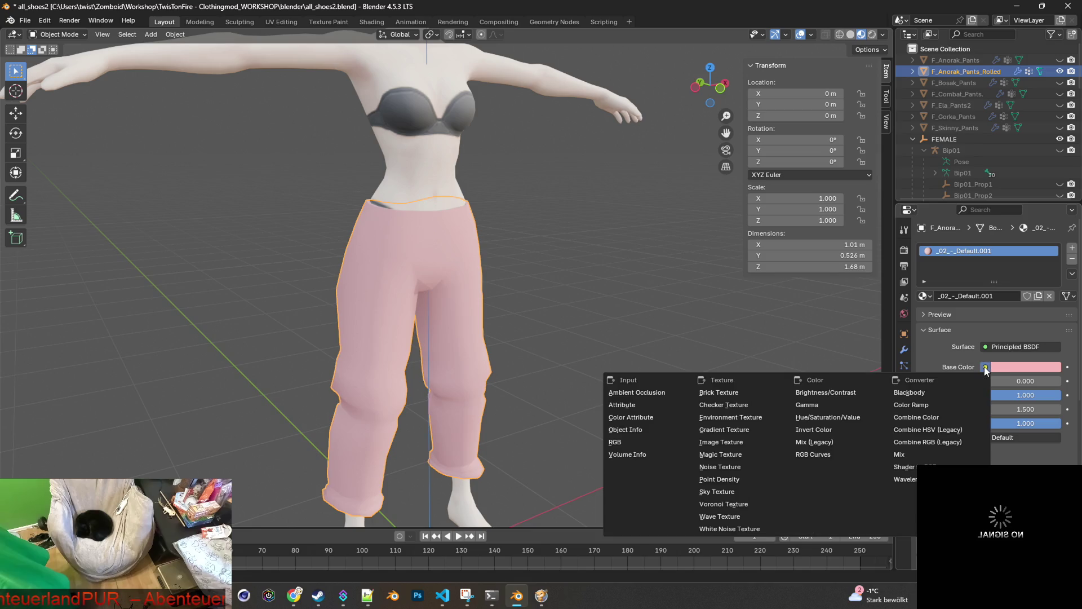
left_click(722, 442)
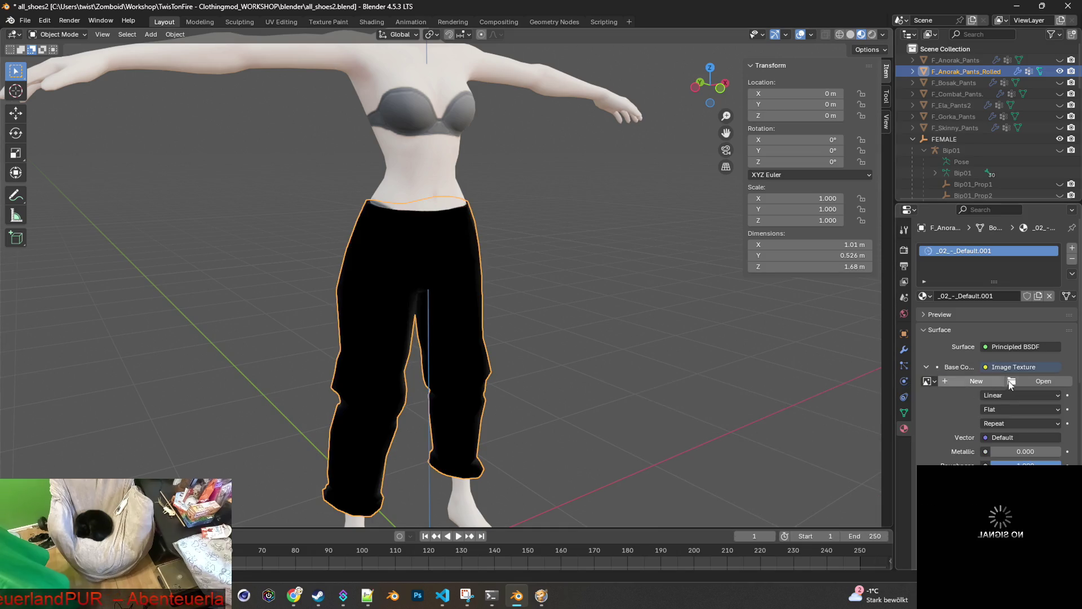
left_click(1029, 381)
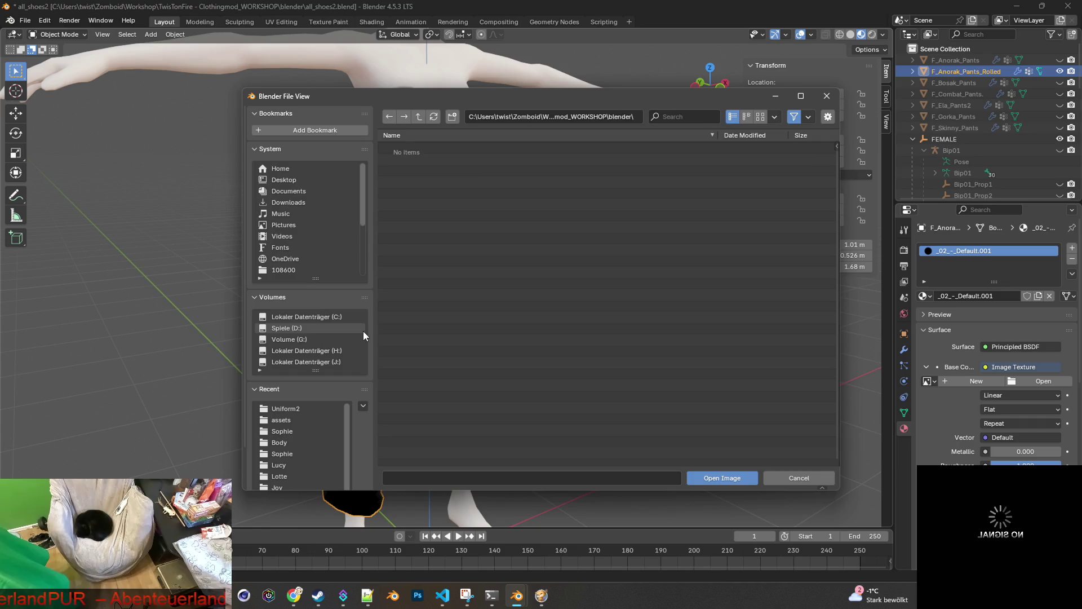
left_click(290, 409)
left_click(426, 148)
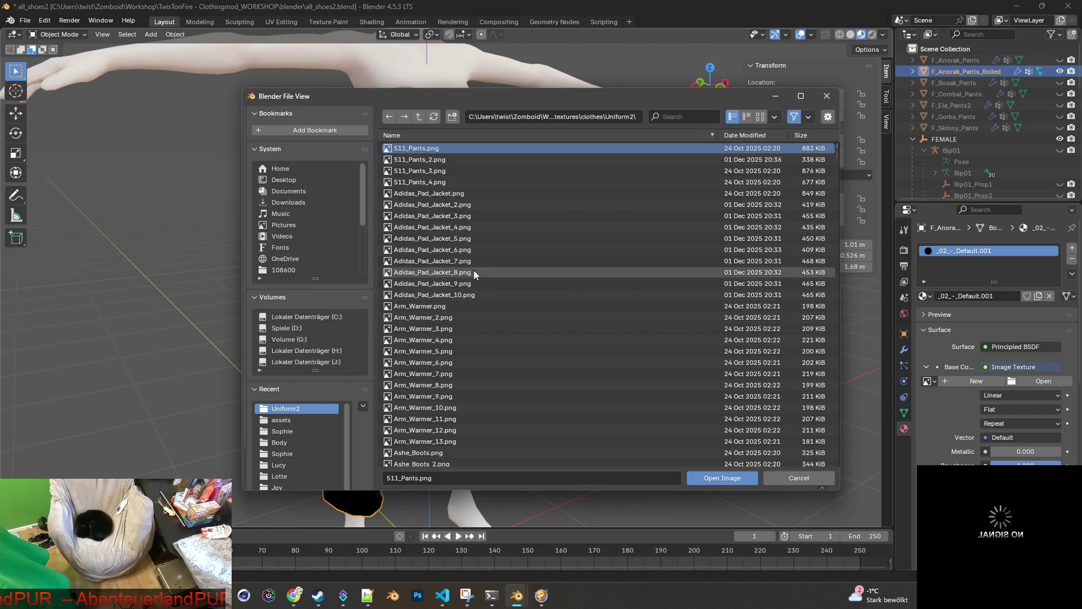
left_click(724, 478)
mouse_move(559, 417)
middle_mouse_down()
mouse_move(464, 388)
mouse_move(329, 418)
mouse_move(711, 435)
mouse_move(764, 410)
mouse_move(585, 361)
mouse_move(594, 299)
mouse_move(652, 314)
mouse_move(667, 295)
mouse_move(701, 293)
mouse_move(707, 325)
mouse_move(560, 414)
mouse_move(542, 393)
middle_mouse_up()
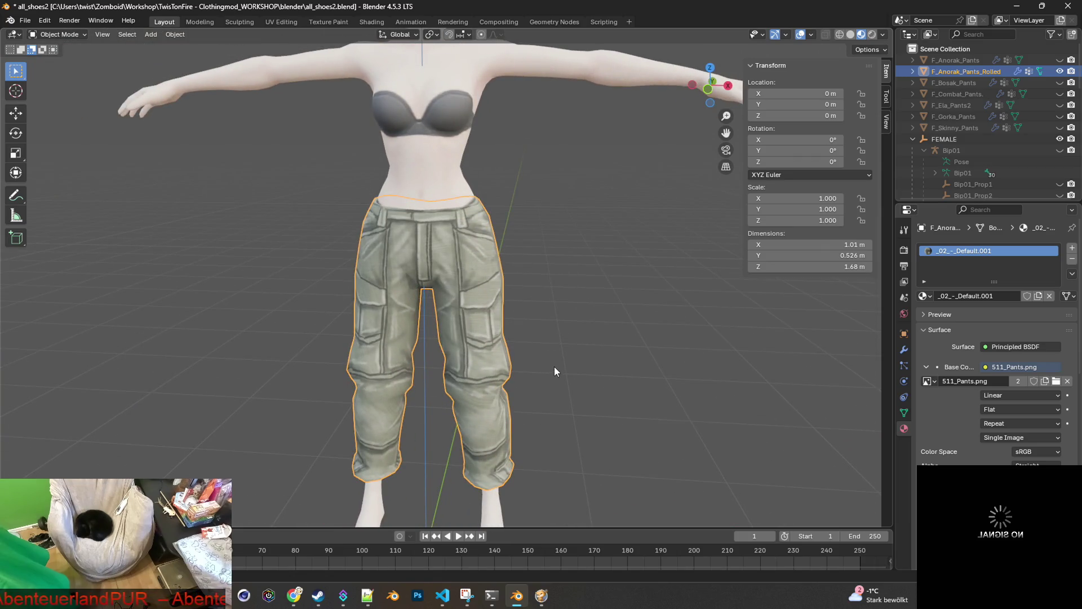
Zoom in on the waistband and toggle the rolled pants' visibility, leaving them hidden.
scroll(556, 358, "up", 3)
mouse_move(484, 235)
middle_mouse_down("shift")
mouse_move(563, 353)
mouse_move(658, 311)
middle_mouse_up("shift")
scroll(555, 347, "up", 3)
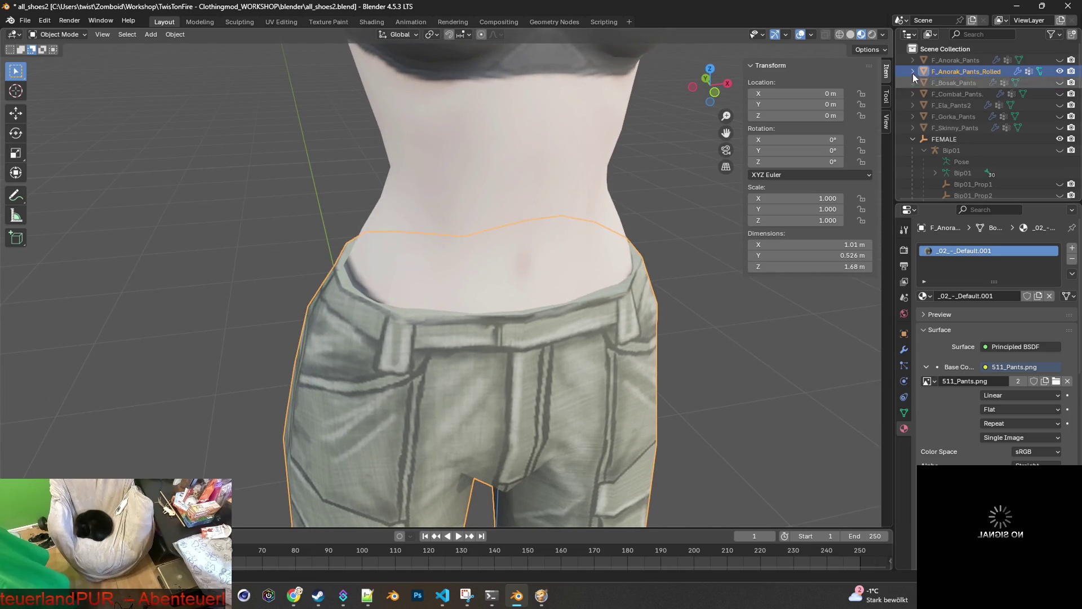
left_click(1059, 72)
left_click(1059, 72)
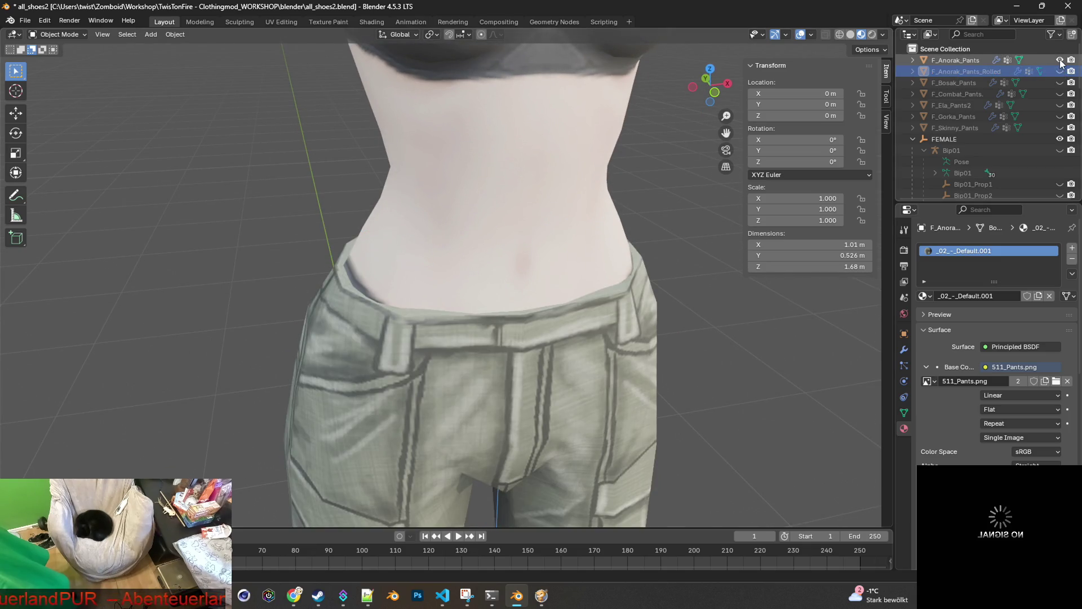
left_click(1060, 72)
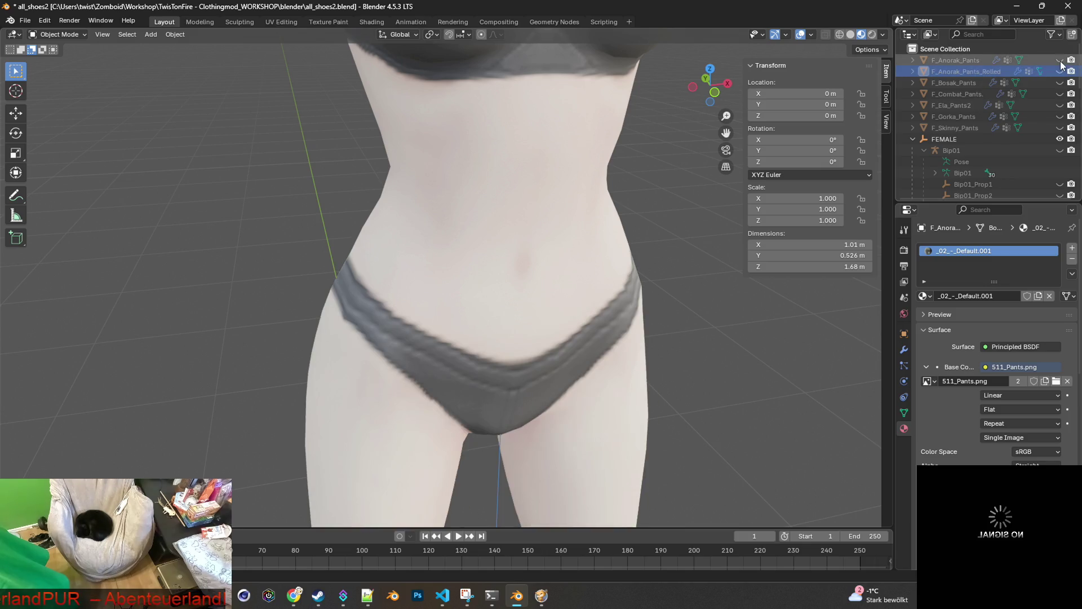
scroll(519, 261, "up", 2)
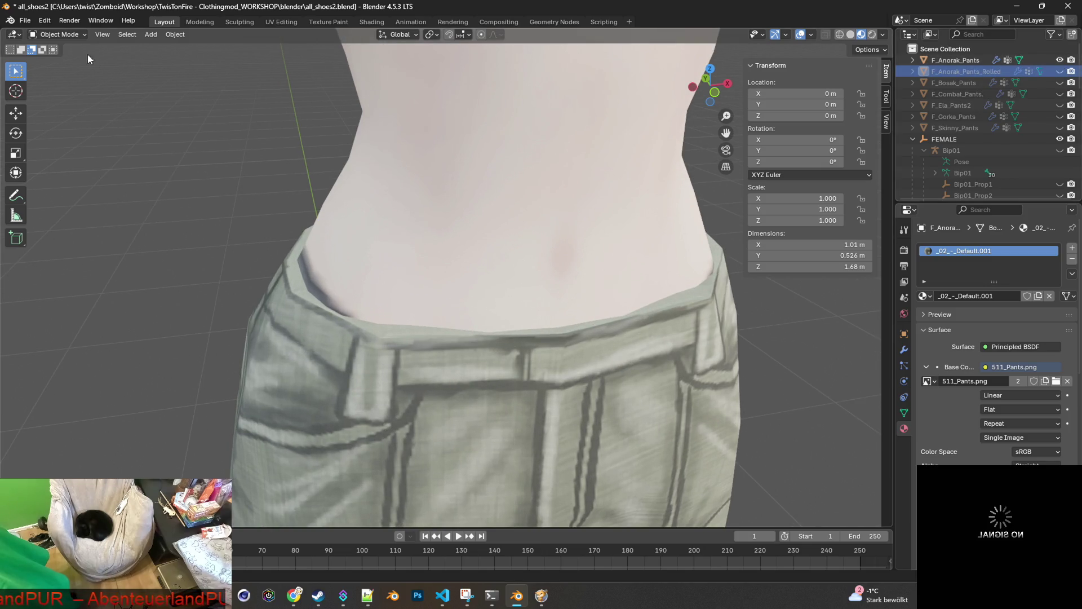
left_click(69, 46)
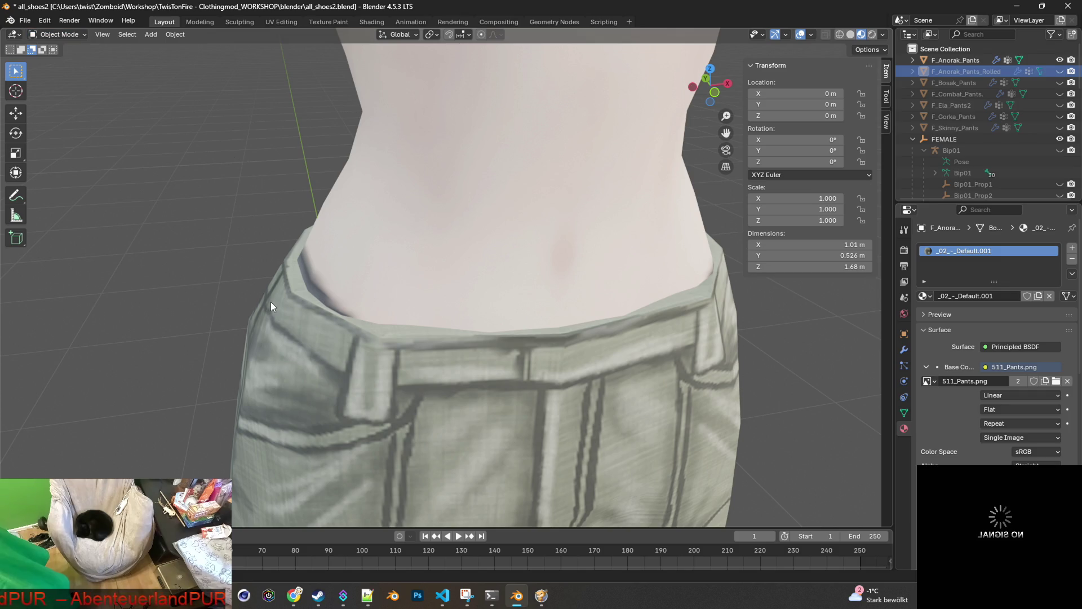
Select the unrolled anorak pants, return to Object Mode, and save all_shoes2.blend.
left_click(270, 302)
left_click(77, 36)
left_click(62, 60)
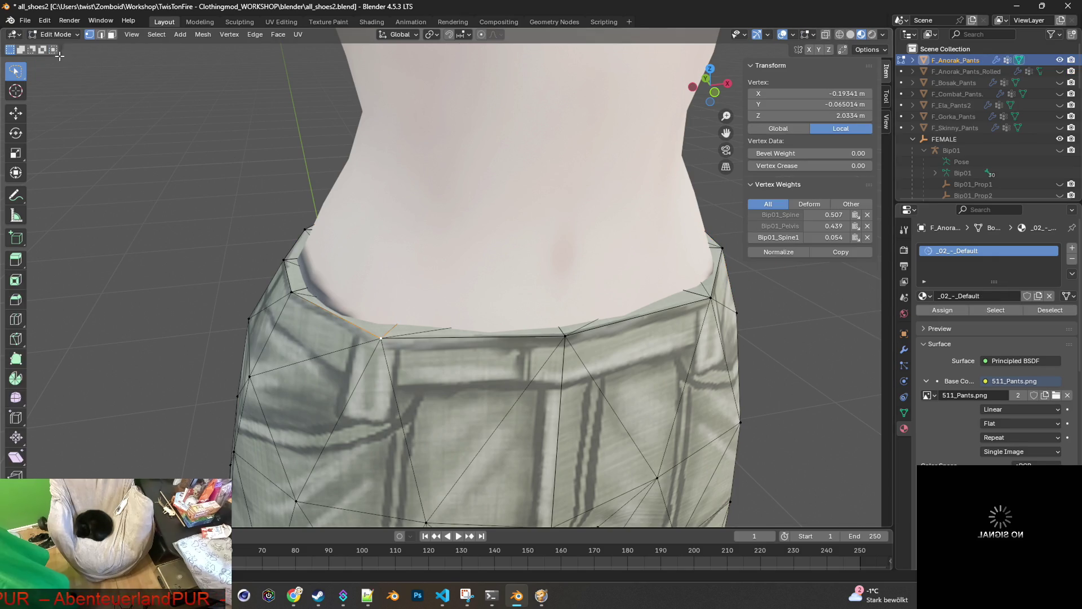
left_click(25, 20)
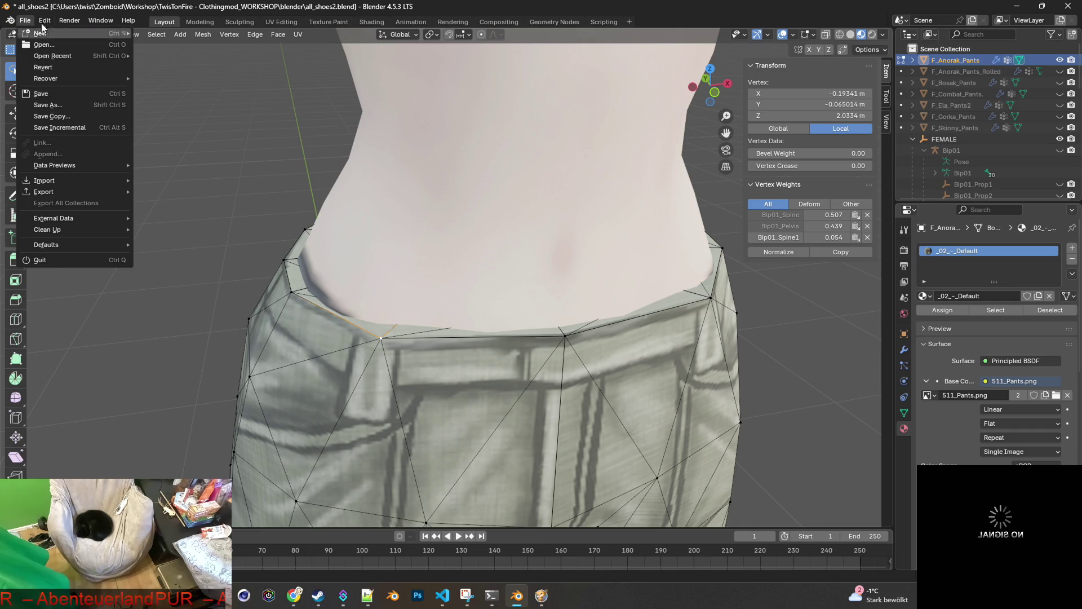
left_click(42, 26)
left_click(67, 35)
left_click(66, 48)
left_click(24, 20)
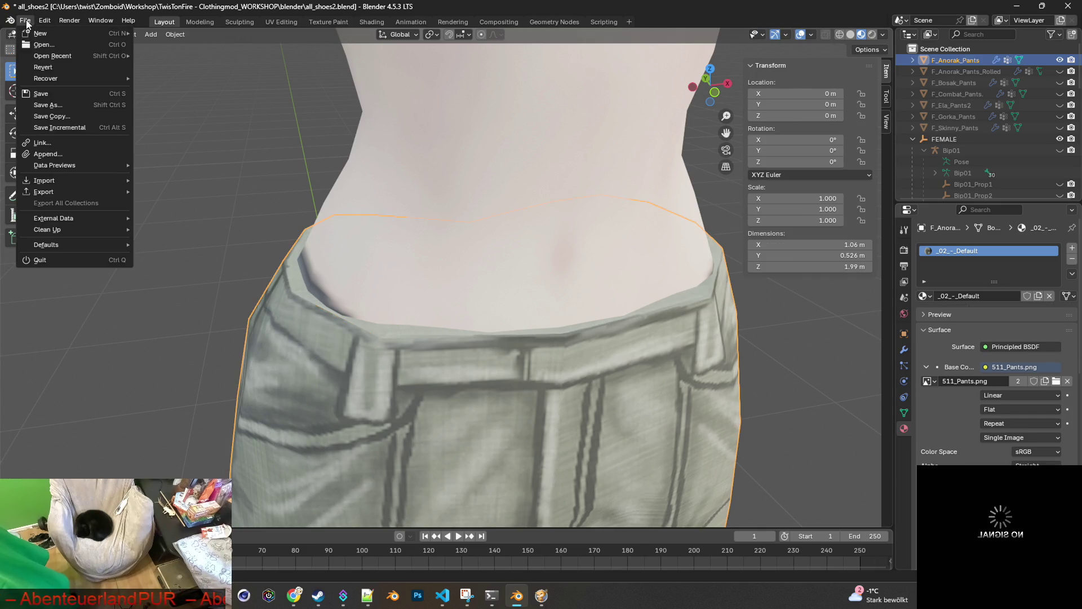
left_click(46, 95)
Orbit around the waist and reselect the pants object.
mouse_move(437, 213)
middle_mouse_down()
mouse_move(533, 265)
mouse_move(438, 322)
middle_mouse_up()
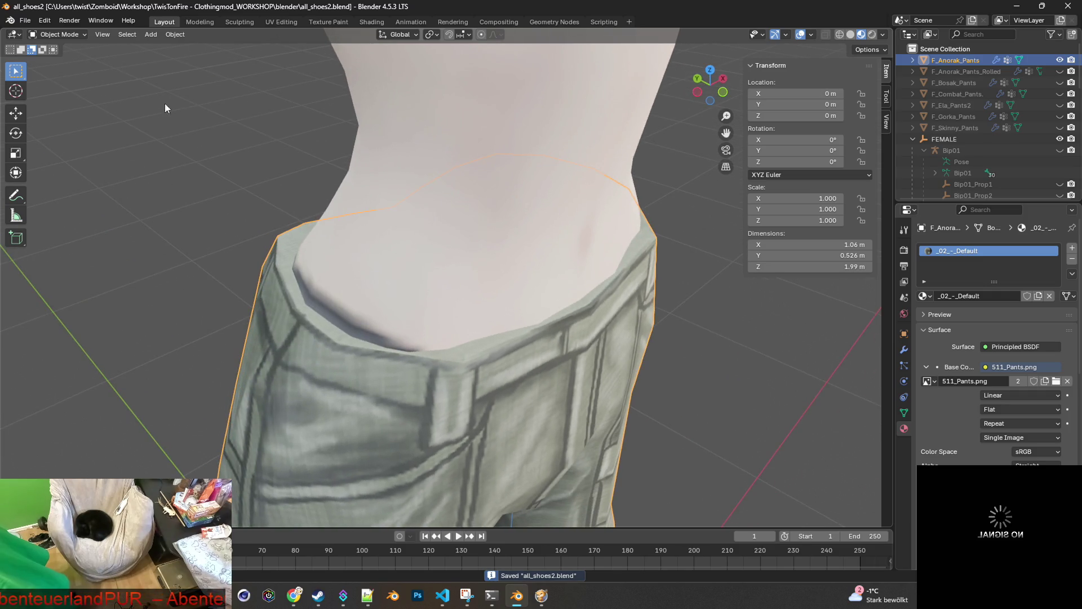
left_click(73, 36)
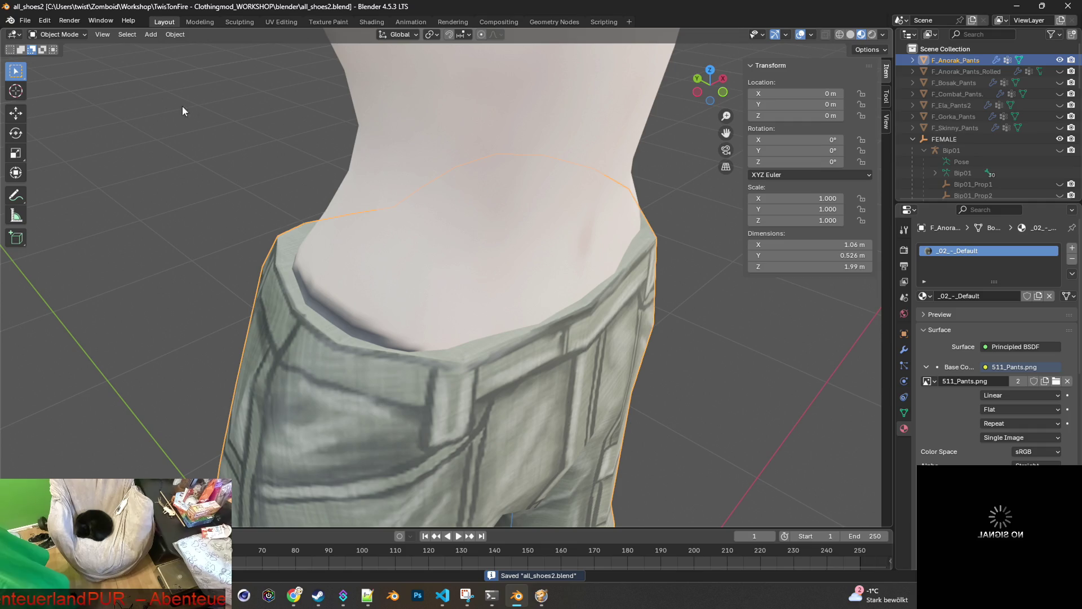
left_click(147, 109)
left_click(298, 325)
left_click(70, 36)
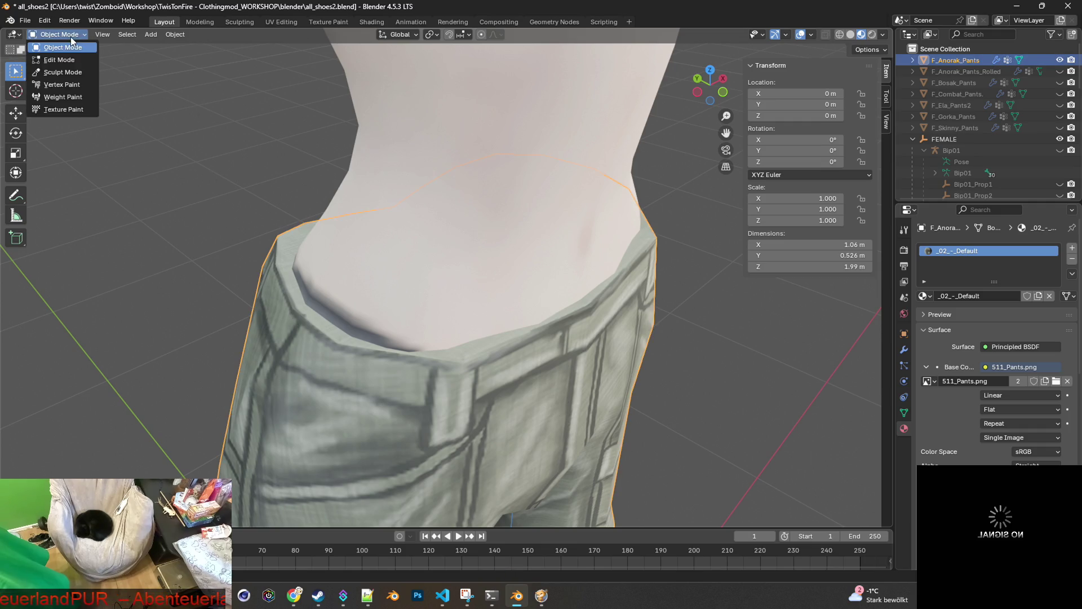
In Edit Mode, select the two stray waist vertices and merge them At Center.
left_click(66, 60)
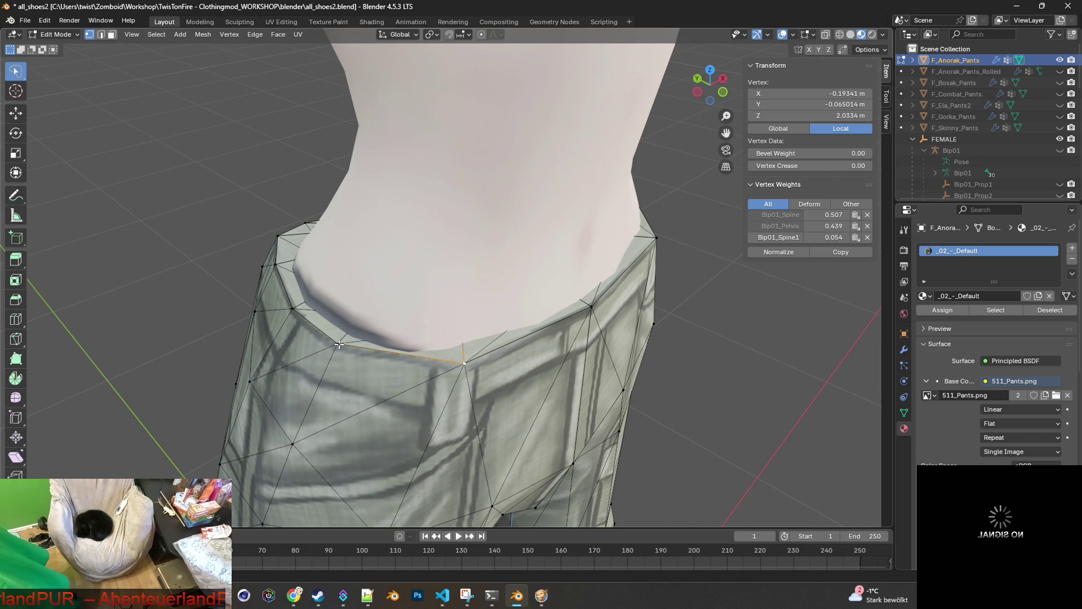
left_click(292, 307, "shift")
mouse_move(411, 313)
middle_mouse_down()
mouse_move(297, 276)
mouse_move(281, 283)
mouse_move(310, 271)
mouse_move(354, 278)
mouse_move(333, 296)
middle_mouse_up()
left_click(242, 255)
middle_click_drag(242, 255, 265, 250)
right_click_drag(255, 251, 258, 251, "ctrl")
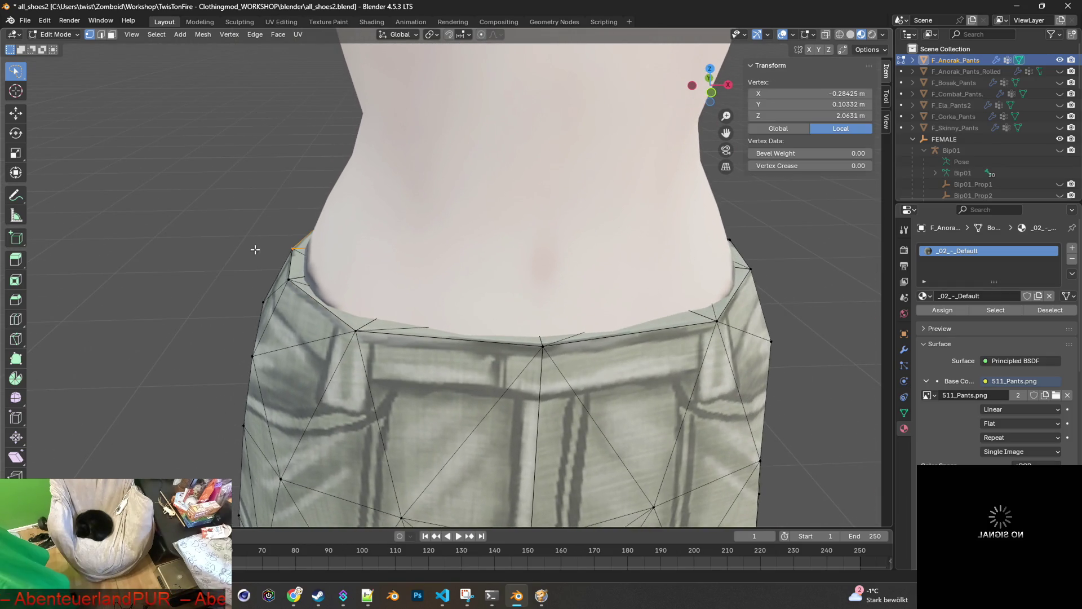
middle_click_drag(313, 264, 309, 262)
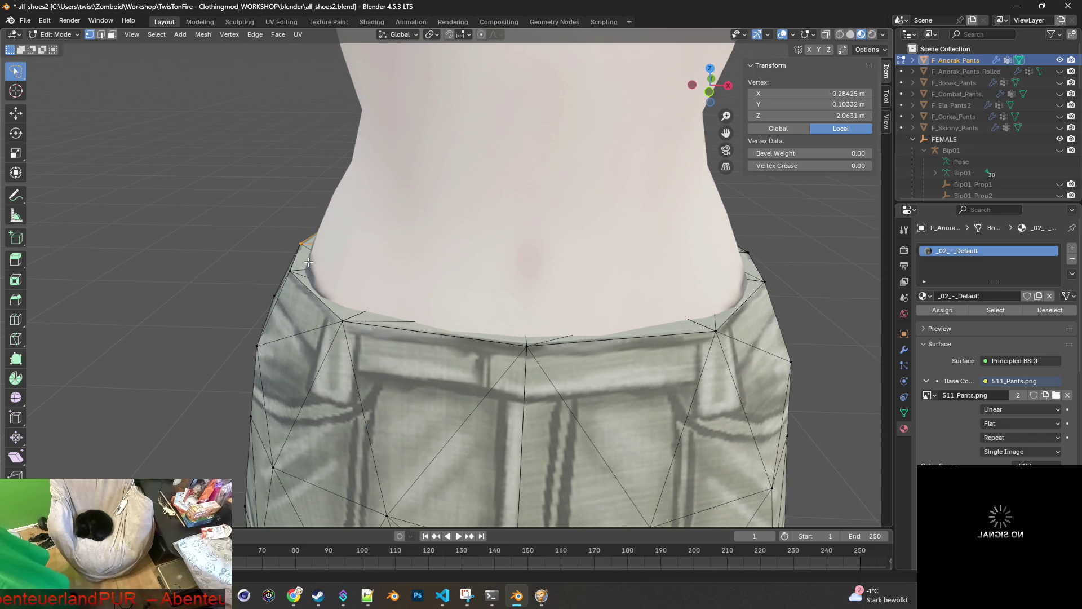
key("m")
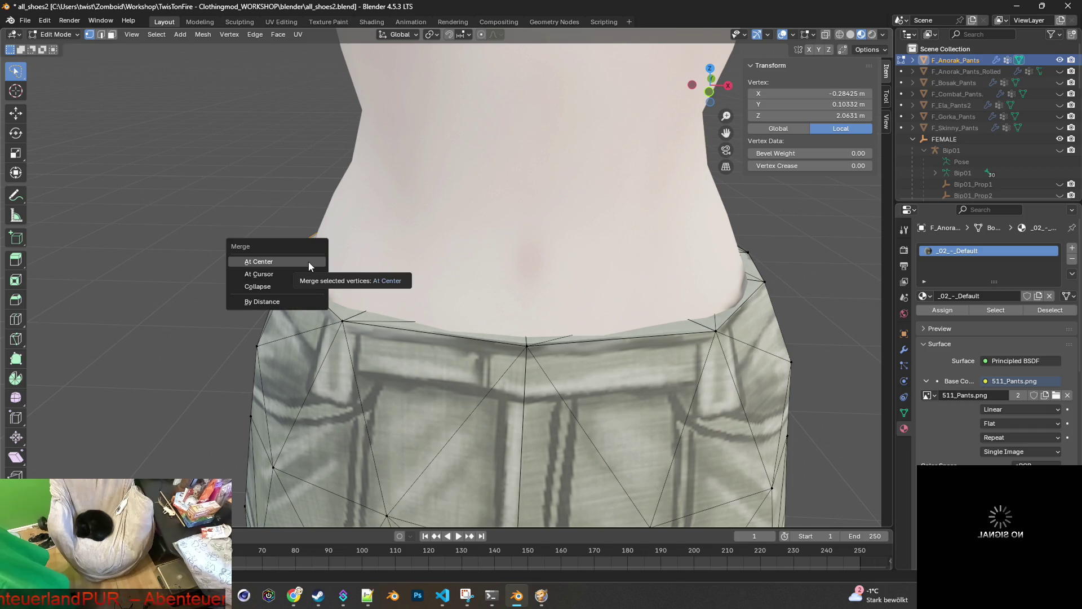
left_click(309, 261)
Enable X-ray and select the whole waistband edge loop.
mouse_move(324, 212)
middle_mouse_down()
mouse_move(447, 225)
mouse_move(611, 270)
mouse_move(642, 256)
mouse_move(599, 248)
middle_mouse_up()
left_click(826, 35)
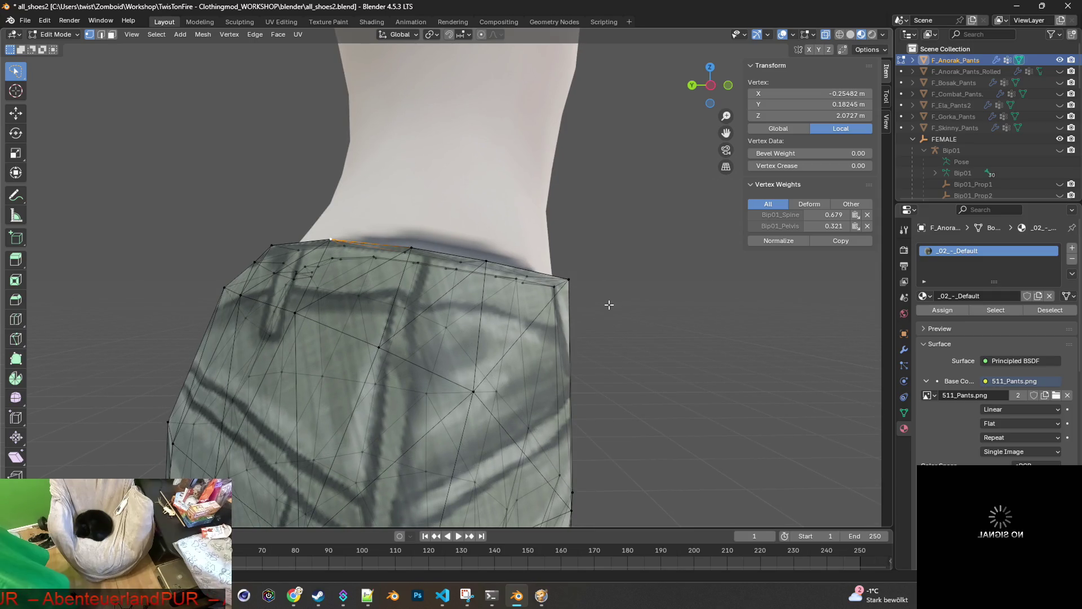
left_click(332, 261, "alt")
mouse_move(332, 261)
middle_mouse_down()
mouse_move(470, 261)
mouse_move(283, 238)
mouse_move(319, 230)
mouse_move(324, 216)
middle_mouse_up()
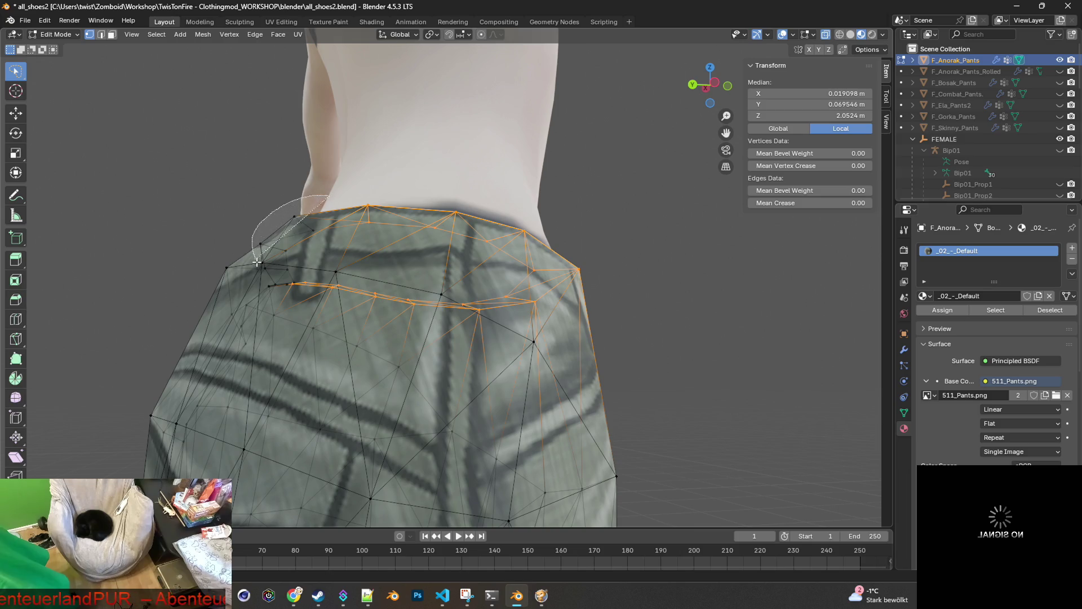
mouse_move(352, 231)
middle_mouse_down()
mouse_move(464, 276)
mouse_move(362, 276)
mouse_move(484, 277)
mouse_move(306, 284)
middle_mouse_up()
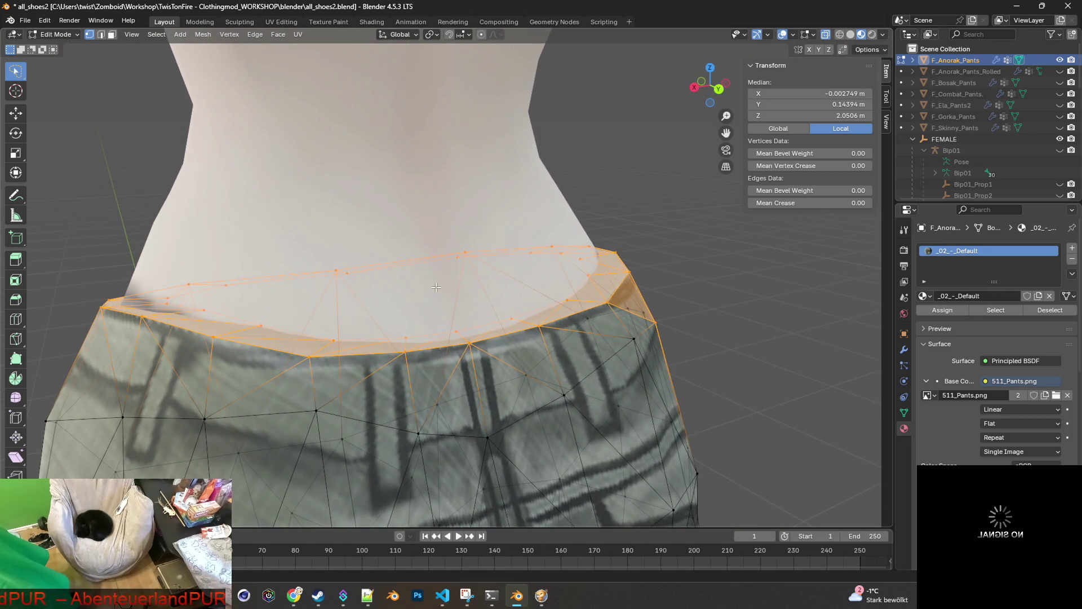
Merge vertices By Distance, removing 49 duplicates from F_Anorak_Pants.
key("m")
left_click(394, 328)
mouse_move(394, 328)
middle_mouse_down()
mouse_move(513, 294)
mouse_move(682, 295)
mouse_move(586, 289)
mouse_move(664, 321)
mouse_move(574, 342)
middle_mouse_up()
Select the waistband vertices around the front and sides of the pants.
left_click(580, 308)
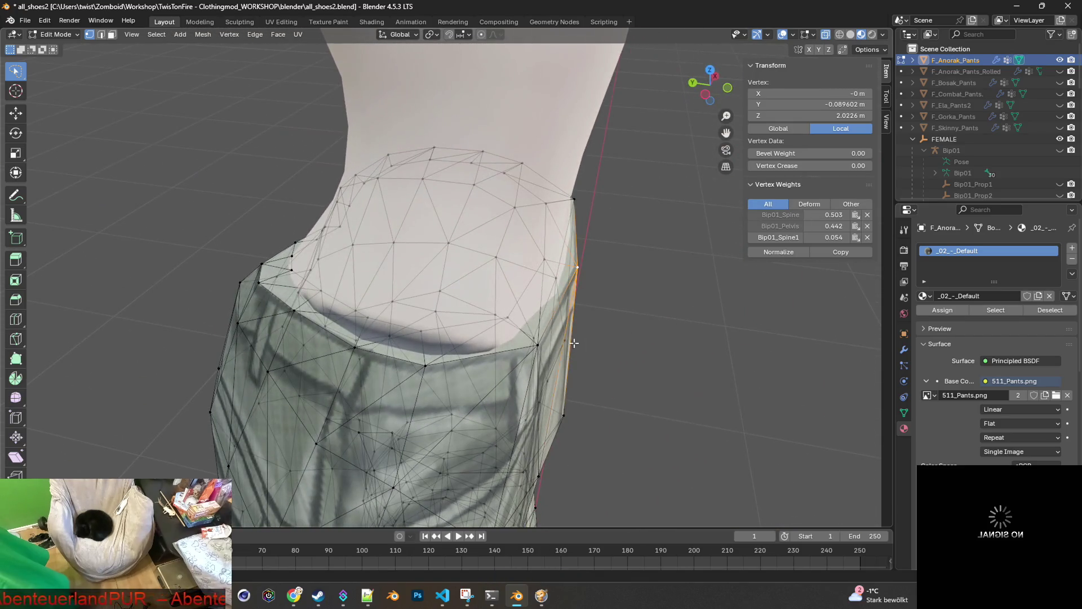
left_click(539, 345, "shift")
left_click(358, 346, "shift")
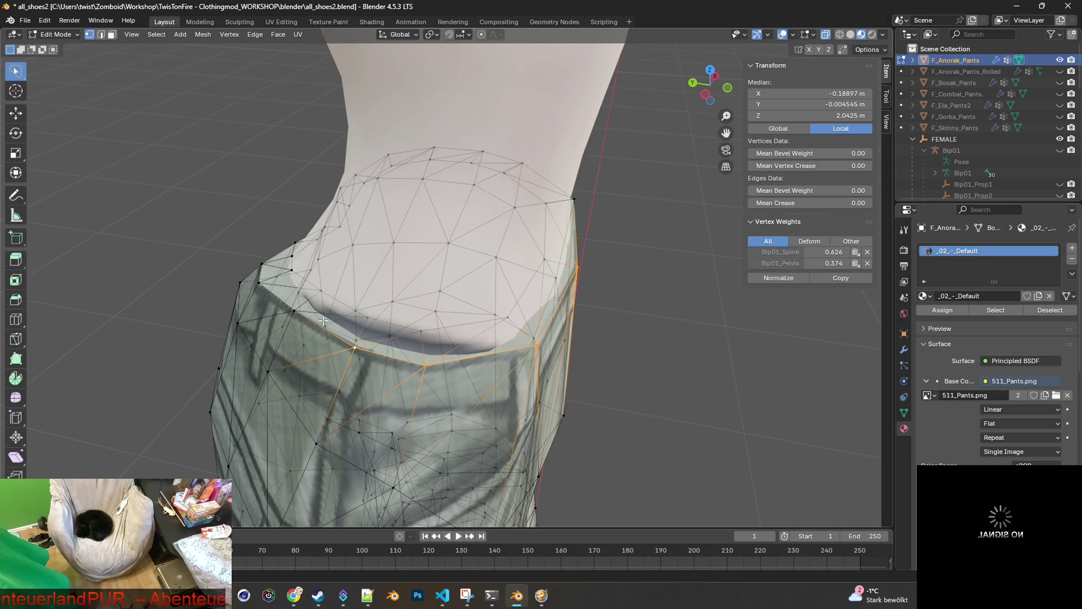
mouse_move(294, 281)
middle_mouse_down()
mouse_move(576, 258)
mouse_move(574, 266)
middle_mouse_up()
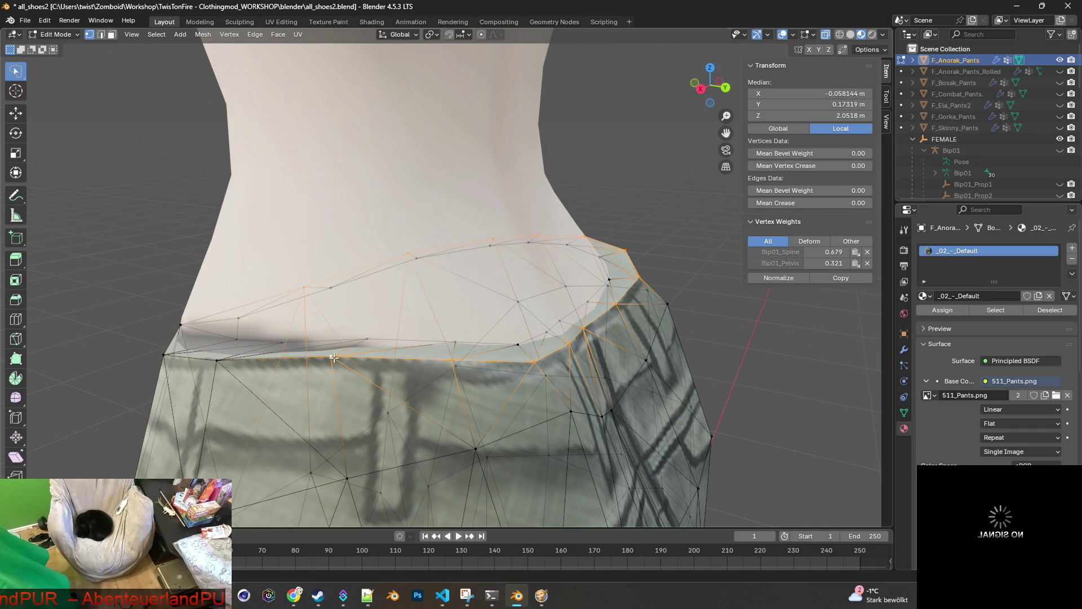
left_click(164, 354, "shift")
mouse_move(165, 354)
middle_mouse_down()
mouse_move(363, 371)
mouse_move(599, 353)
middle_mouse_up()
Scale the waistband to 0.975, then select F_Anorak_Pants_Rolled's top waistband loop.
key("s")
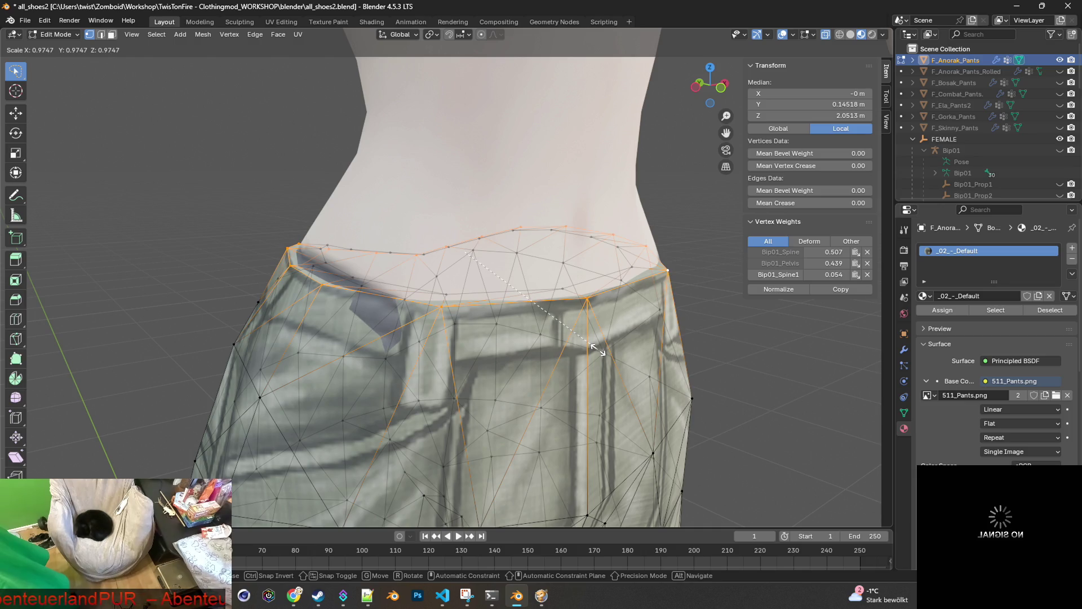
left_click(596, 349)
mouse_move(596, 349)
middle_mouse_down()
mouse_move(417, 344)
mouse_move(493, 335)
mouse_move(446, 345)
mouse_move(715, 351)
mouse_move(574, 336)
mouse_move(558, 253)
mouse_move(542, 282)
mouse_move(546, 271)
middle_mouse_up()
left_click(541, 272, "alt")
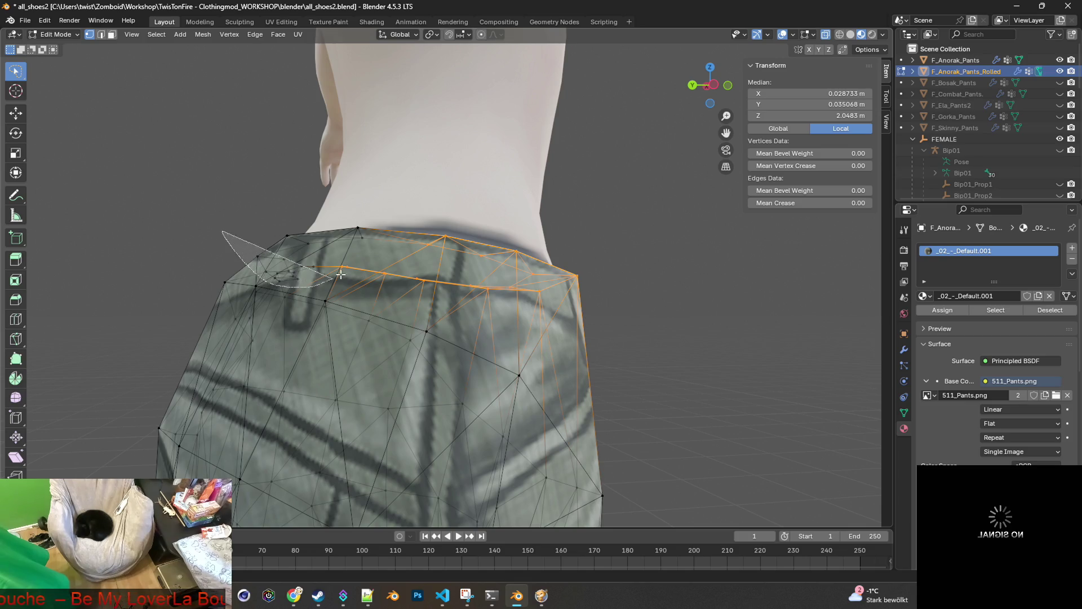
Merge duplicate vertices by distance on F_Anorak_Pants_Rolled, removing 49 of them.
left_click(257, 247)
mouse_move(256, 248)
middle_mouse_down()
mouse_move(150, 234)
mouse_move(398, 257)
mouse_move(299, 264)
mouse_move(328, 291)
middle_mouse_up()
key("m")
left_click(322, 272)
Select the rolled pants' waistband vertices and scale them down to 0.973.
left_click(591, 273)
middle_click_drag(556, 275, 458, 290)
left_click(340, 317)
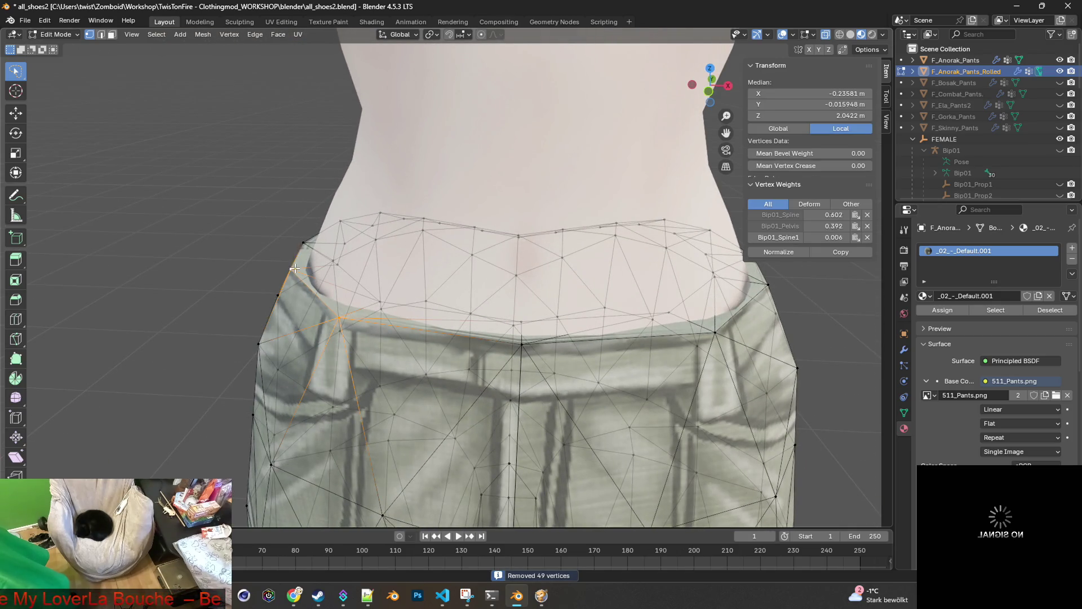
left_click(303, 243, "shift")
mouse_move(413, 219)
middle_mouse_down()
mouse_move(584, 244)
mouse_move(260, 286)
mouse_move(562, 272)
middle_mouse_up()
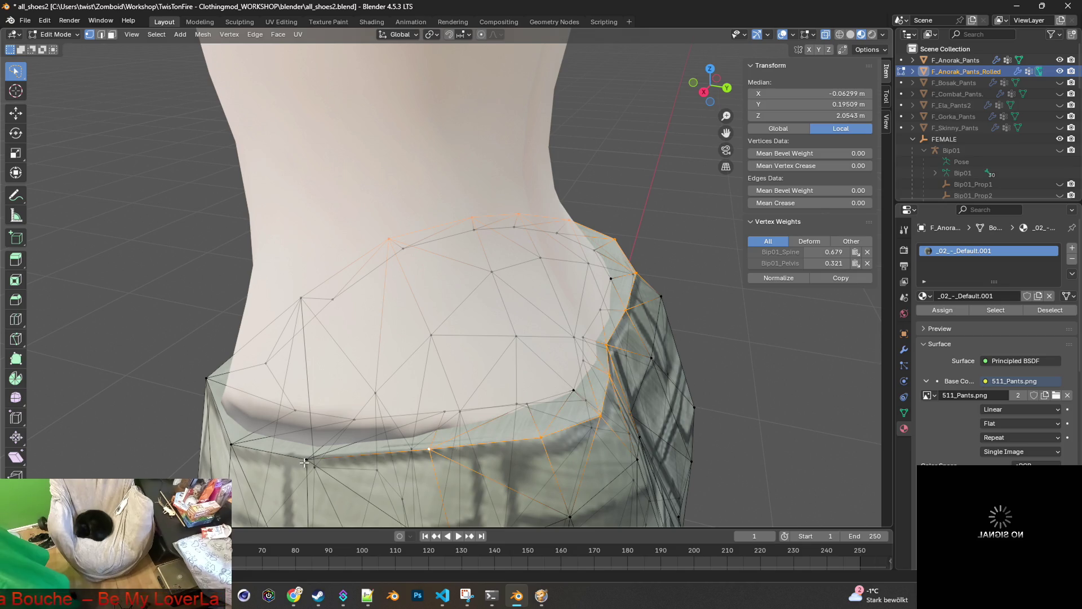
left_click(234, 446, "shift")
mouse_move(208, 383)
middle_mouse_down()
mouse_move(283, 386)
mouse_move(386, 357)
middle_mouse_up()
scroll(442, 392, "down", 3)
middle_click_drag(443, 392, 557, 370)
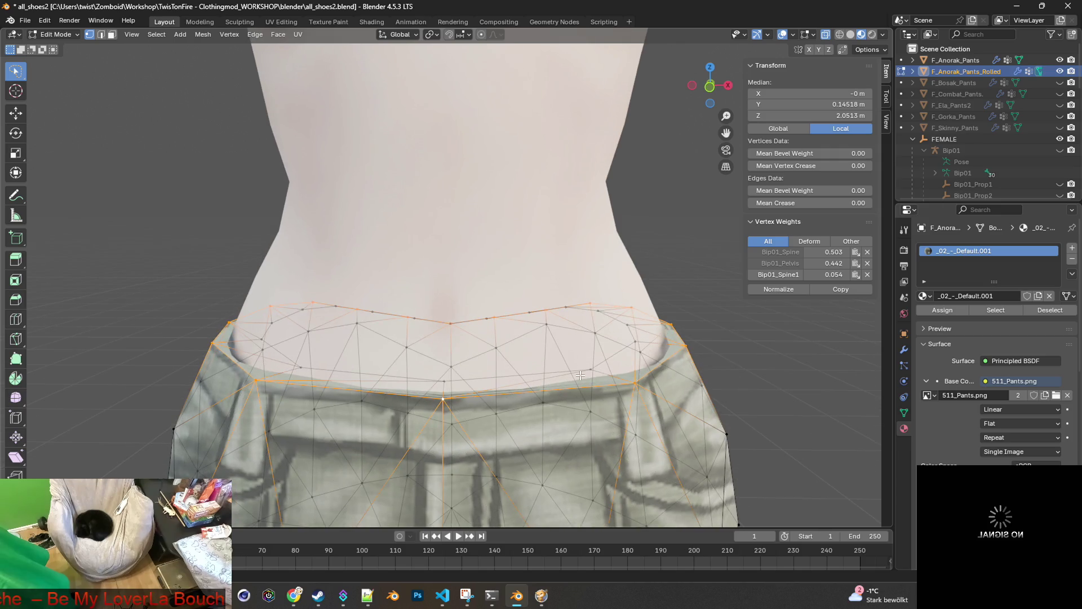
key("s")
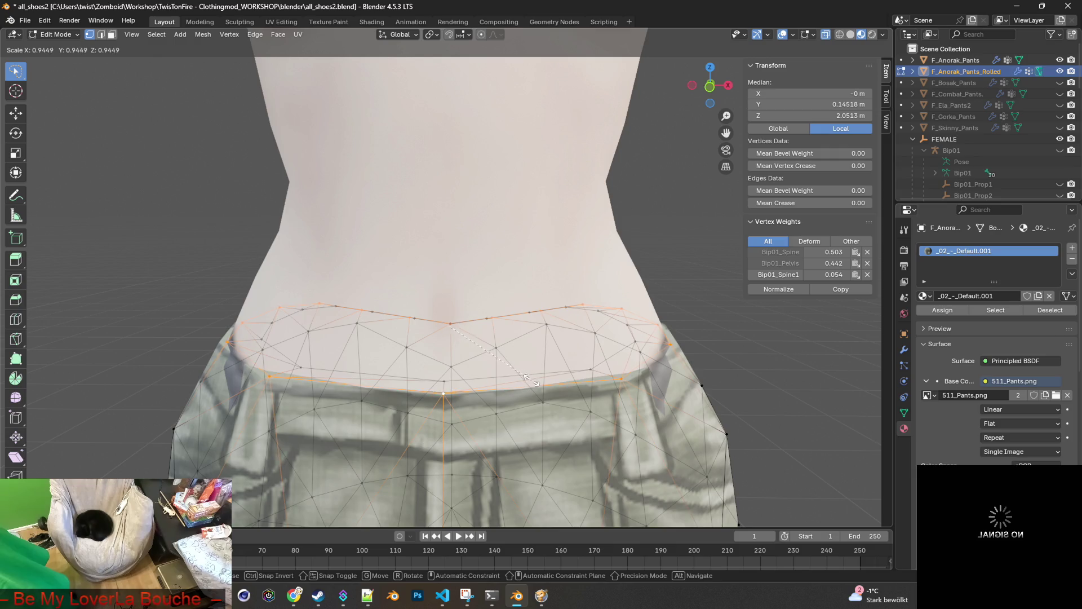
left_click(575, 371)
Select the waistband vertices symmetrically on both sides and move them -0.0079 m along Y.
mouse_move(575, 371)
middle_mouse_down()
mouse_move(354, 356)
mouse_move(422, 346)
middle_mouse_up()
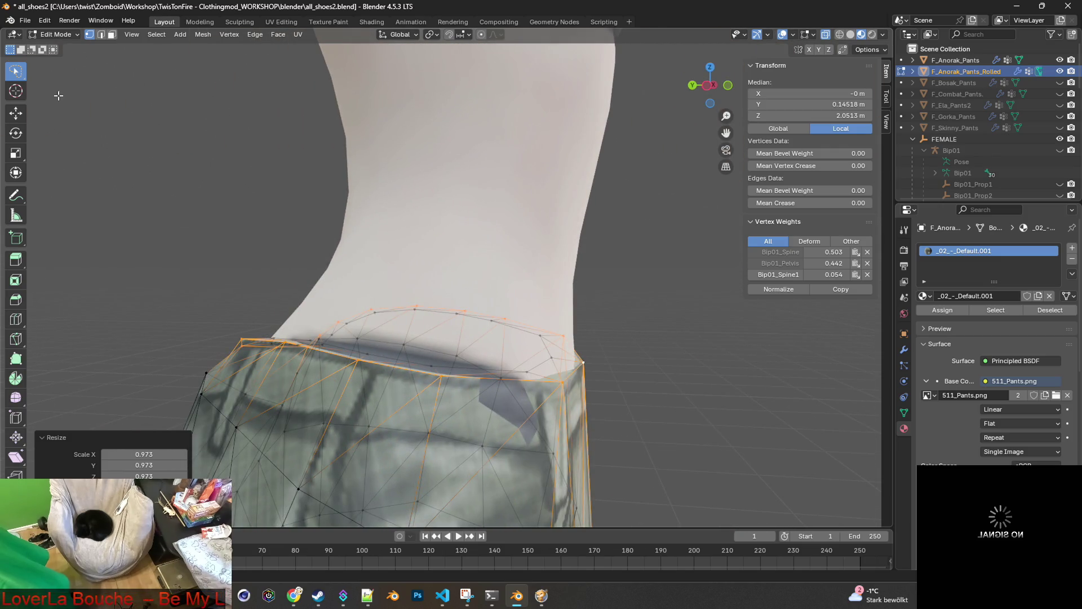
left_click(68, 37)
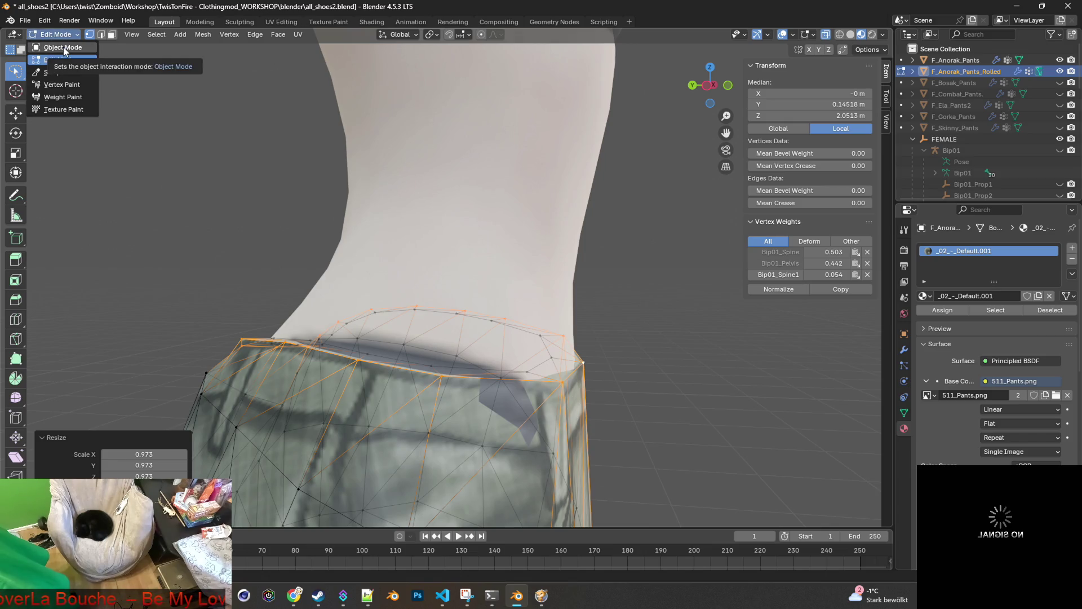
mouse_move(615, 329)
middle_mouse_down()
mouse_move(427, 360)
mouse_move(591, 365)
middle_mouse_up()
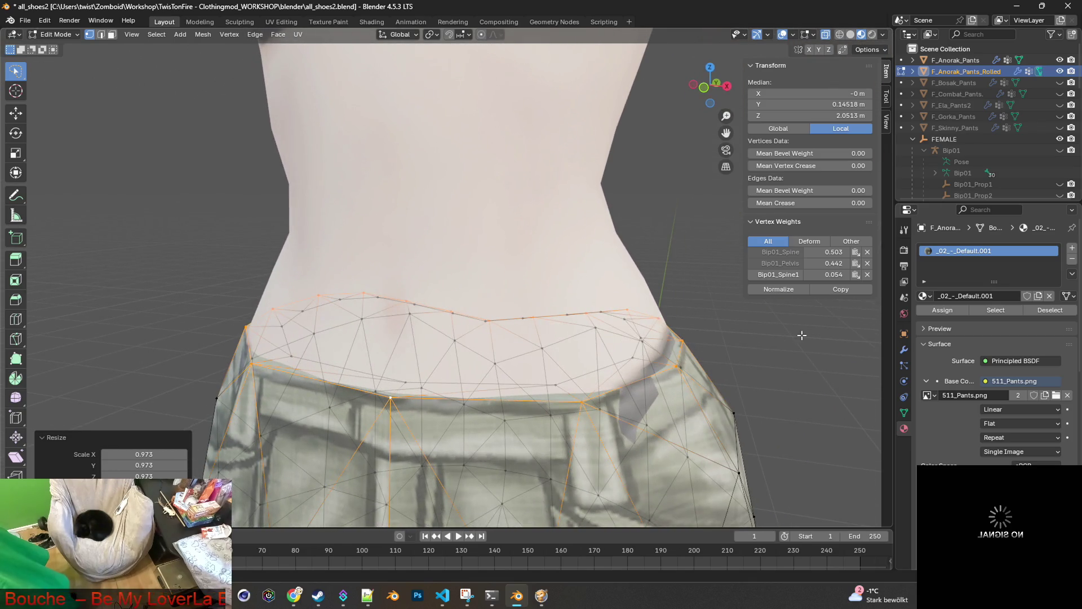
left_click(677, 367)
left_click(584, 401, "shift")
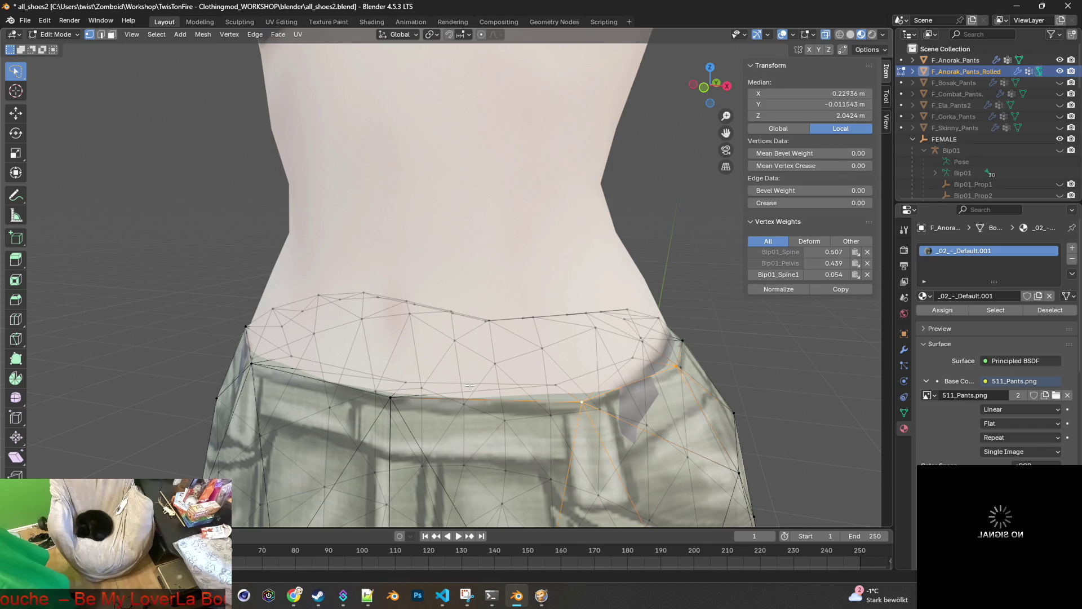
left_click(254, 360, "shift")
left_click(244, 327, "alt+shift")
middle_click_drag(244, 327, 552, 374)
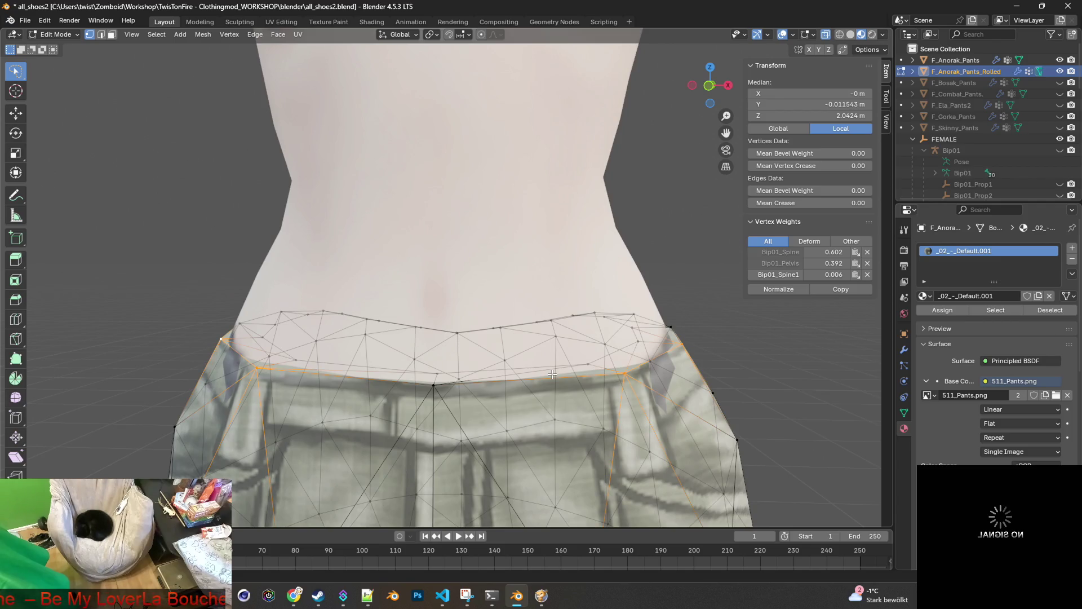
key("g")
key("y")
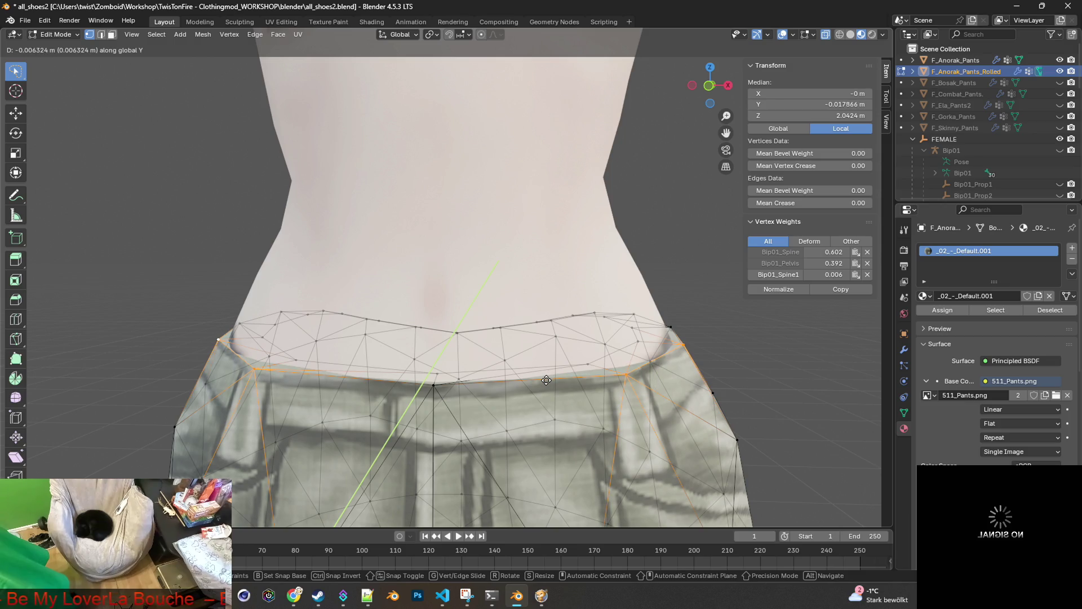
left_click(545, 383)
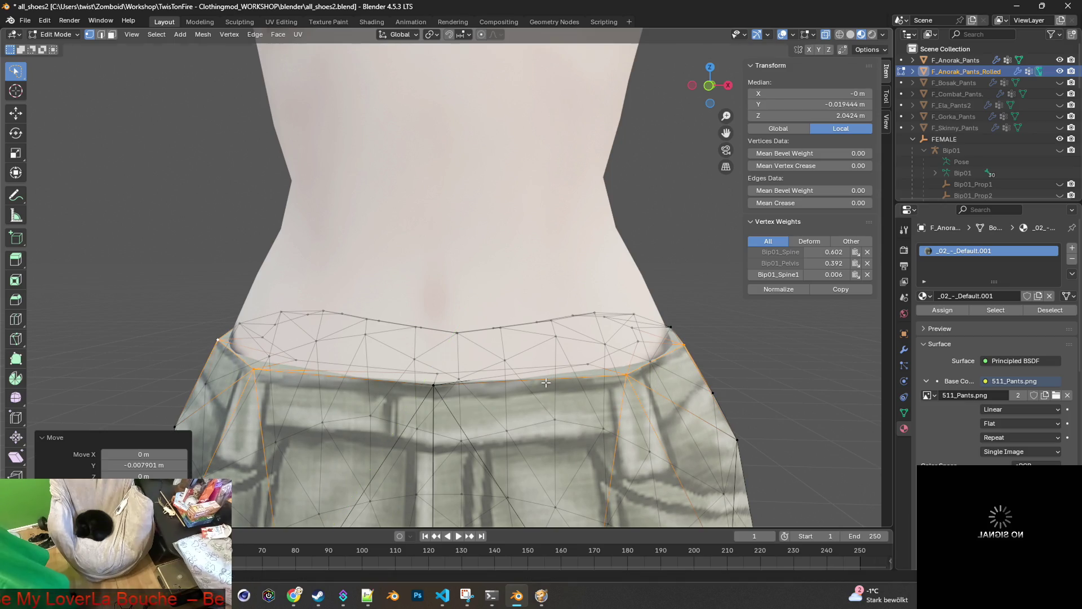
left_click(55, 34)
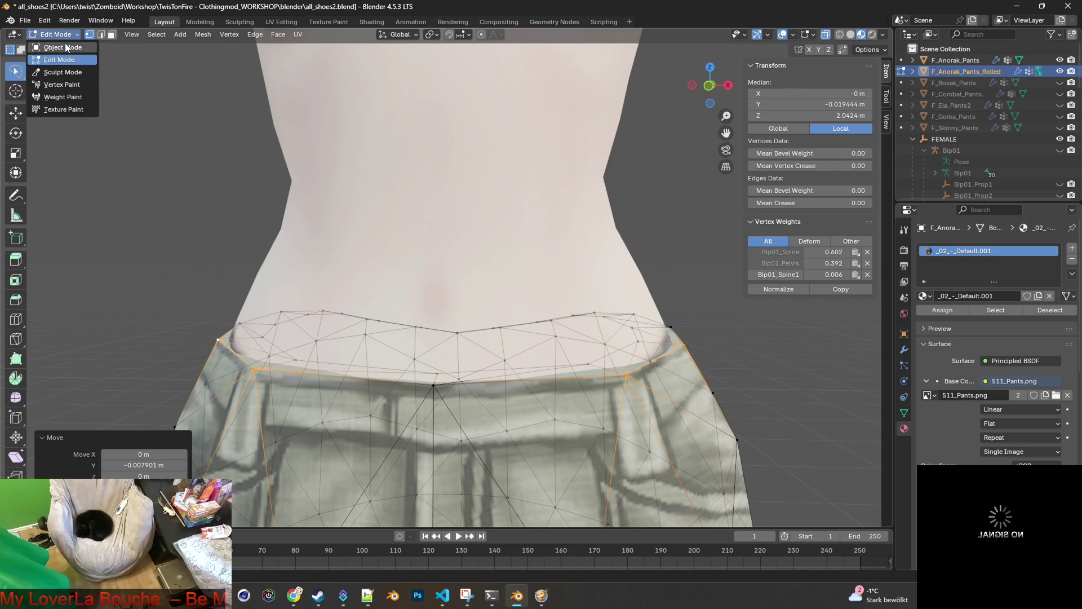
Hide F_Anorak_Pants_Rolled and put F_Anorak_Pants into Edit Mode.
left_click(54, 48)
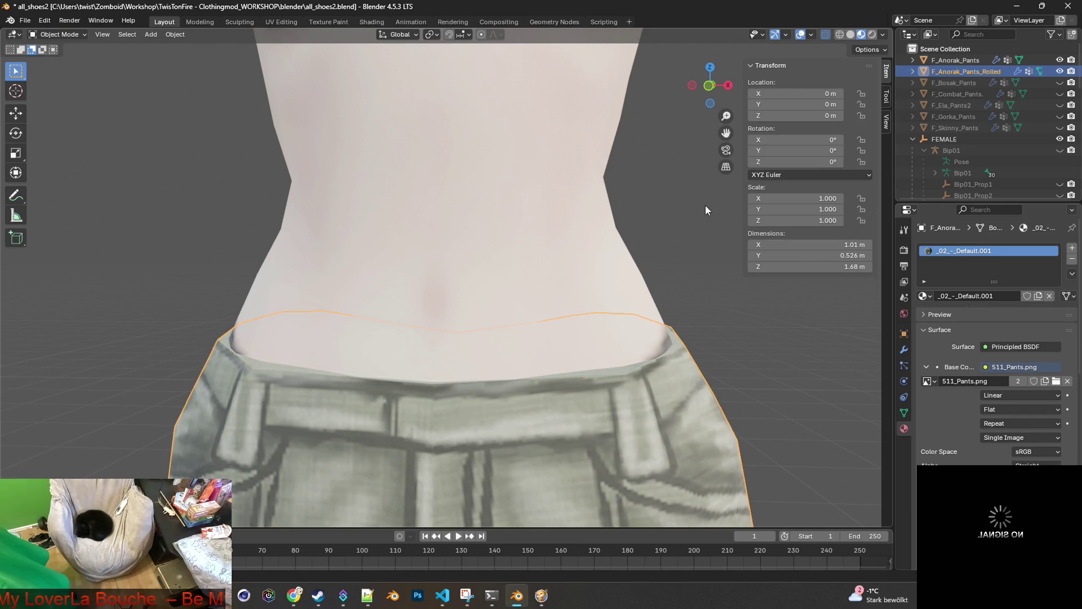
left_click(1060, 73)
left_click(956, 61)
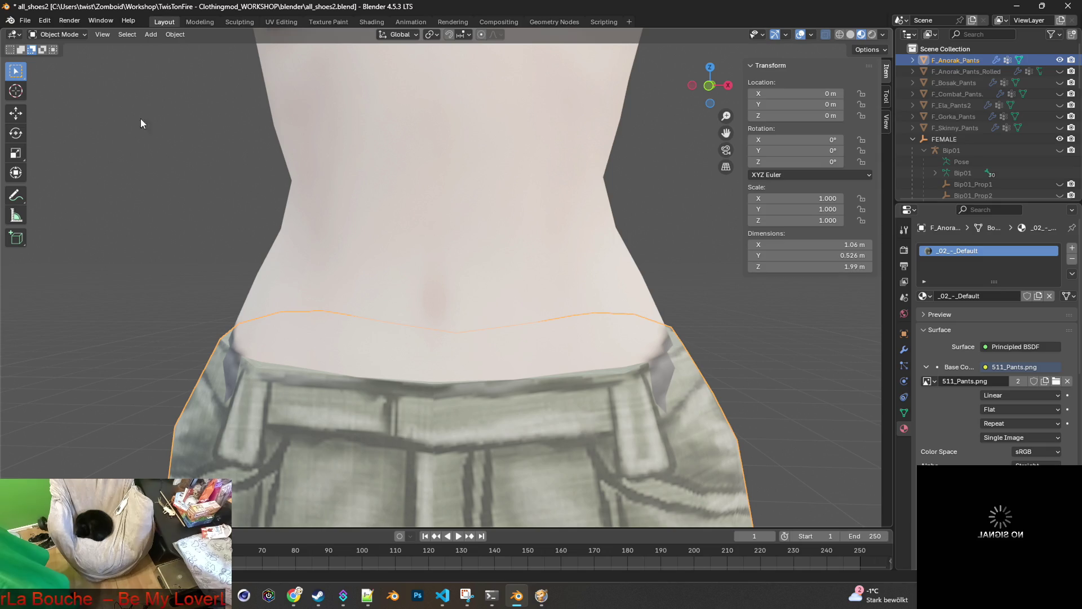
left_click(57, 34)
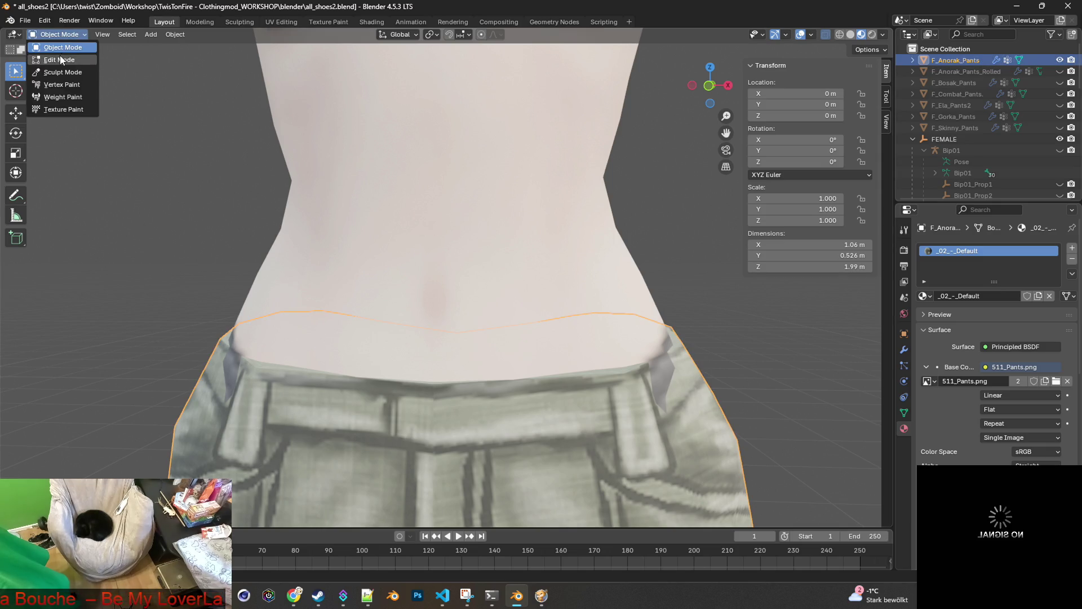
left_click(61, 60)
Select the left and right waist vertices of F_Anorak_Pants and move them -0.0047 m along Y.
left_click(220, 338)
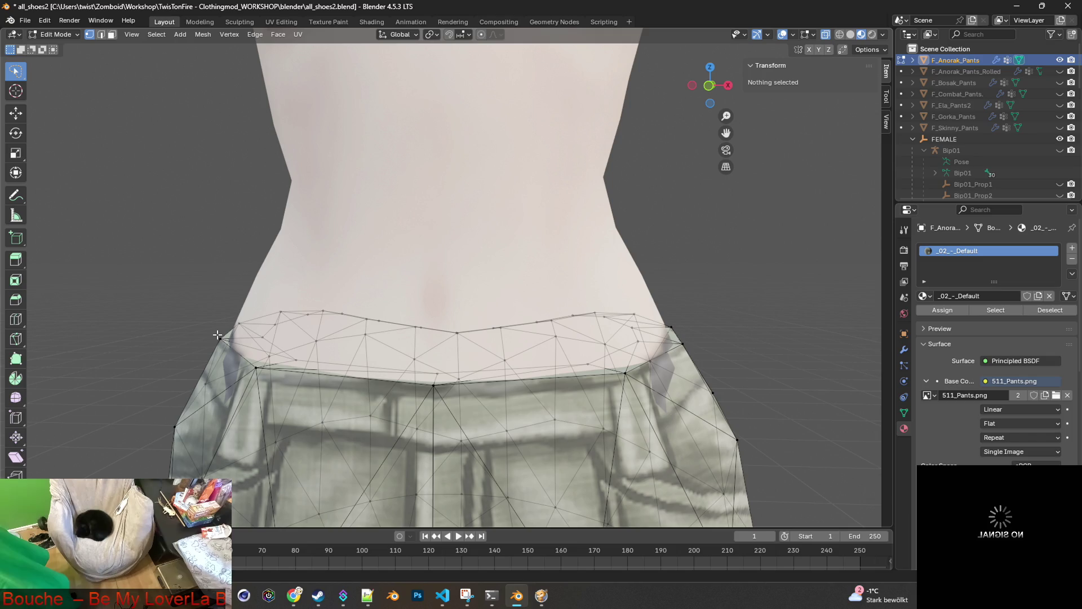
left_click(256, 367, "shift")
left_click(622, 374, "shift")
left_click(682, 343, "shift")
key("g")
key("y")
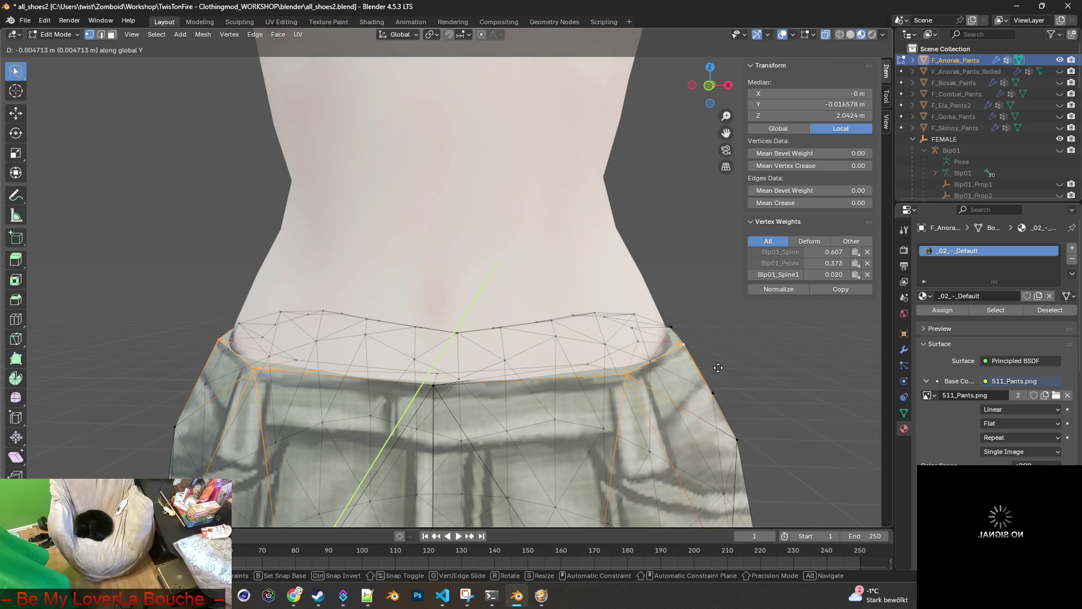
left_click(718, 367)
Orbit and zoom out to check the waist fit on the torso, then switch to Project Zomboid.
mouse_move(261, 212)
middle_mouse_down()
mouse_move(367, 307)
mouse_move(384, 305)
middle_mouse_up()
scroll(384, 305, "down", 6)
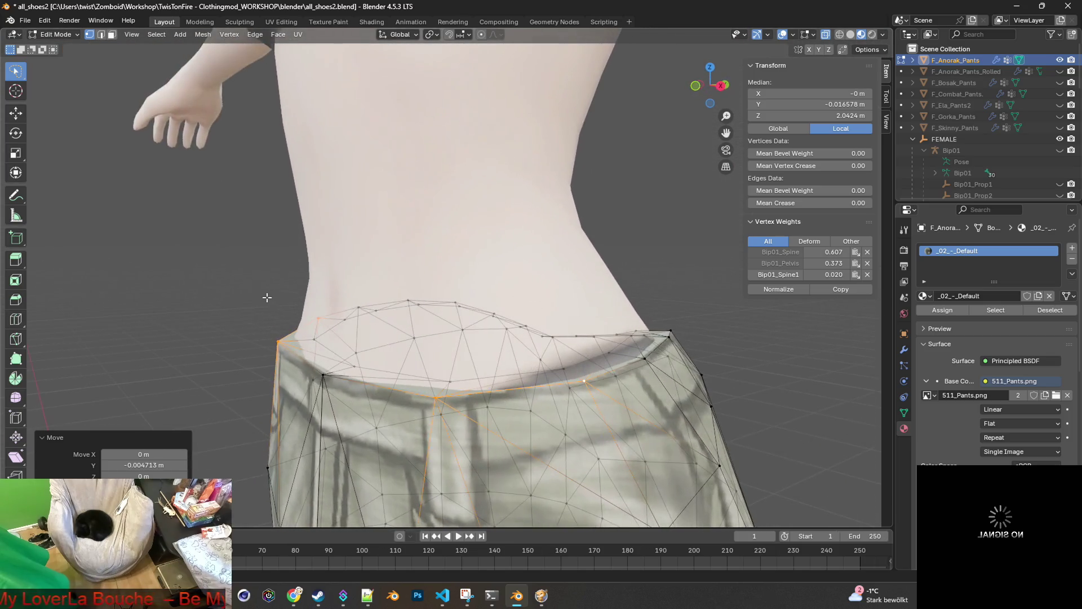
scroll(488, 344, "down", 3)
middle_click_drag(488, 343, 571, 312)
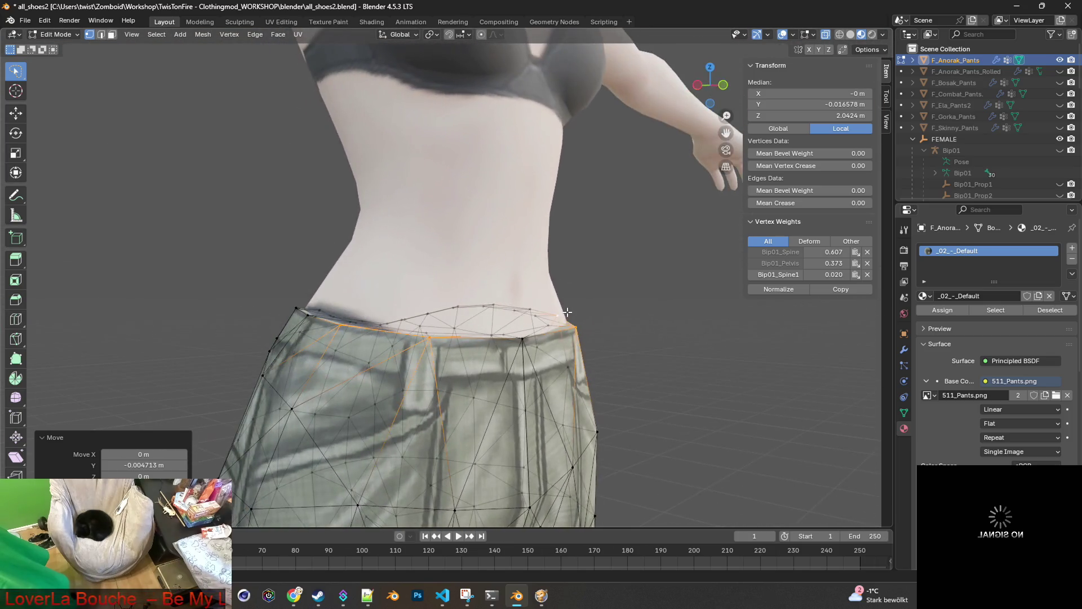
key("alt+Tab")
Unpause the game and walk the character around the store to inspect the cargo pants.
key("space")
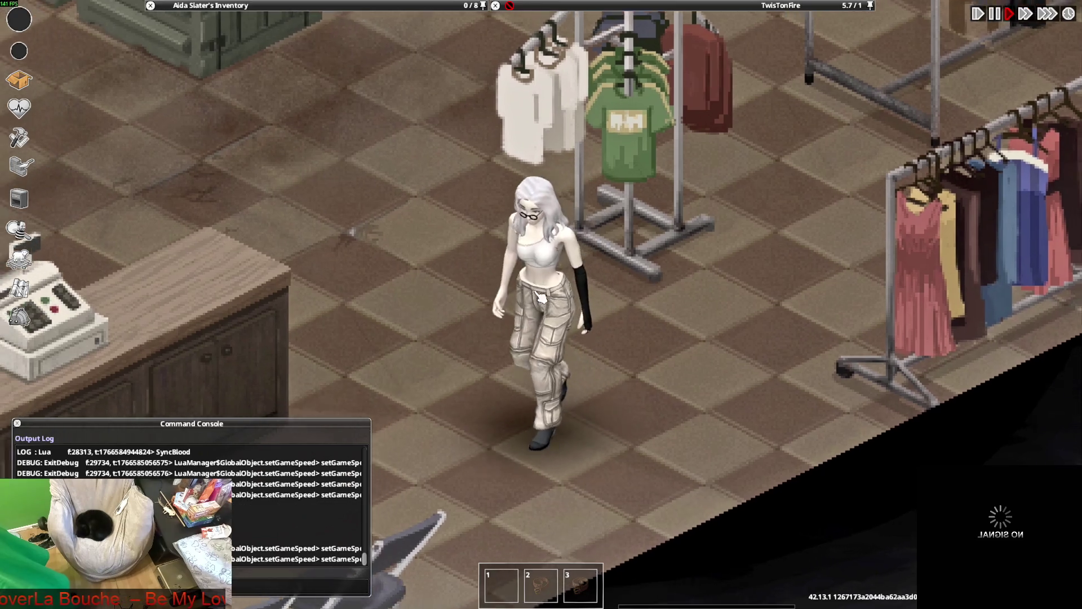
key("w")
key("s")
key("d")
key("w")
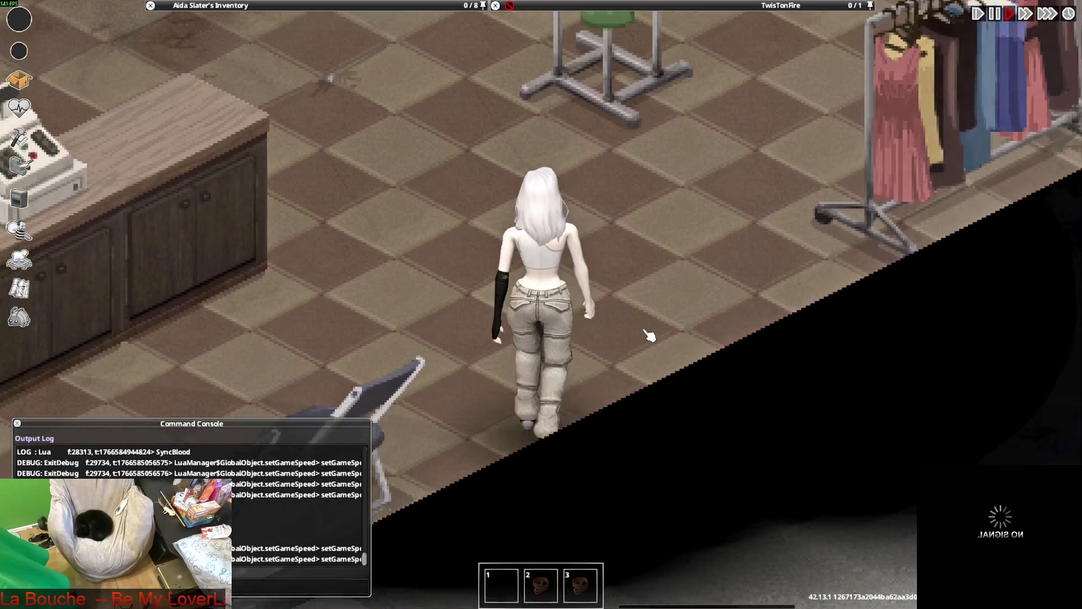
key("d")
key("w")
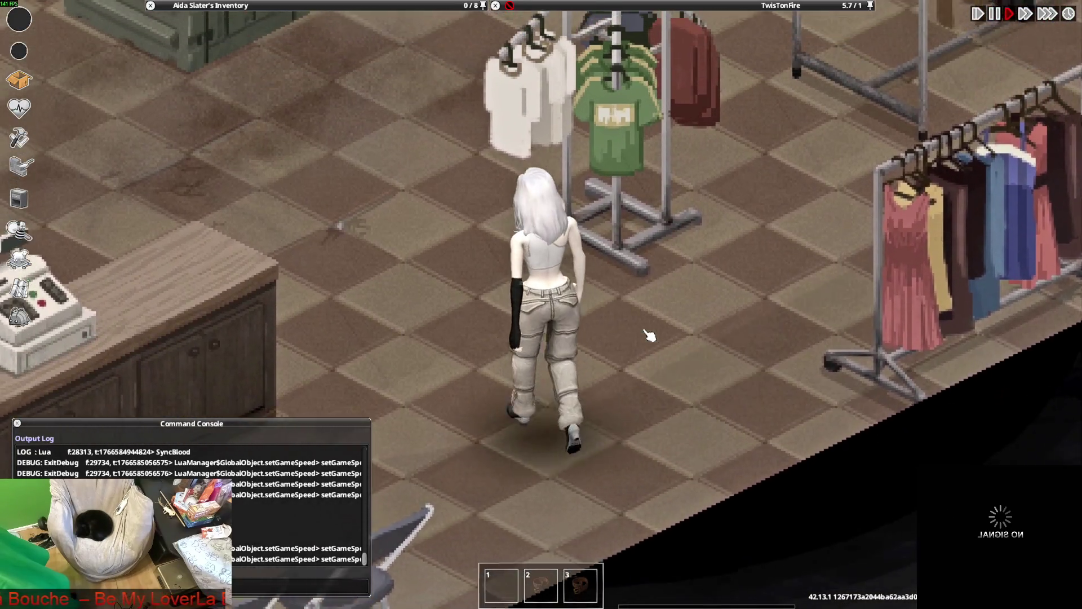
key("w")
key("a")
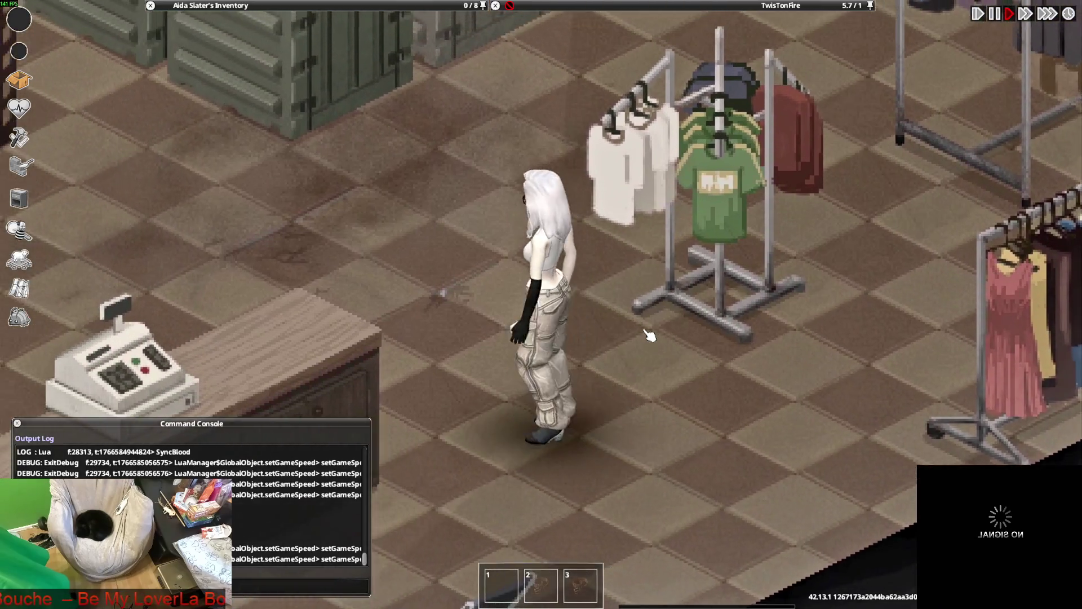
key("s")
key("w")
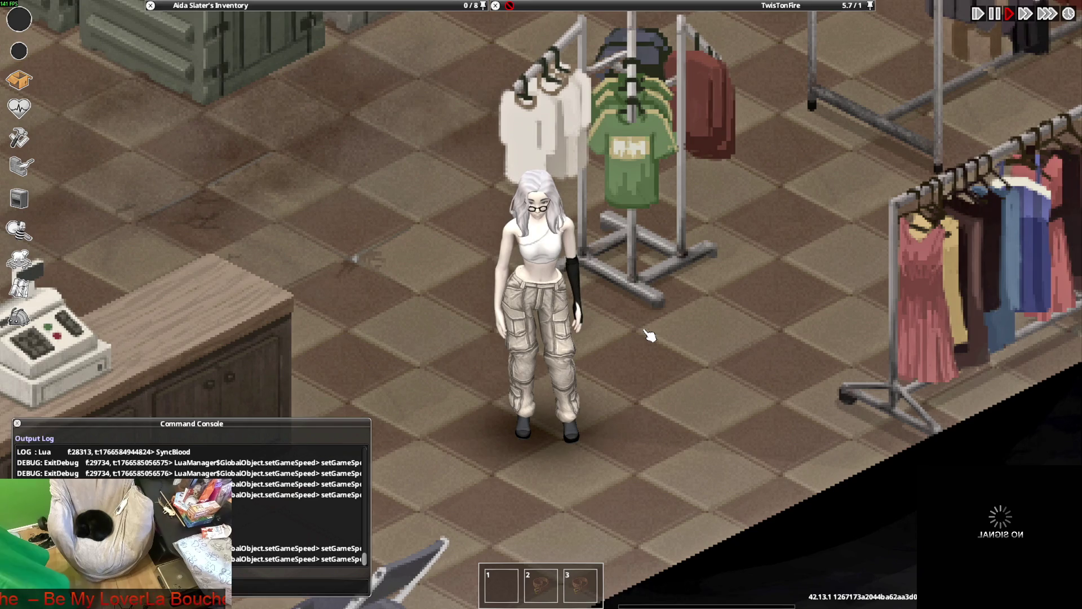
Return to Blender and view the whole model from an angle.
key("alt+Tab")
scroll(642, 339, "down", 3)
mouse_move(648, 345)
middle_mouse_down()
mouse_move(682, 381)
mouse_move(572, 411)
mouse_move(566, 375)
middle_mouse_up()
Orbit around the pants to check their sides and return near the front.
scroll(567, 375, "down", 5)
scroll(566, 375, "up", 4)
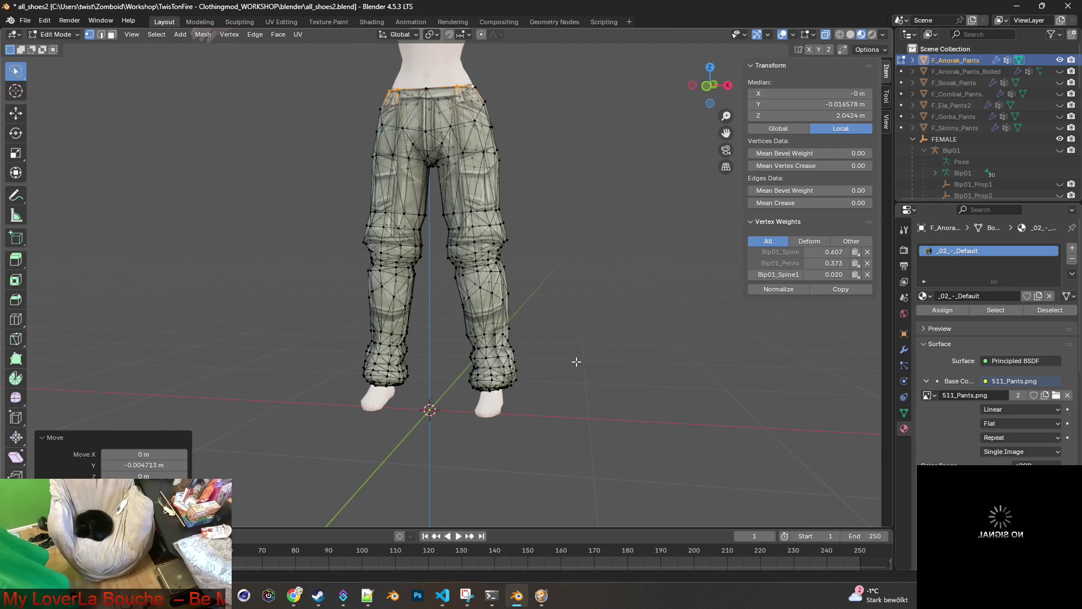
mouse_move(576, 361)
middle_mouse_down()
mouse_move(704, 361)
mouse_move(446, 353)
mouse_move(558, 360)
mouse_move(490, 362)
mouse_move(587, 383)
middle_mouse_up()
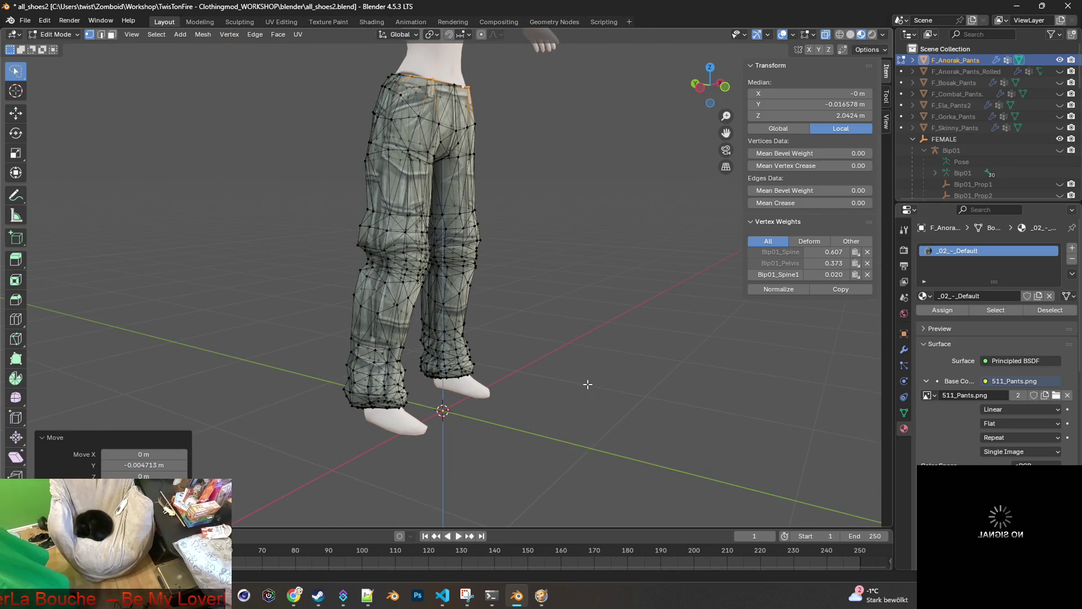
mouse_move(588, 383)
middle_mouse_down()
mouse_move(375, 366)
mouse_move(547, 385)
mouse_move(691, 379)
mouse_move(459, 333)
mouse_move(629, 357)
middle_mouse_up()
scroll(1042, 141, "down", 10)
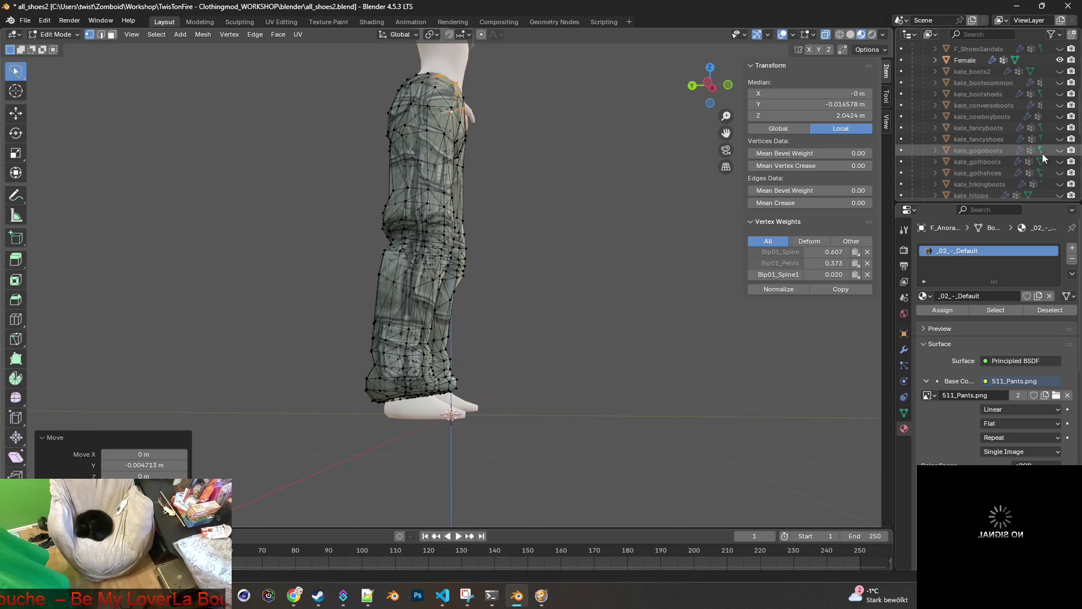
Briefly show and hide kate_gogoboots, kate_gothshoes and kate_hikingboots with the pants.
left_click(1059, 150)
left_click(1059, 150)
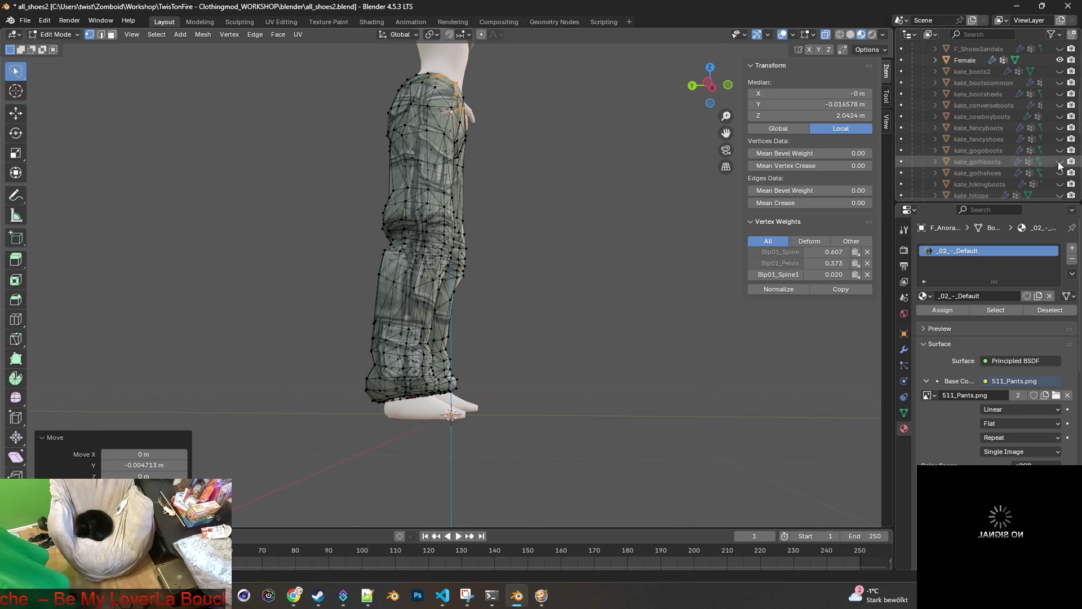
left_click(1060, 172)
left_click(1060, 172)
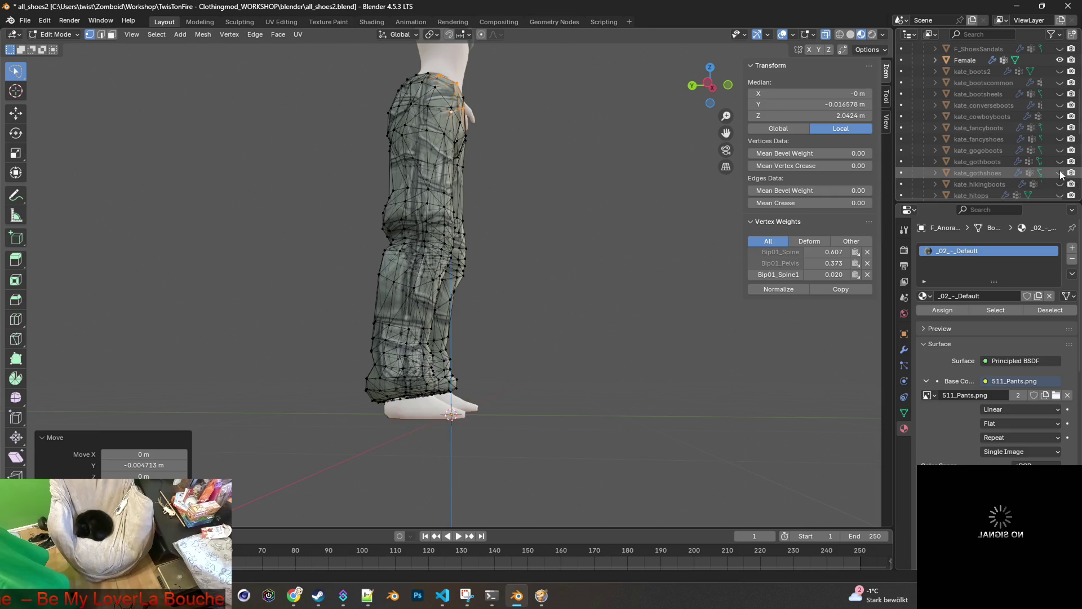
left_click(1060, 184)
left_click(1060, 184)
Inspect the pants from the front, three-quarter side and back views.
key("KP_1")
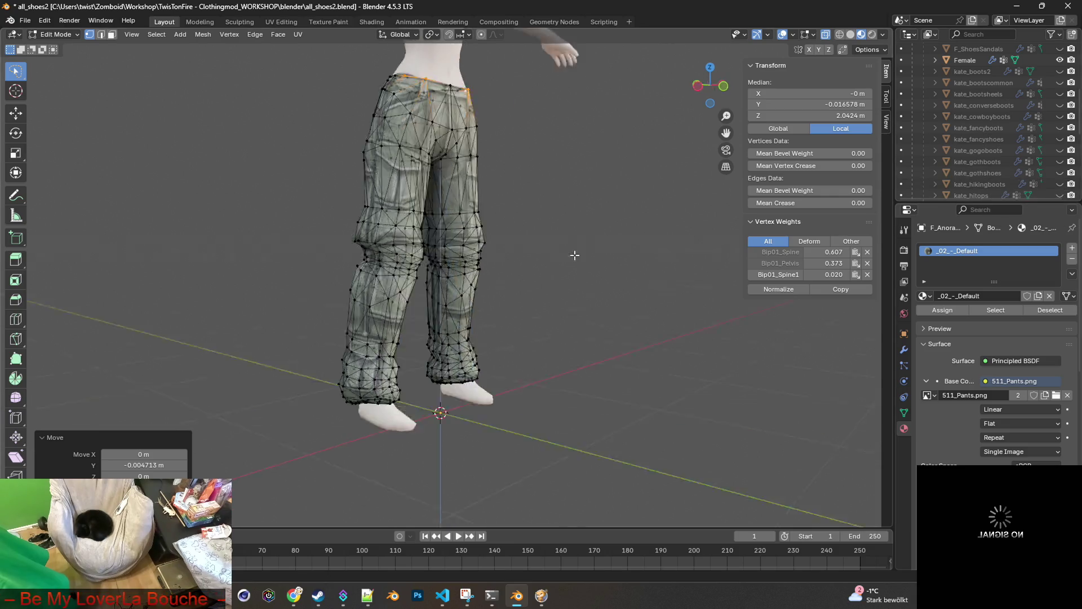
scroll(571, 221, "up", 5)
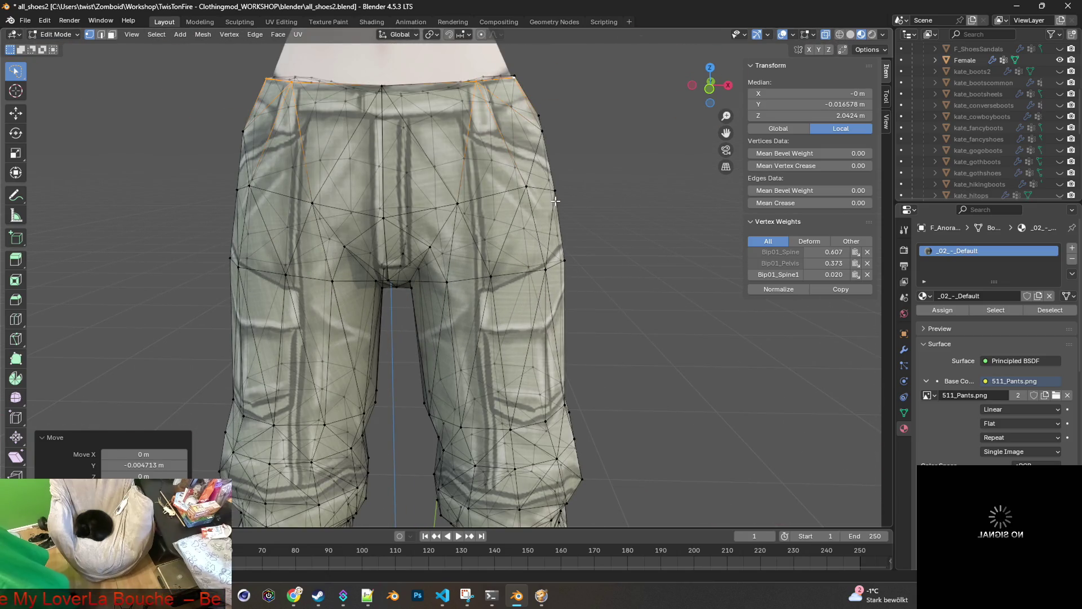
scroll(600, 170, "down", 3)
mouse_move(622, 229)
middle_mouse_down()
mouse_move(464, 259)
mouse_move(540, 206)
mouse_move(413, 180)
middle_mouse_up()
key("ctrl+KP_1")
scroll(413, 180, "down", 5)
mouse_move(485, 233)
middle_mouse_down()
mouse_move(590, 309)
mouse_move(556, 181)
mouse_move(441, 201)
middle_mouse_up()
left_click(47, 34)
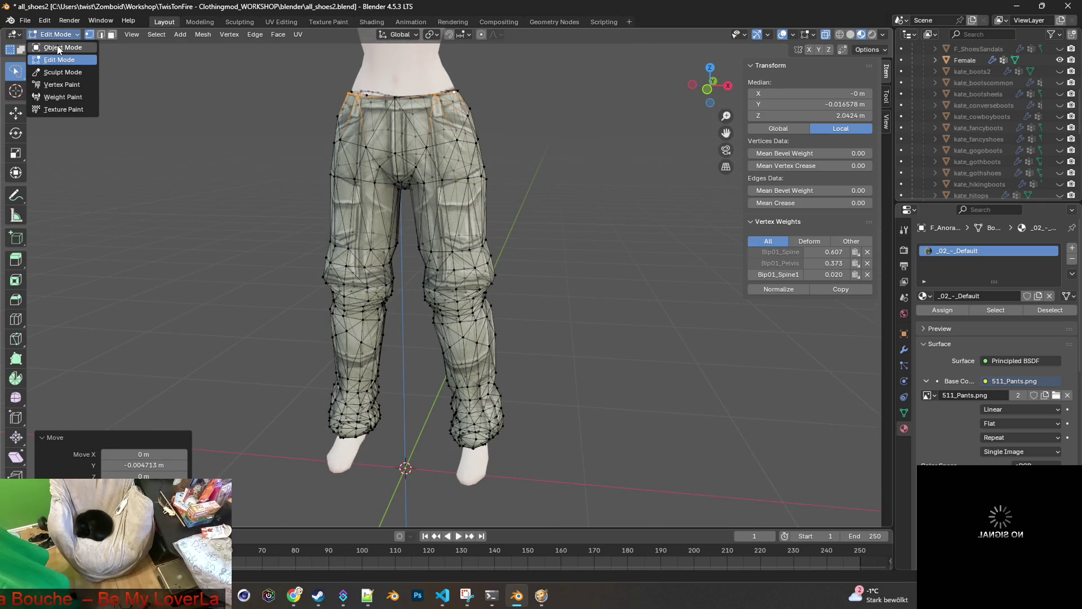
Switch to Object Mode and make F_Anorak_Pants_Rolled visible again.
left_click(57, 46)
scroll(454, 188, "down", 3)
scroll(973, 174, "up", 5)
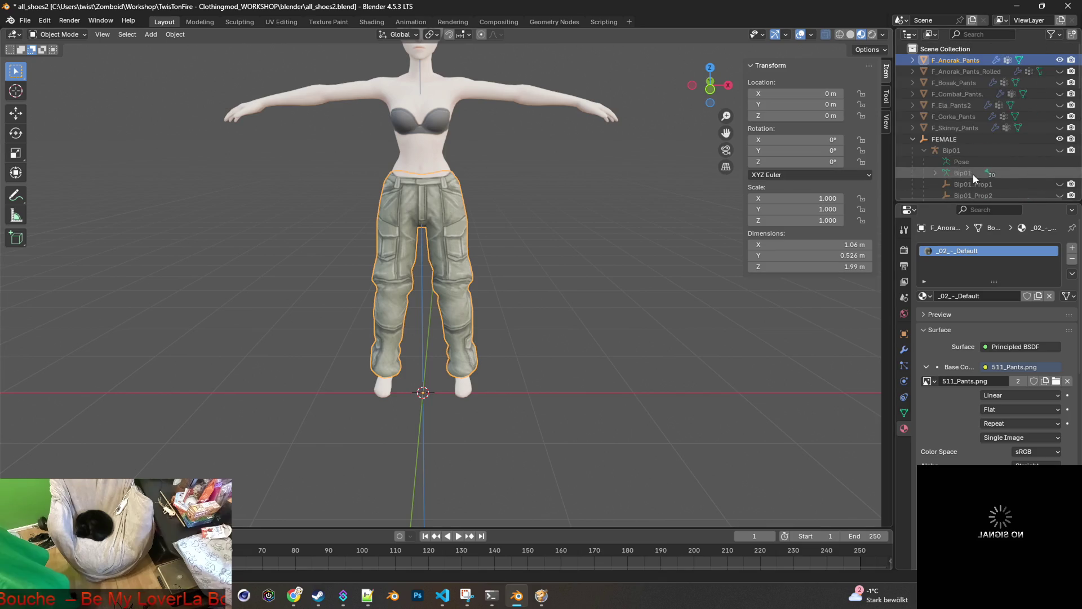
left_click(1060, 72)
Select both anorak pants with the FEMALE armature active and bring up Set Parent To.
left_click(952, 71)
left_click(959, 61, "ctrl")
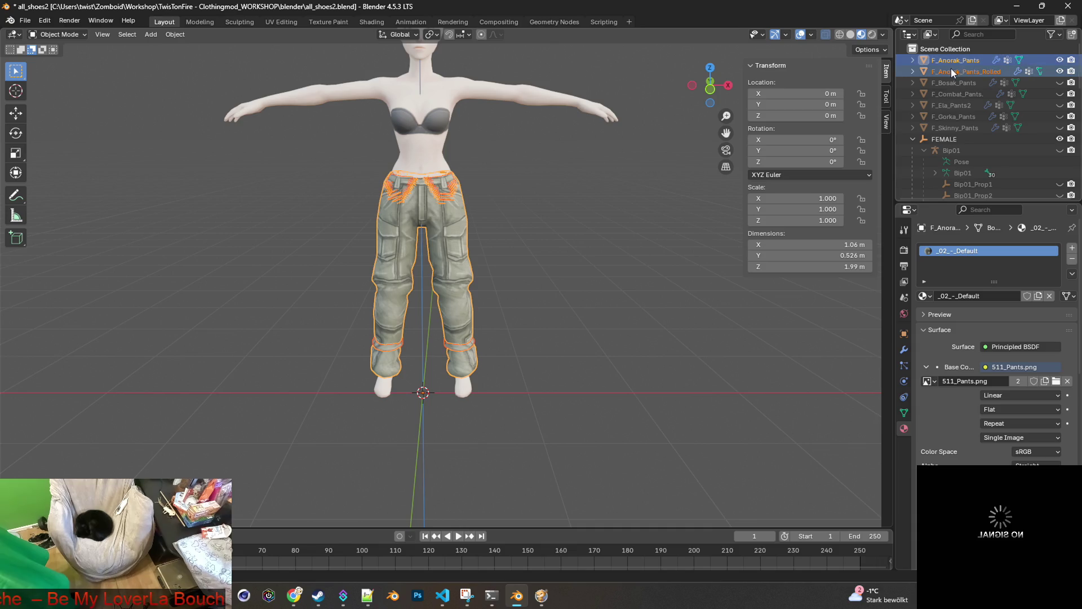
left_click(956, 60)
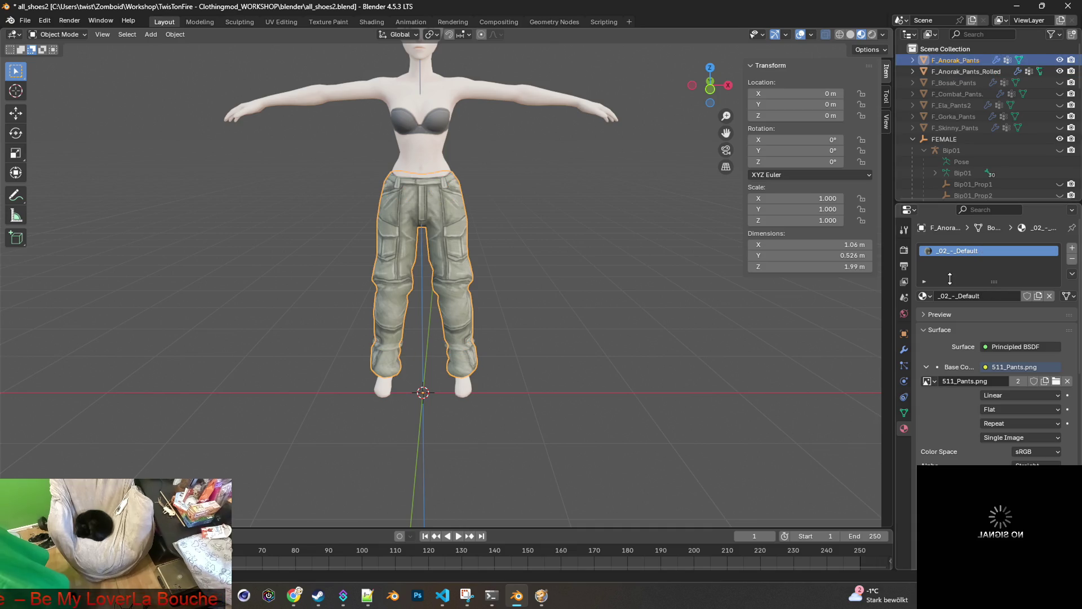
left_click(958, 72)
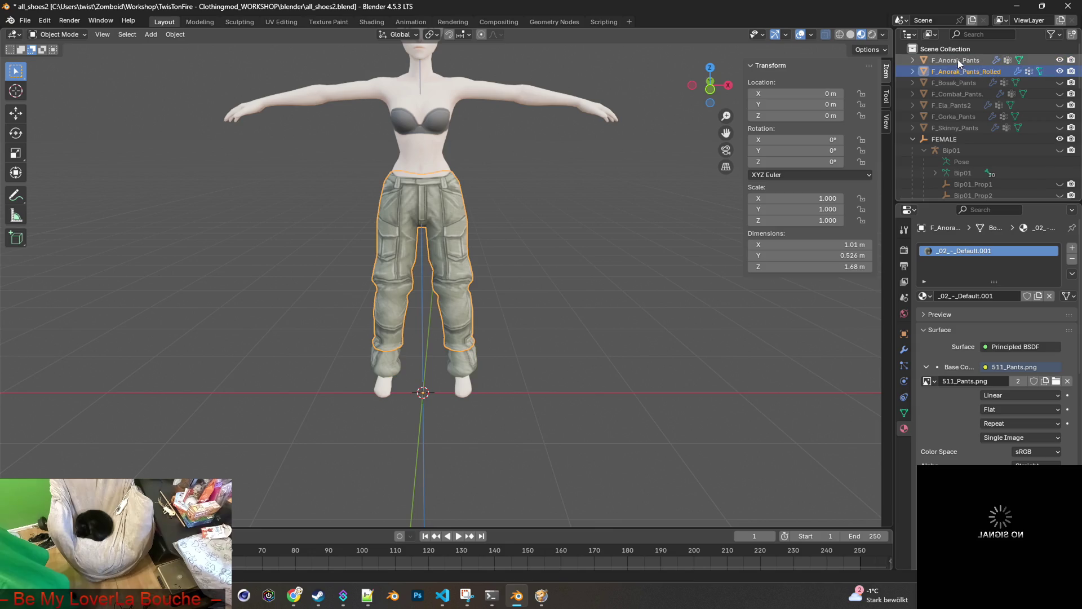
left_click(958, 59, "ctrl")
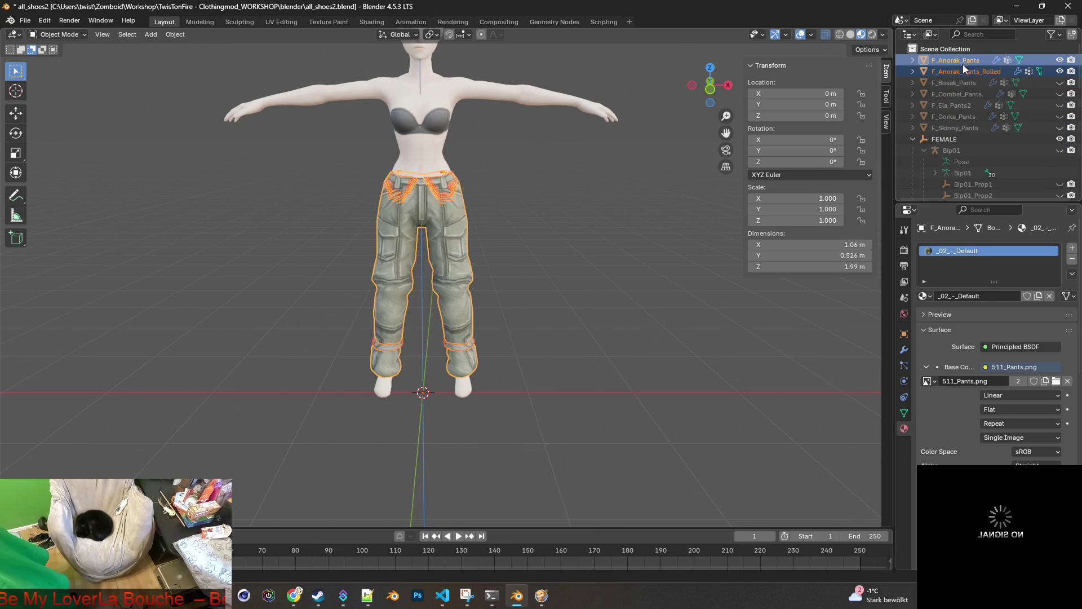
left_click(997, 71)
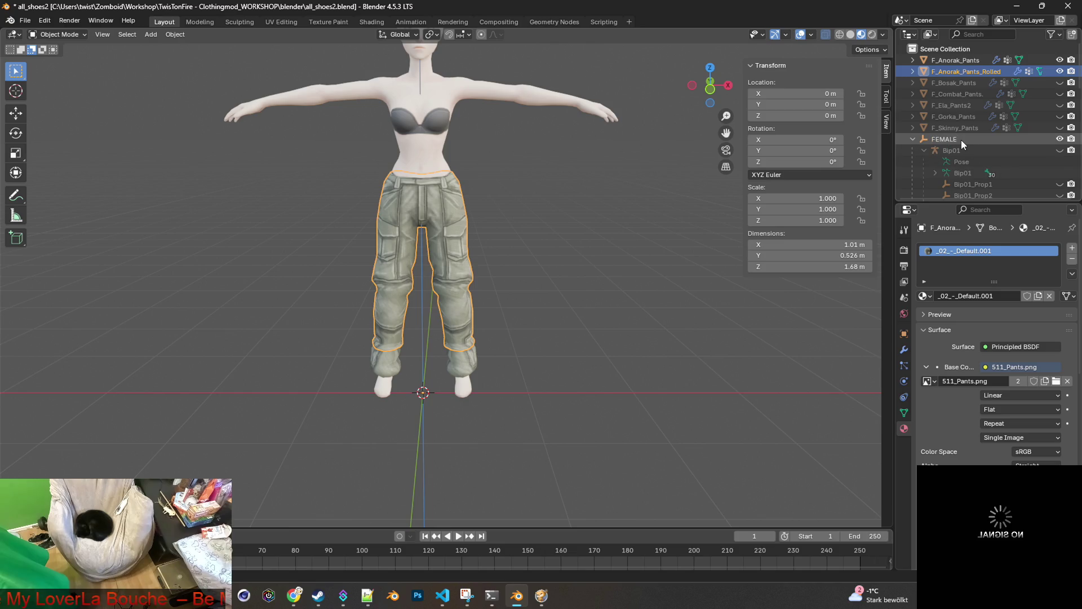
left_click(959, 58, "ctrl")
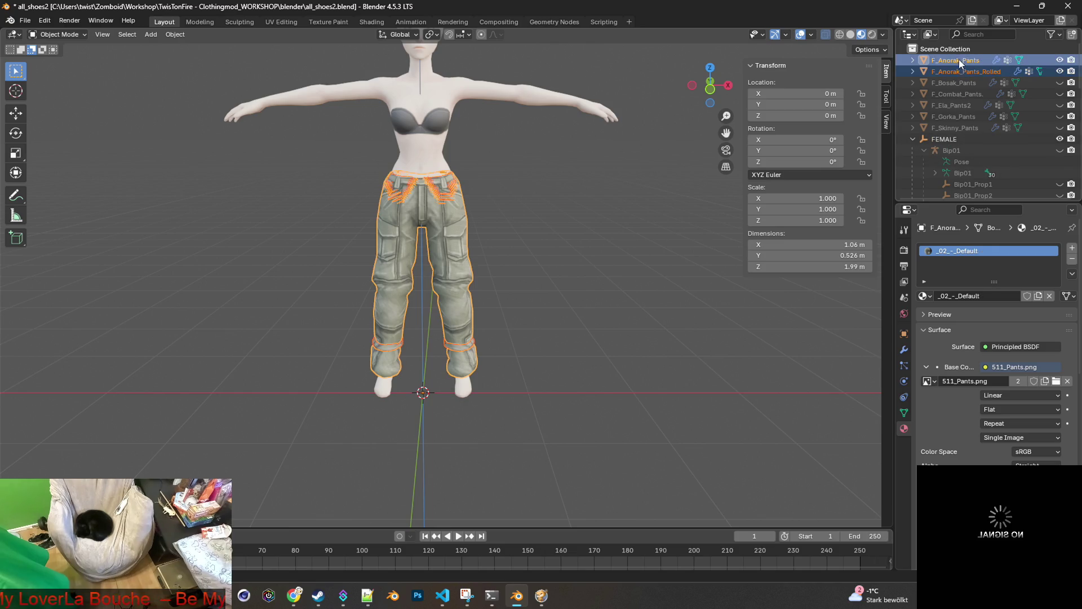
left_click(951, 140, "ctrl")
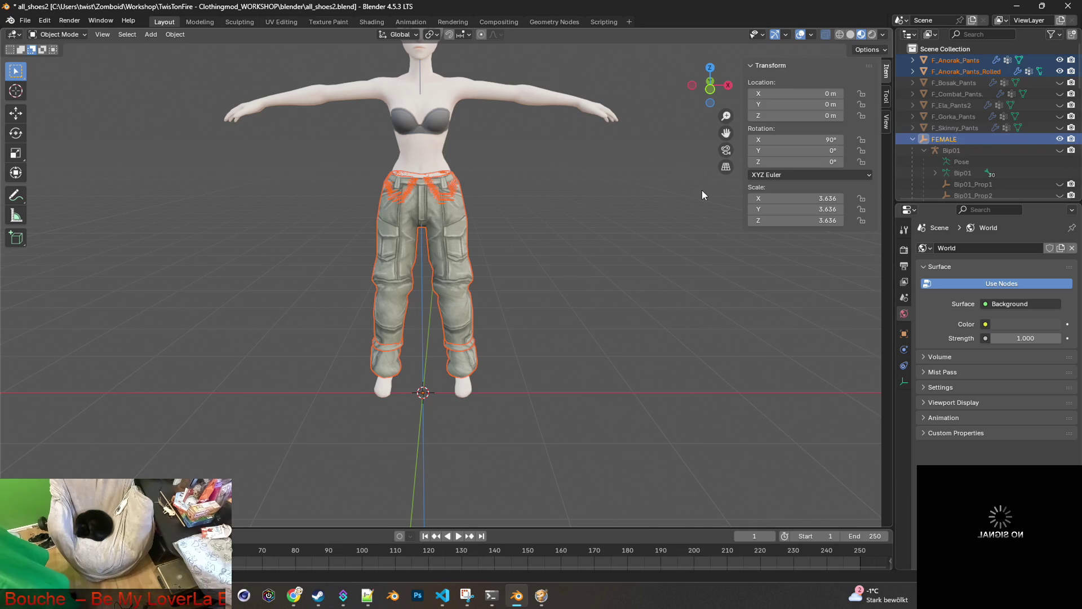
key("ctrl+p")
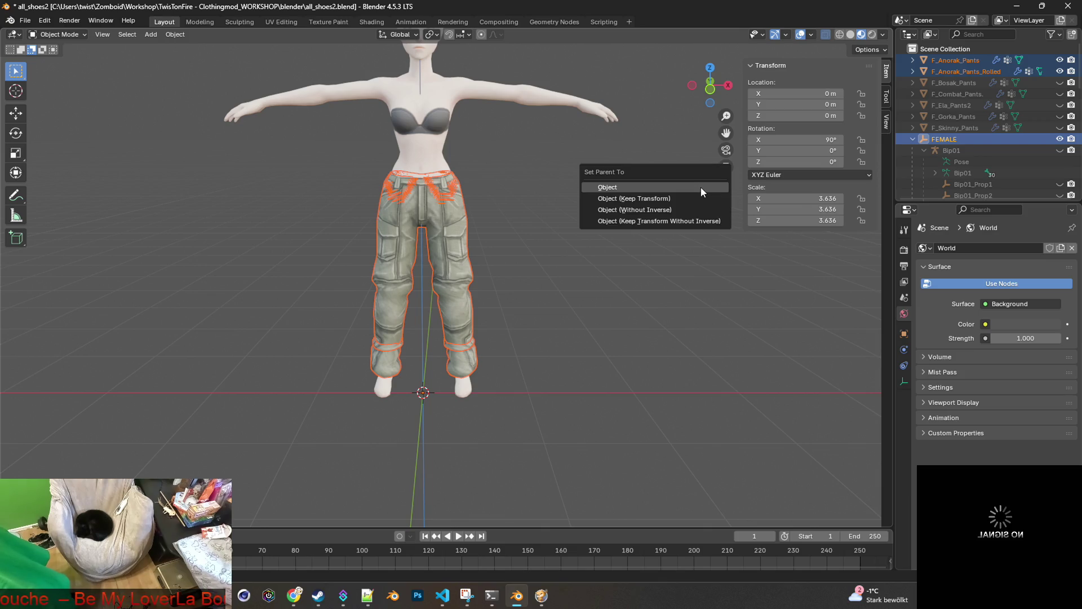
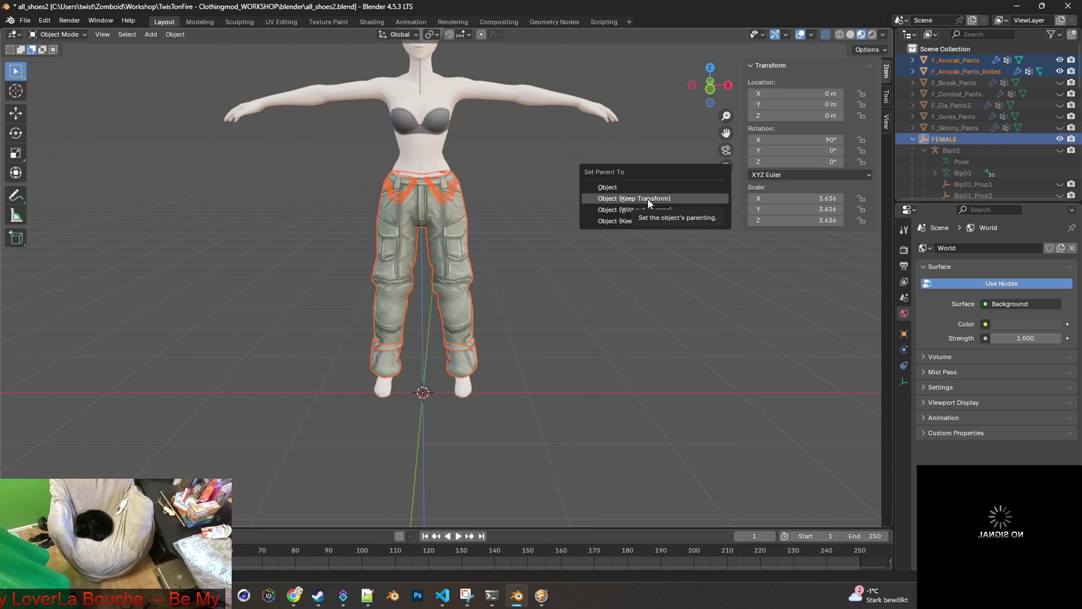
Parent the anorak pants with Object (Keep Transform), then expand both pants in the Outliner.
left_click(649, 203)
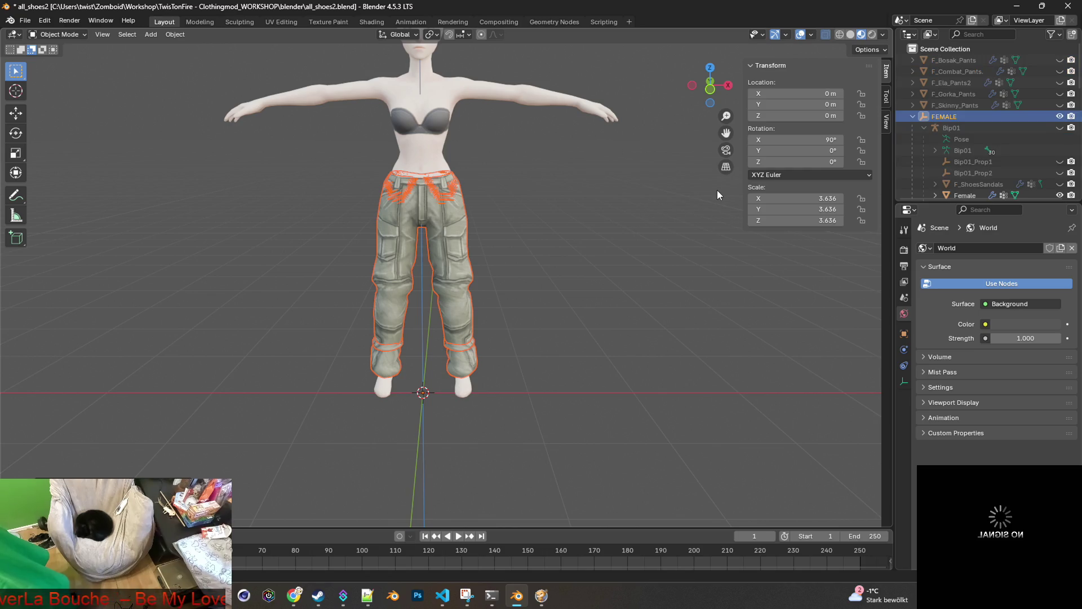
scroll(994, 126, "down", 3)
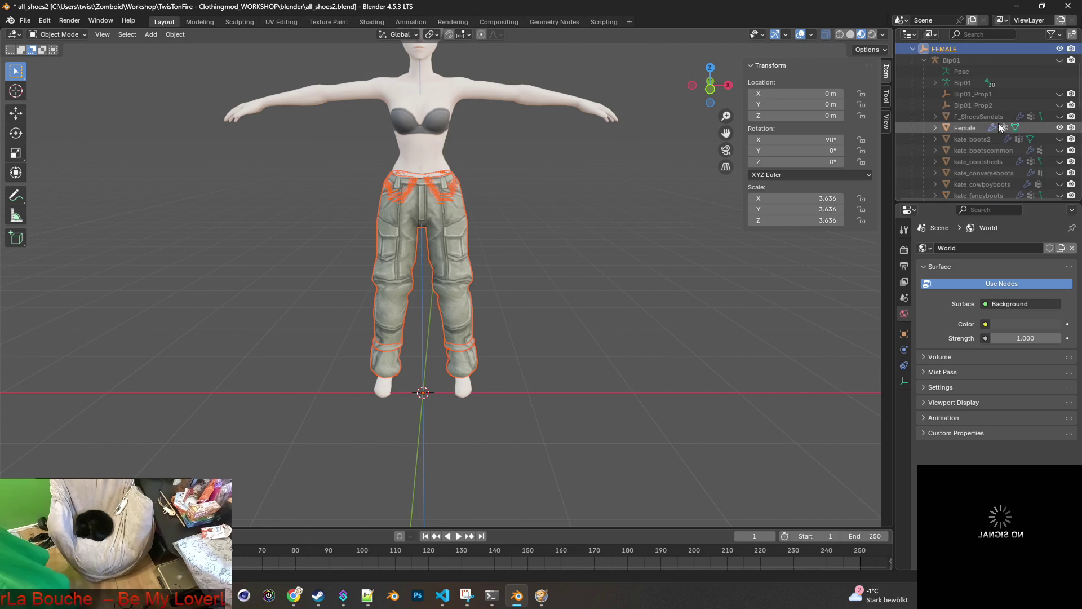
scroll(999, 125, "down", 10)
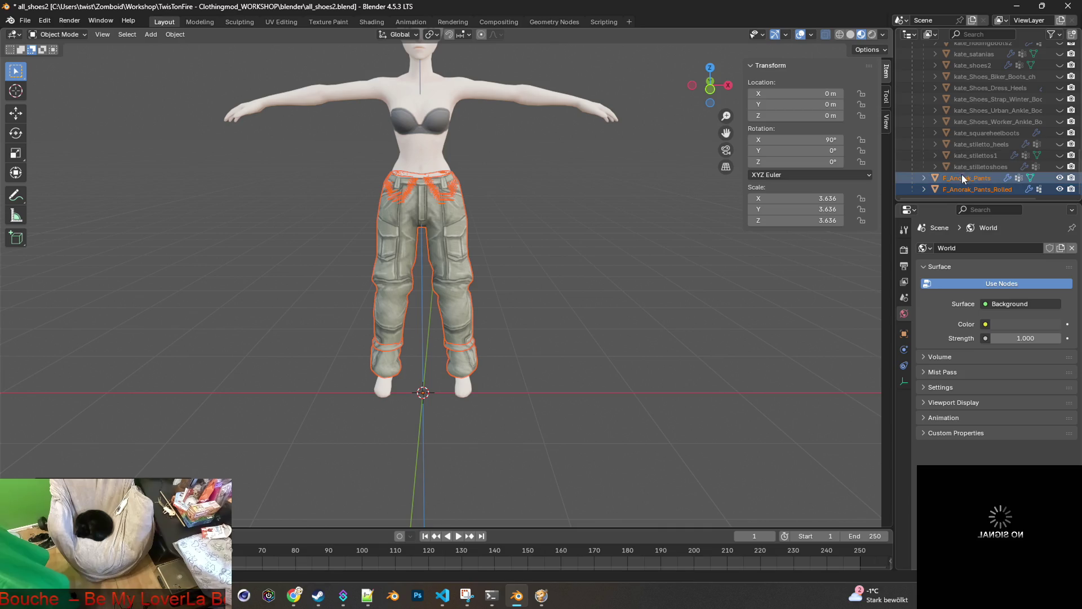
left_click(923, 180)
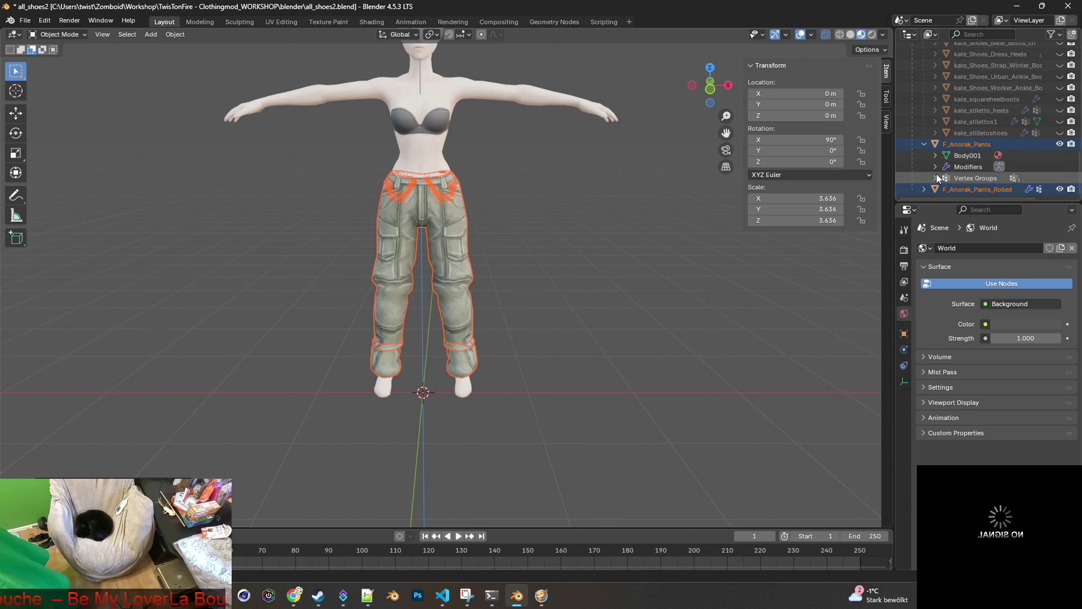
left_click(924, 188)
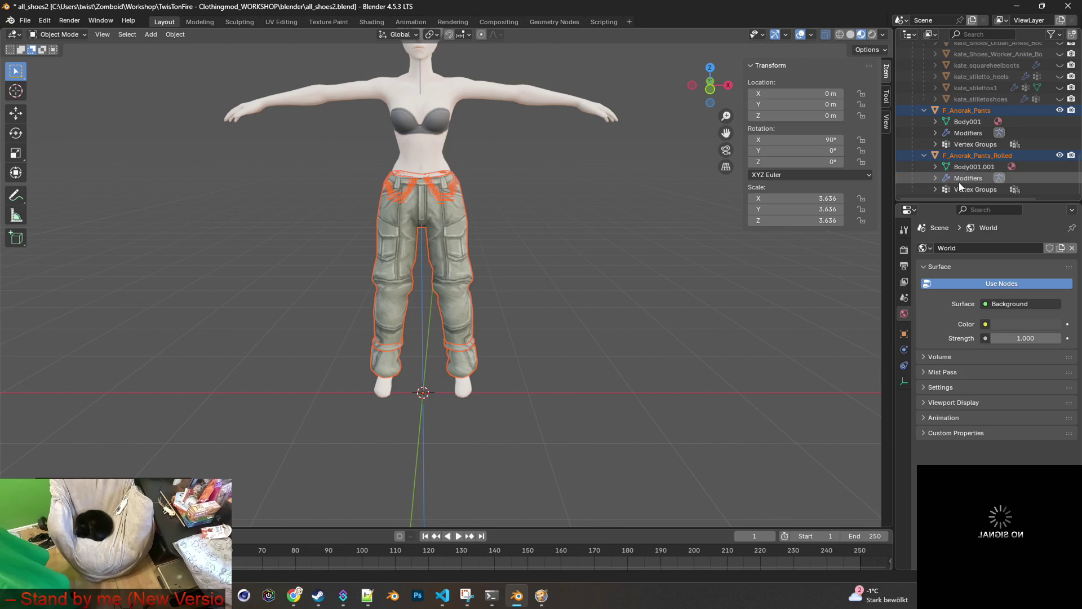
Inspect the rolled pants' mesh data and vertex groups, then select the regular F_Anorak_Pants.
left_click(958, 178)
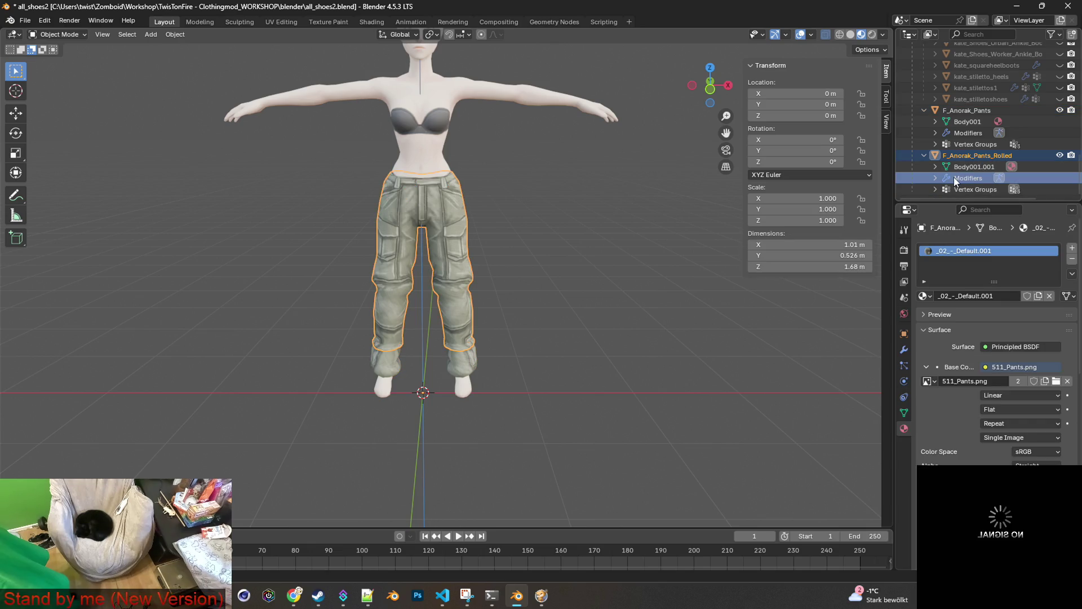
left_click(962, 166)
left_click(936, 189)
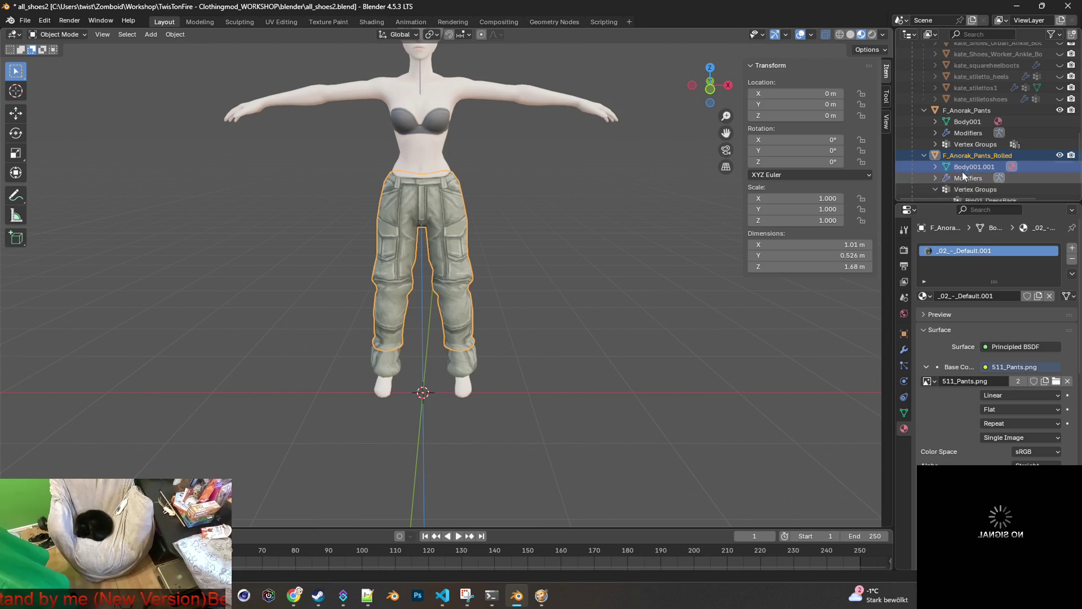
scroll(959, 173, "down", 3)
left_click(935, 144)
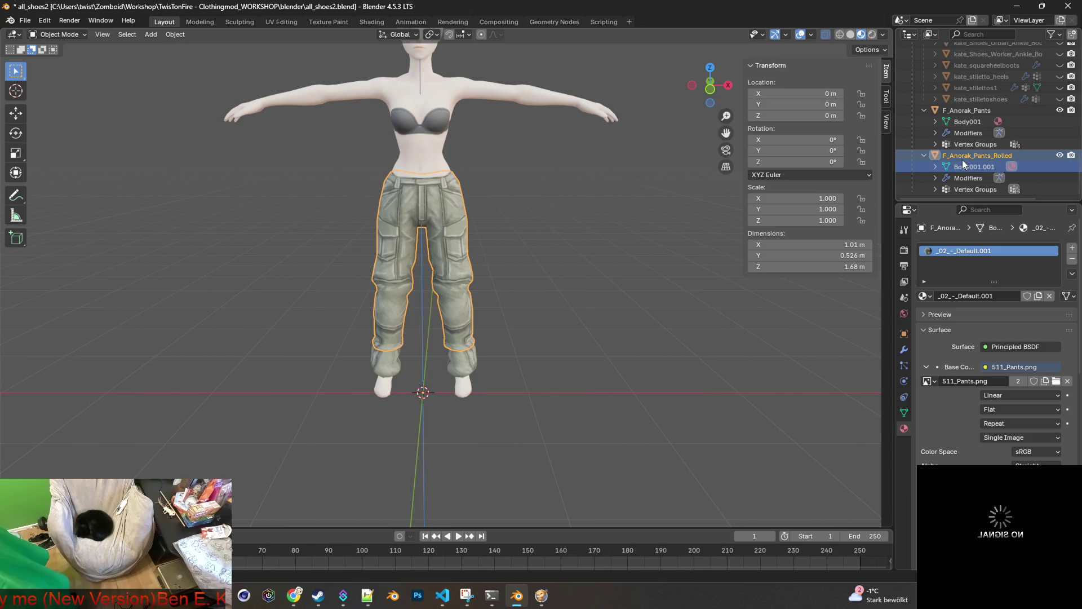
left_click(962, 111)
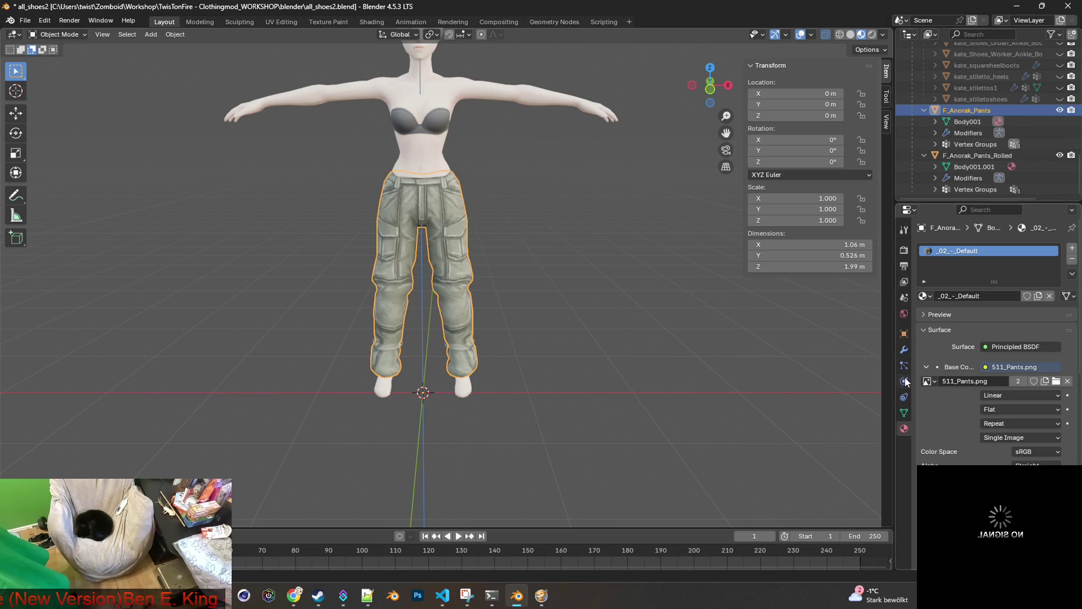
Set the regular anorak pants' Armature modifier Object to Bip01.
left_click(904, 350)
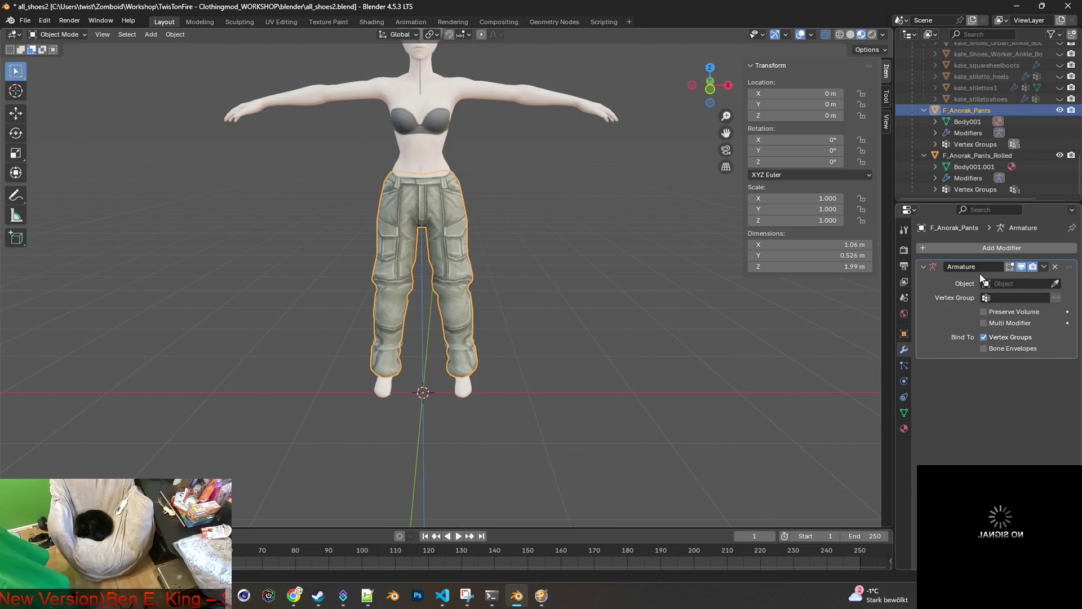
left_click(1007, 282)
left_click(976, 302)
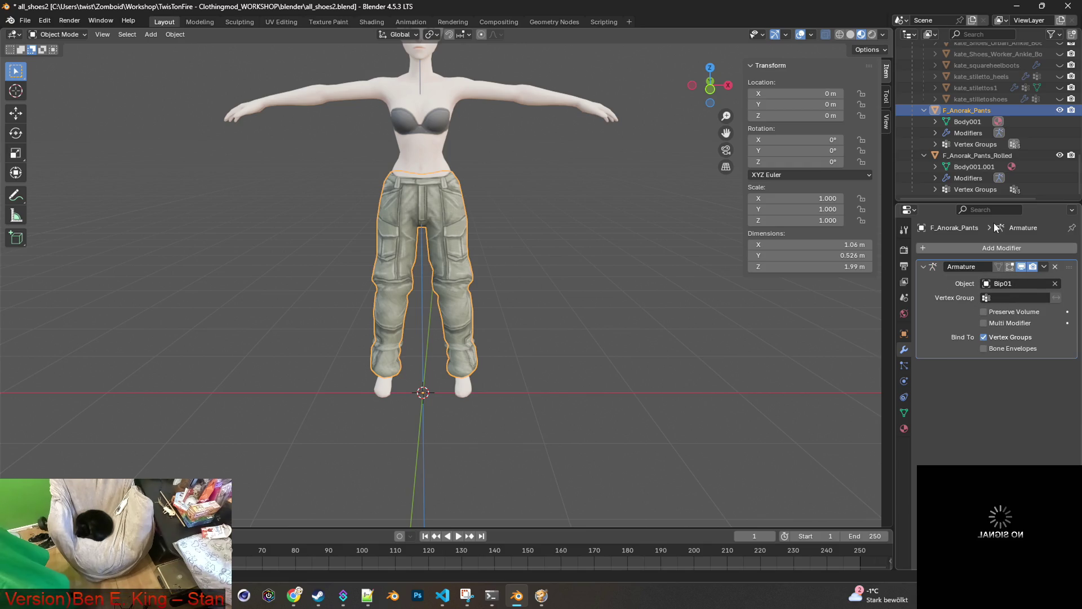
Pick Bip01 in the Armature object list again and view the rolled pants' vertex groups.
left_click(1011, 283)
left_click(979, 302)
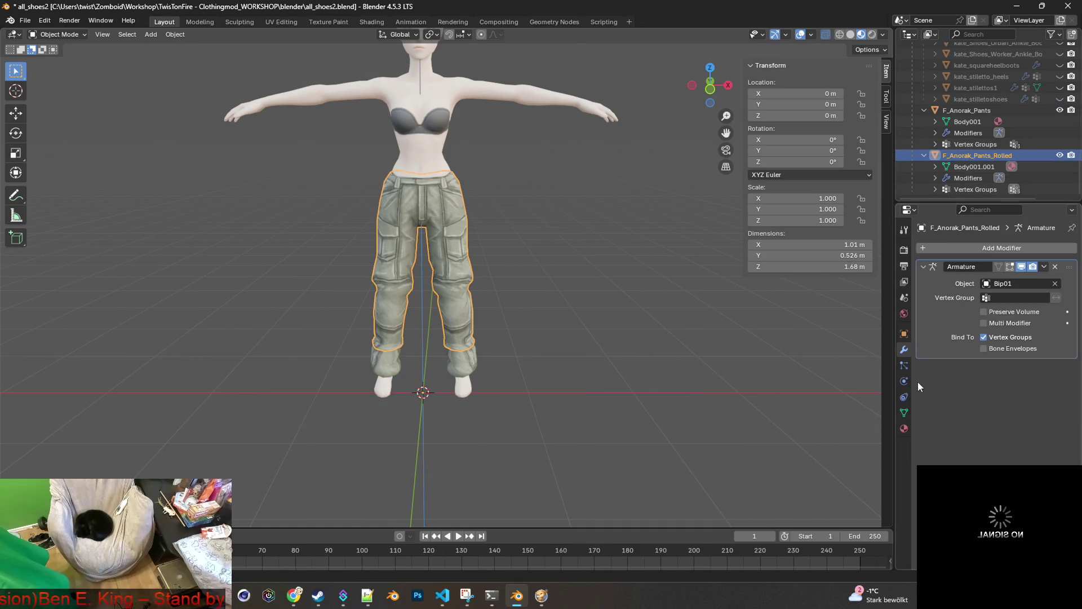
left_click(903, 412)
mouse_move(670, 290)
middle_mouse_down()
mouse_move(583, 289)
mouse_move(772, 299)
mouse_move(764, 347)
mouse_move(877, 320)
mouse_move(696, 284)
mouse_move(708, 282)
mouse_move(579, 270)
mouse_move(509, 279)
mouse_move(615, 312)
mouse_move(712, 317)
mouse_move(670, 283)
middle_mouse_up()
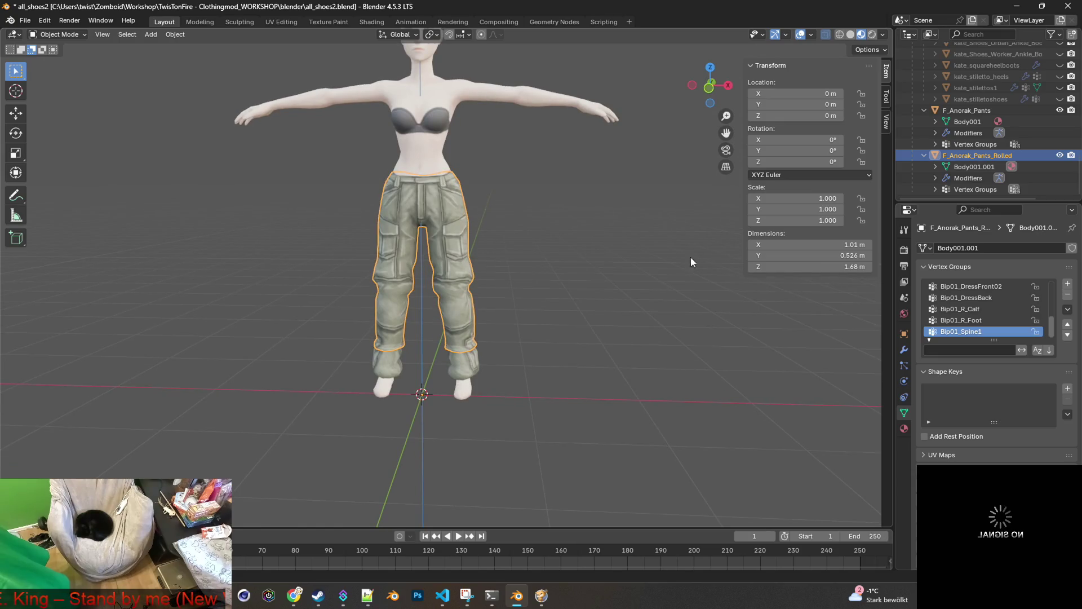
Hide both anorak pants, then make them visible on the body again.
left_click(1060, 155)
left_click(1059, 110)
left_click(971, 110)
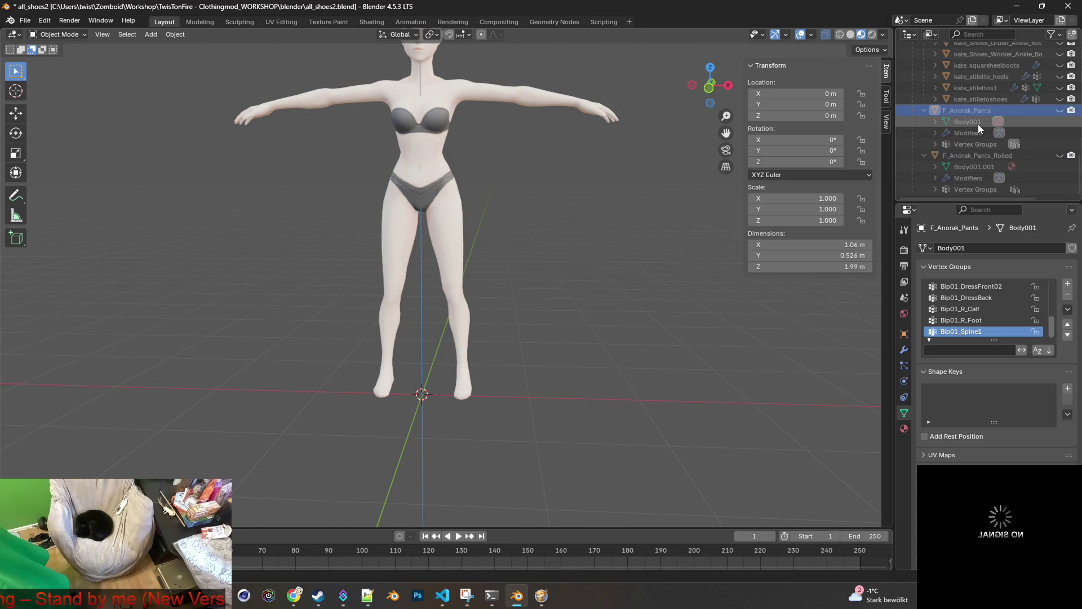
scroll(974, 123, "up", 10)
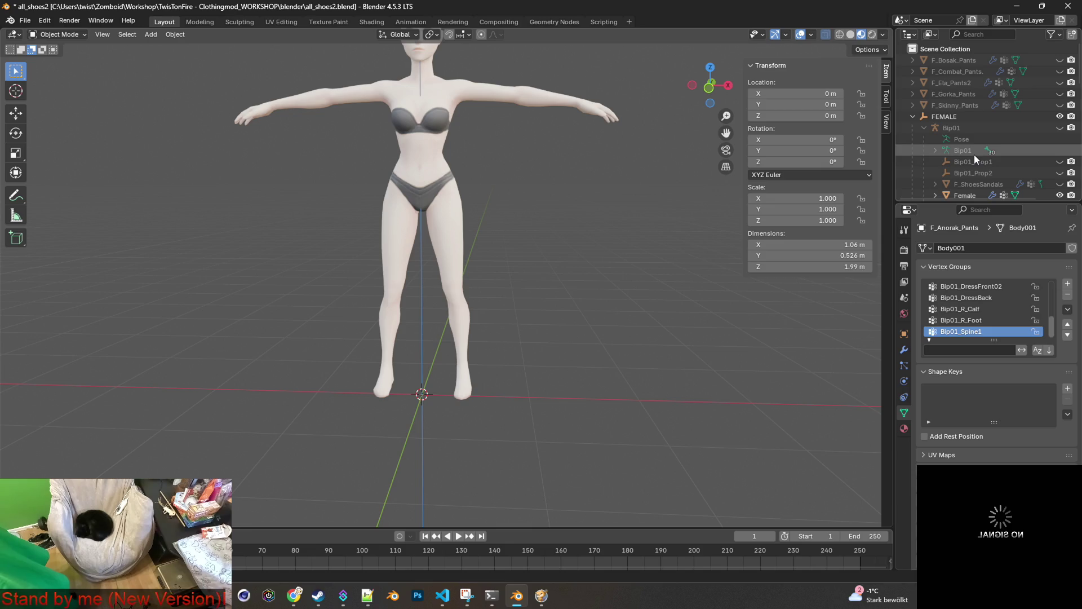
scroll(973, 154, "down", 10)
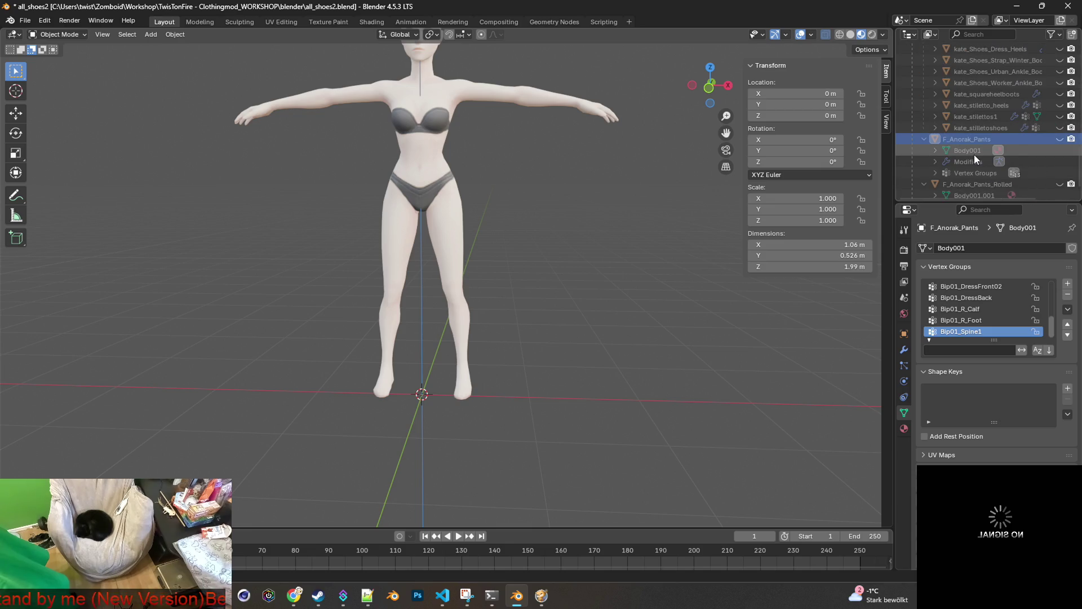
scroll(974, 154, "down", 2)
left_click(1060, 116)
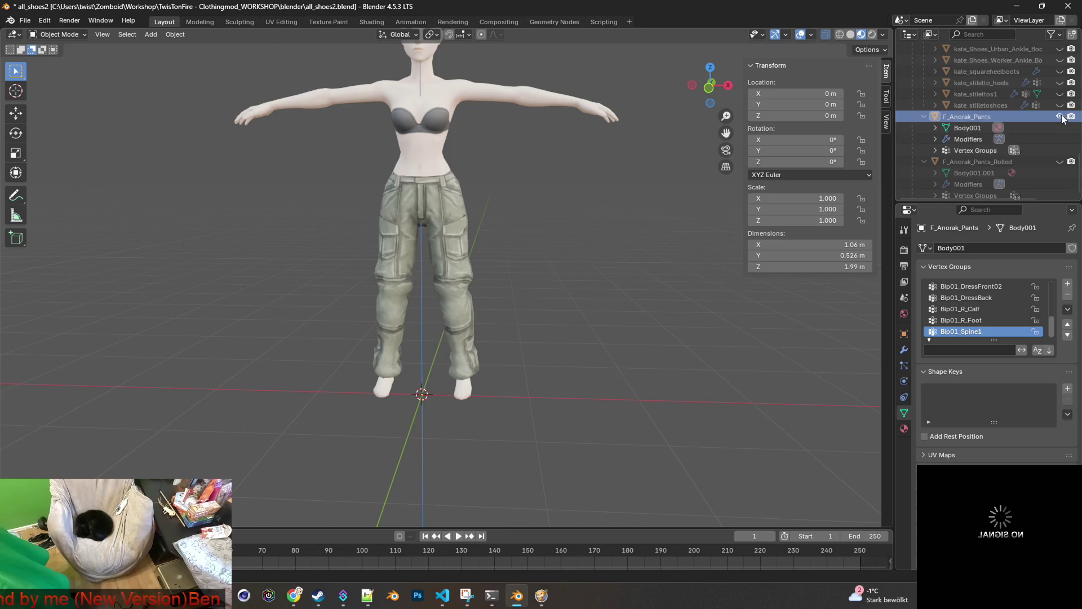
left_click(1060, 161)
Select both pants objects and drag them up the Outliner toward FEMALE.
left_click(972, 161)
left_click(971, 117, "ctrl")
left_click(925, 141)
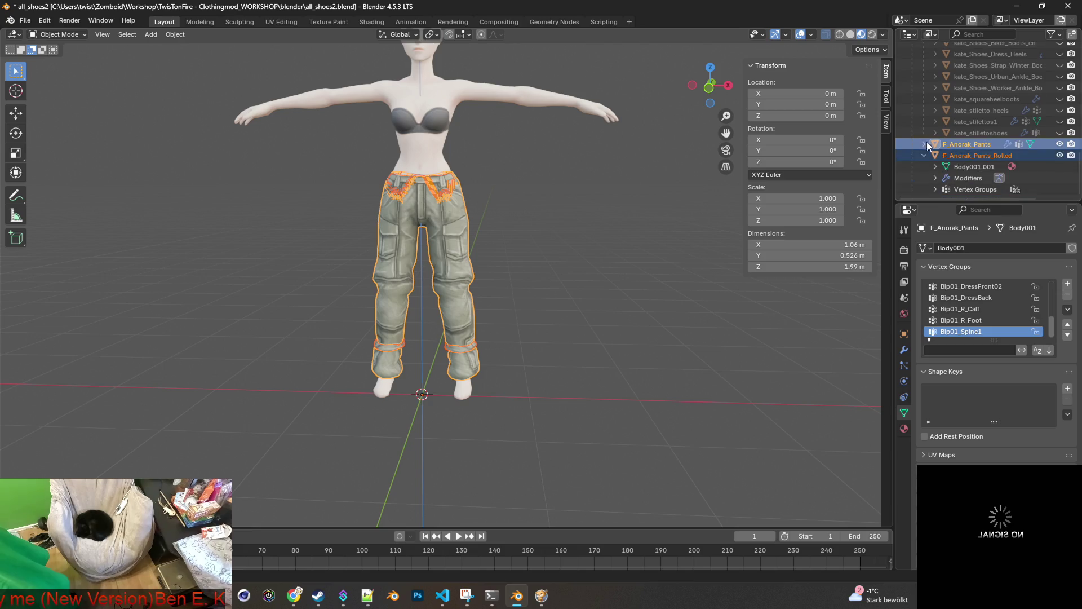
mouse_move(938, 158)
left_mouse_down()
mouse_move(969, 177)
mouse_move(983, 96)
mouse_move(984, 110)
mouse_move(952, 51)
mouse_move(952, 69)
left_mouse_up()
scroll(984, 144, "down", 6)
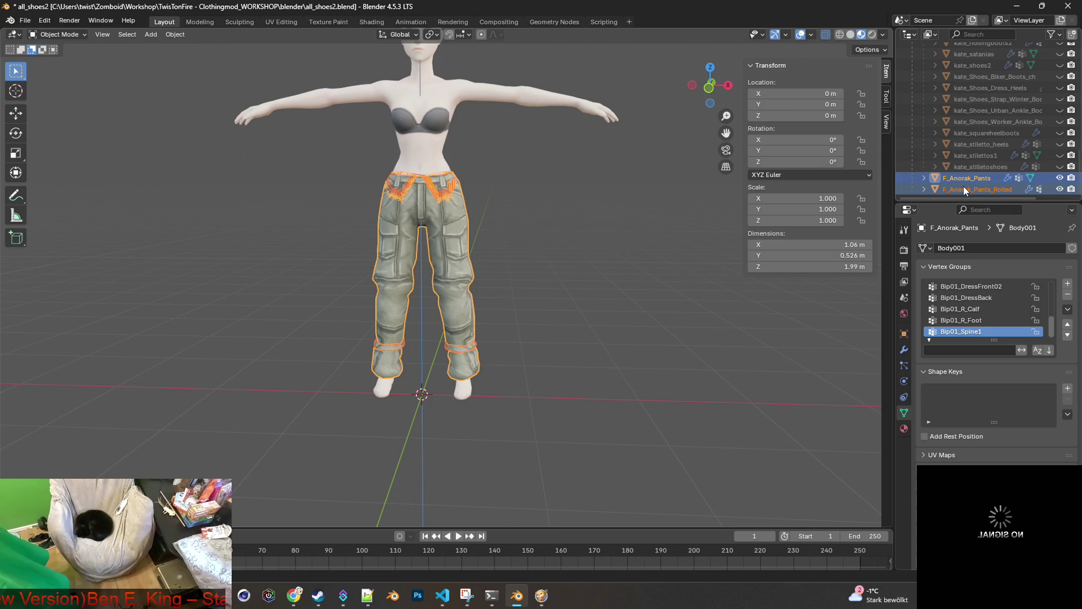
Reselect both pants and drop them inside the FEMALE hierarchy, then select F_Anorak_Pants.
left_click(963, 186)
scroll(969, 183, "up", 6)
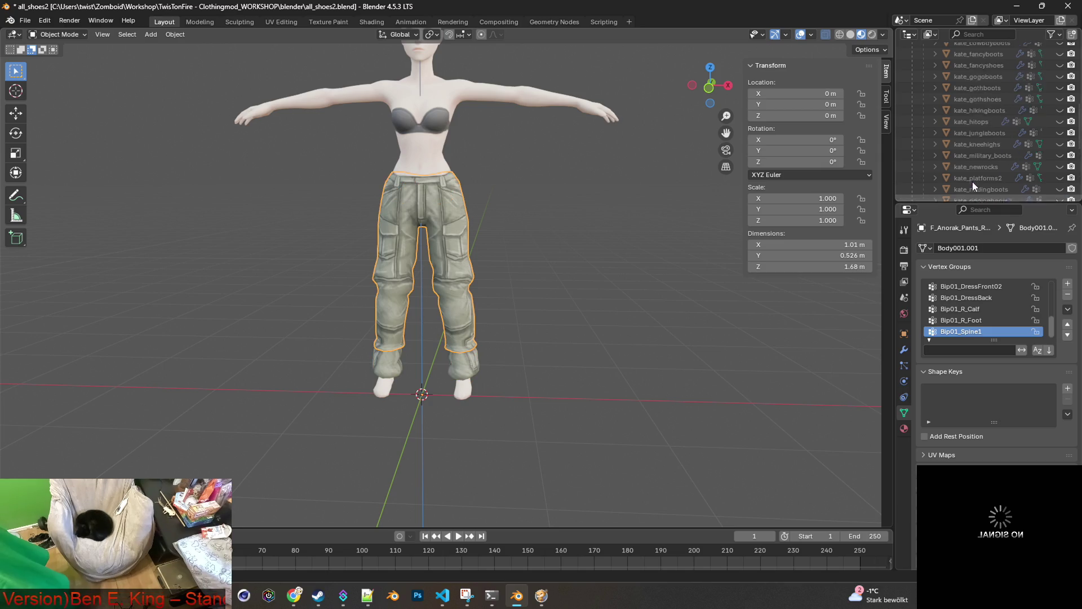
scroll(972, 182, "up", 10)
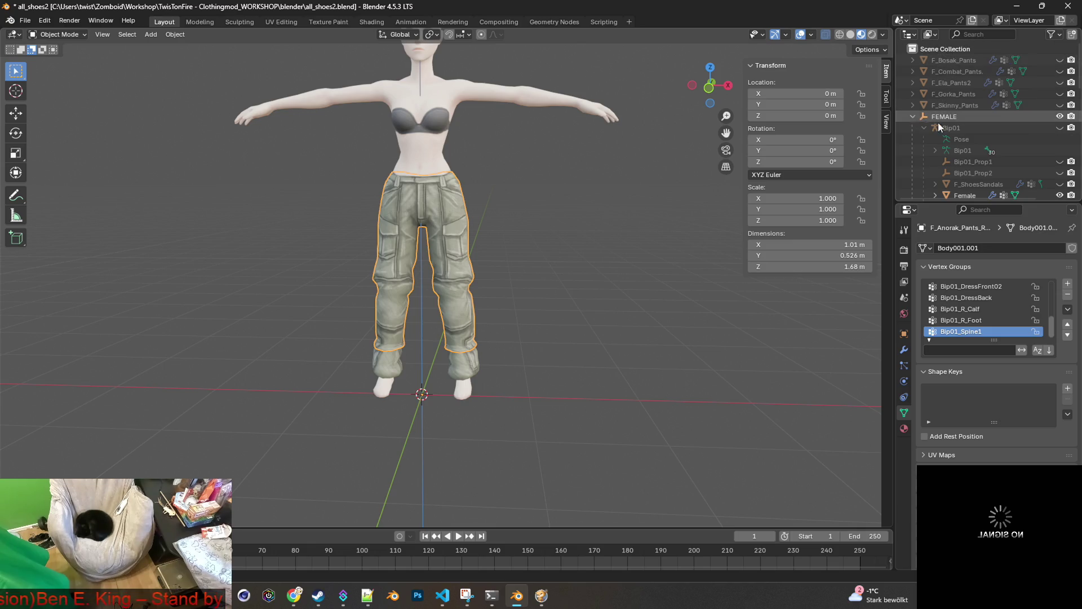
scroll(962, 129, "down", 10)
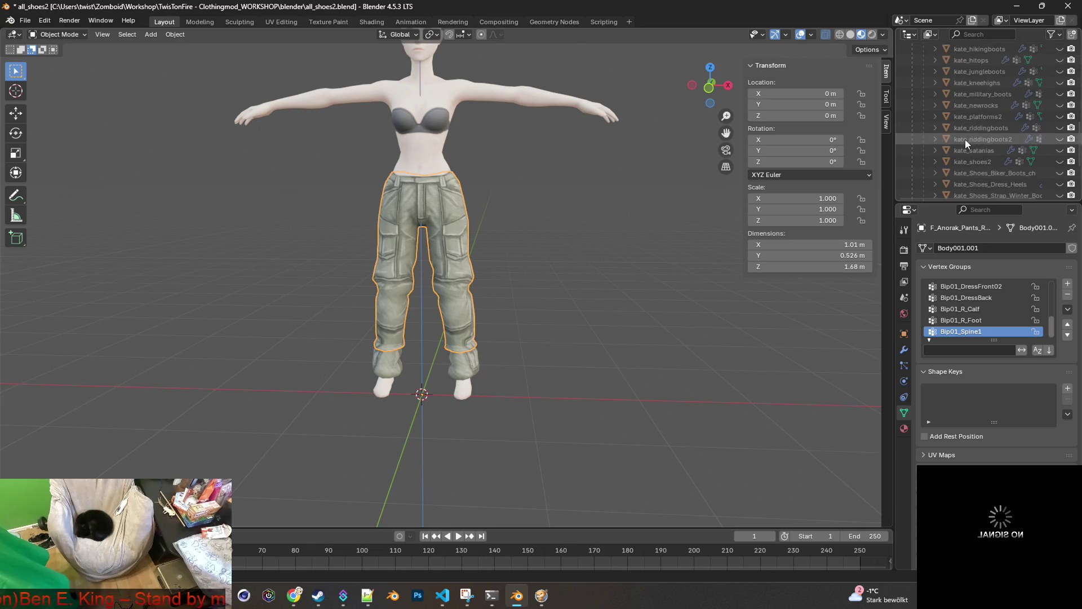
left_click(964, 179, "shift")
mouse_move(962, 184)
left_mouse_down()
mouse_move(966, 116)
mouse_move(979, 112)
mouse_move(975, 96)
mouse_move(949, 85)
mouse_move(969, 178)
mouse_move(968, 96)
mouse_move(930, 38)
mouse_move(936, 49)
left_mouse_up()
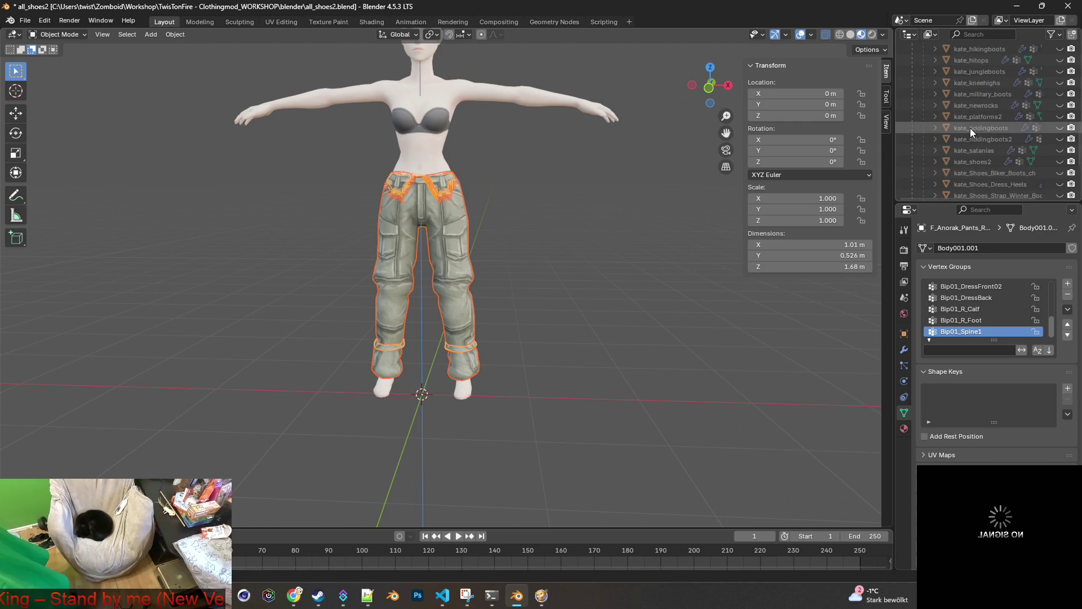
scroll(970, 128, "down", 10)
left_click(970, 179)
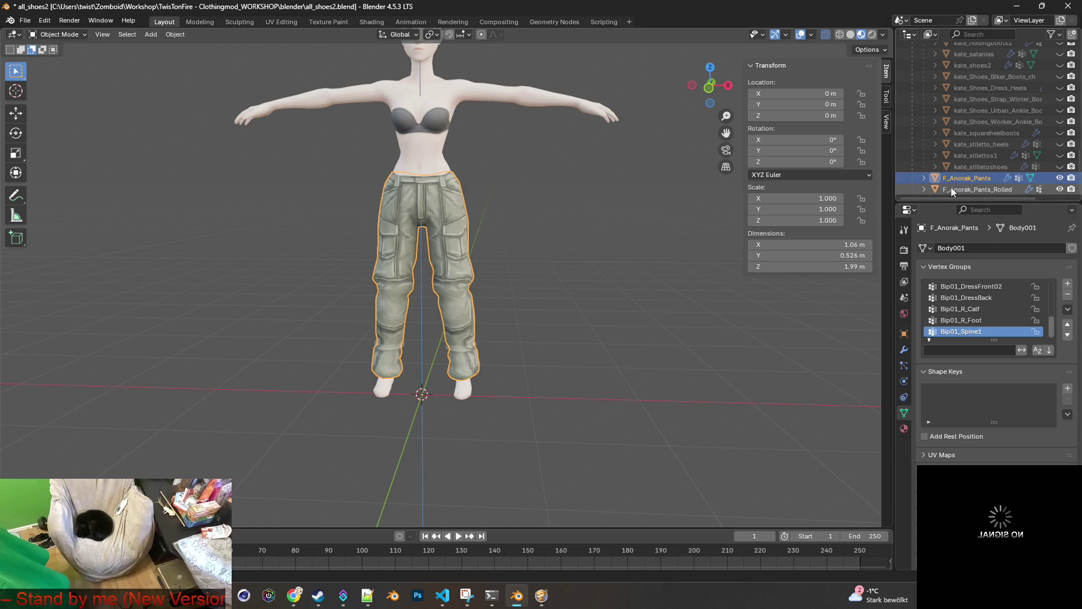
Confirm Bip01 as F_Anorak_Pants_Rolled's Armature target, then select F_Anorak_Pants to compare.
left_click(951, 187)
left_click(903, 350)
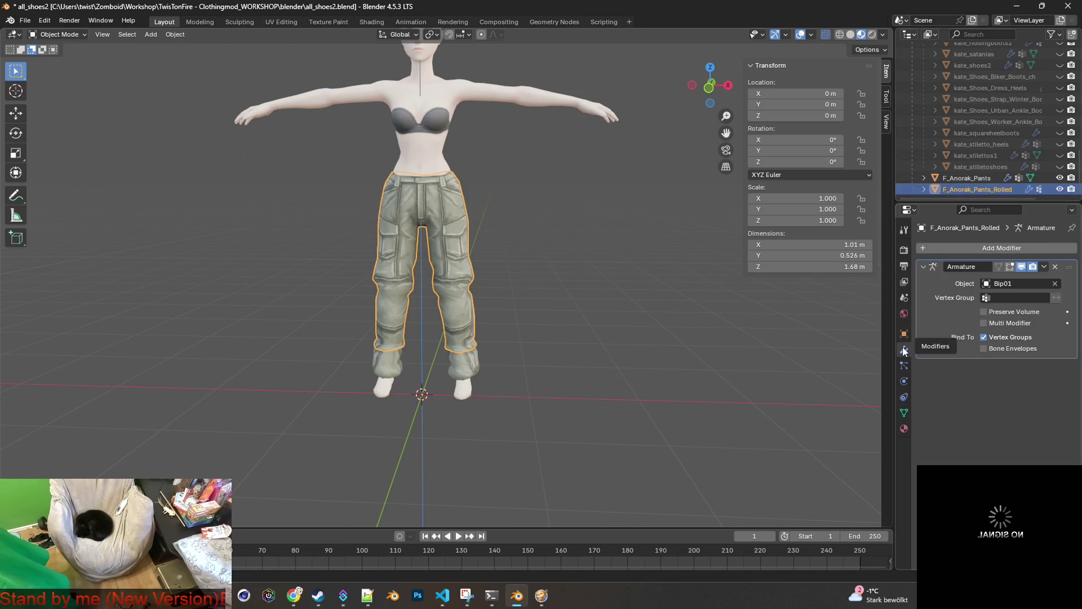
left_click(993, 282)
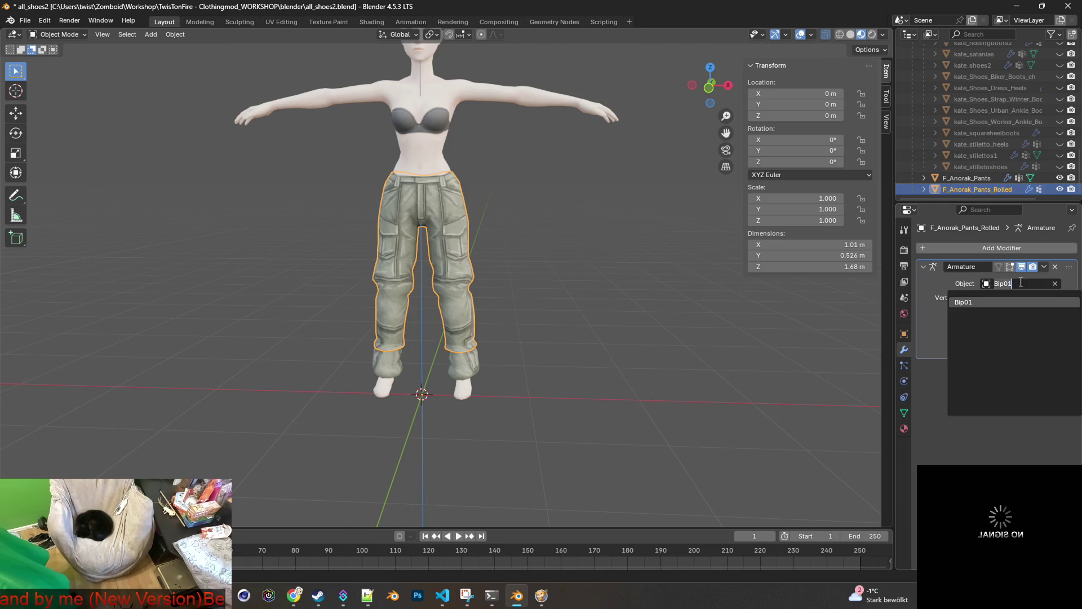
key("Return")
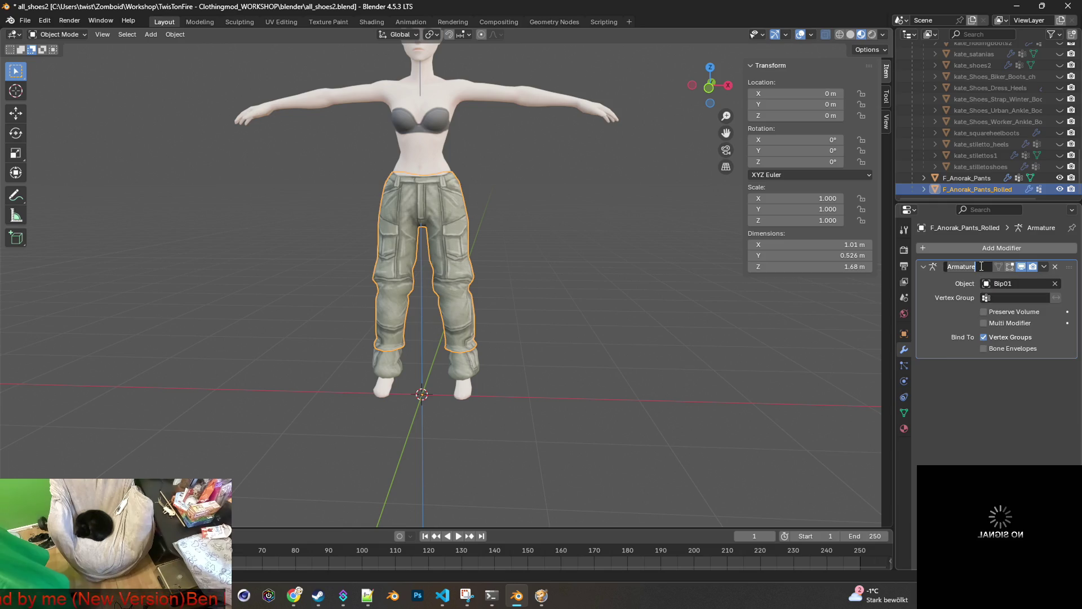
type("Bip01")
left_click(975, 176)
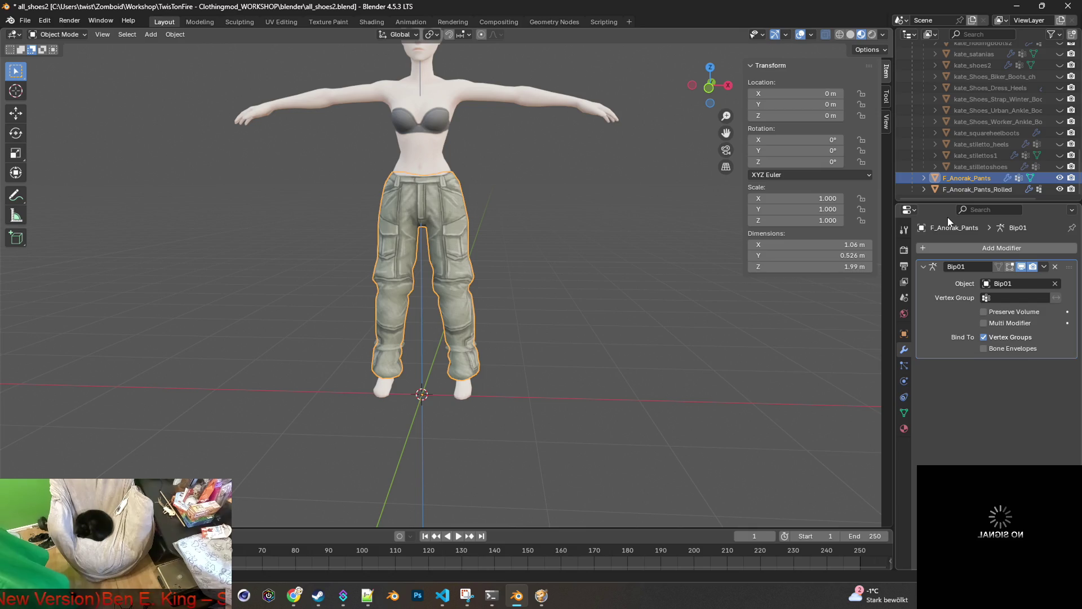
scroll(966, 155, "up", 10)
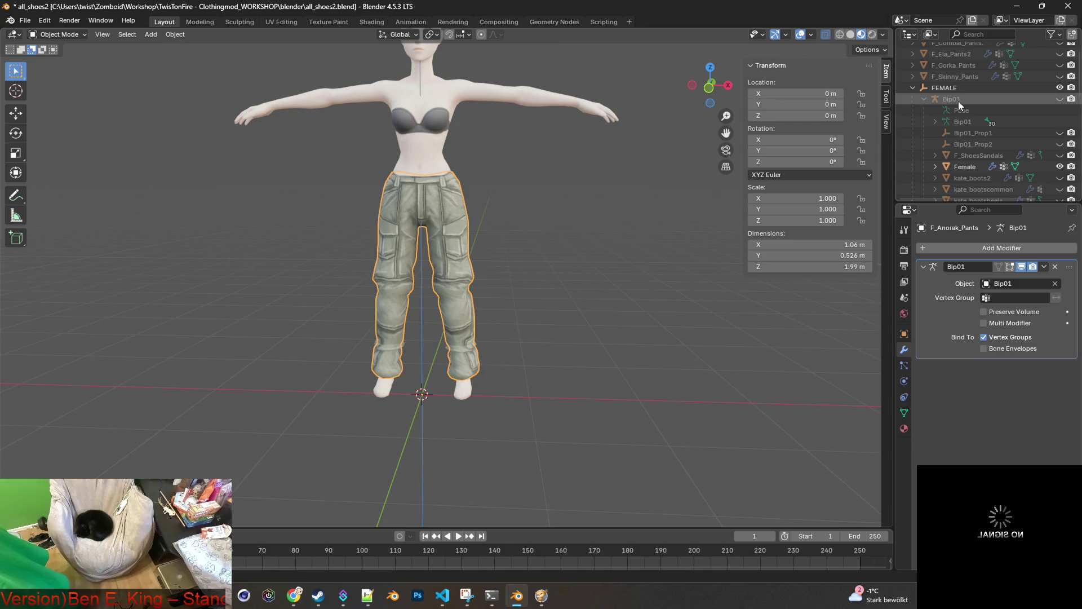
scroll(959, 103, "down", 2)
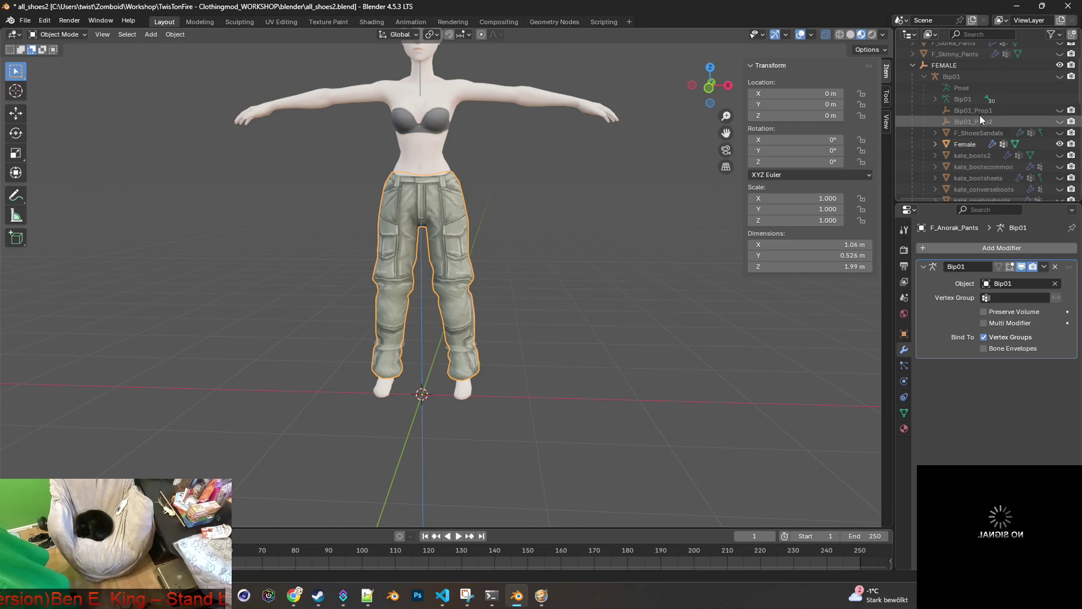
Make the Bip01 armature visible and select it.
left_click(1059, 76)
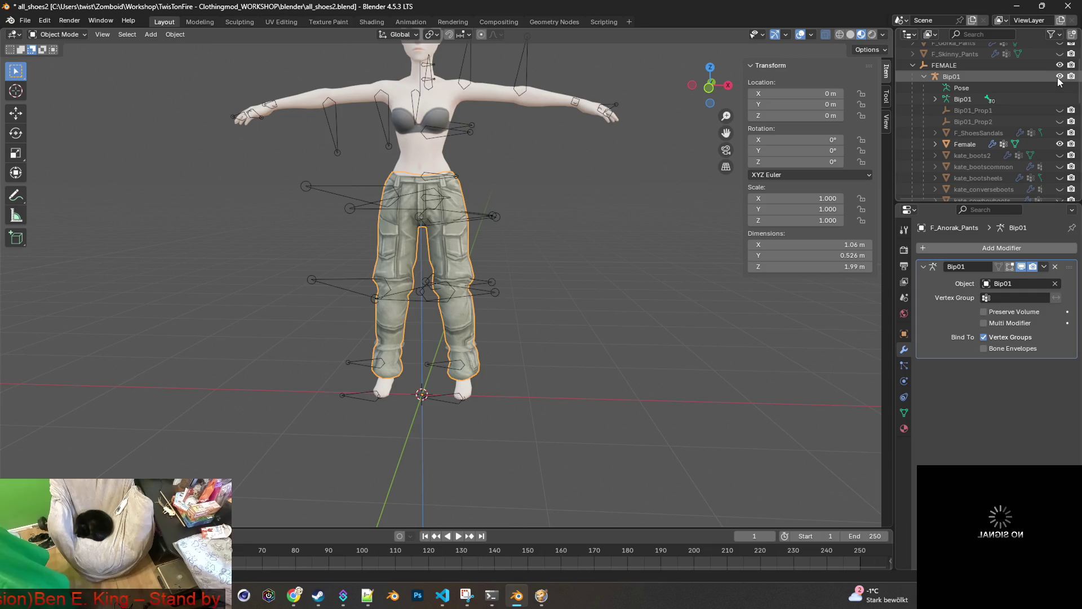
left_click(965, 77)
scroll(964, 118, "down", 5)
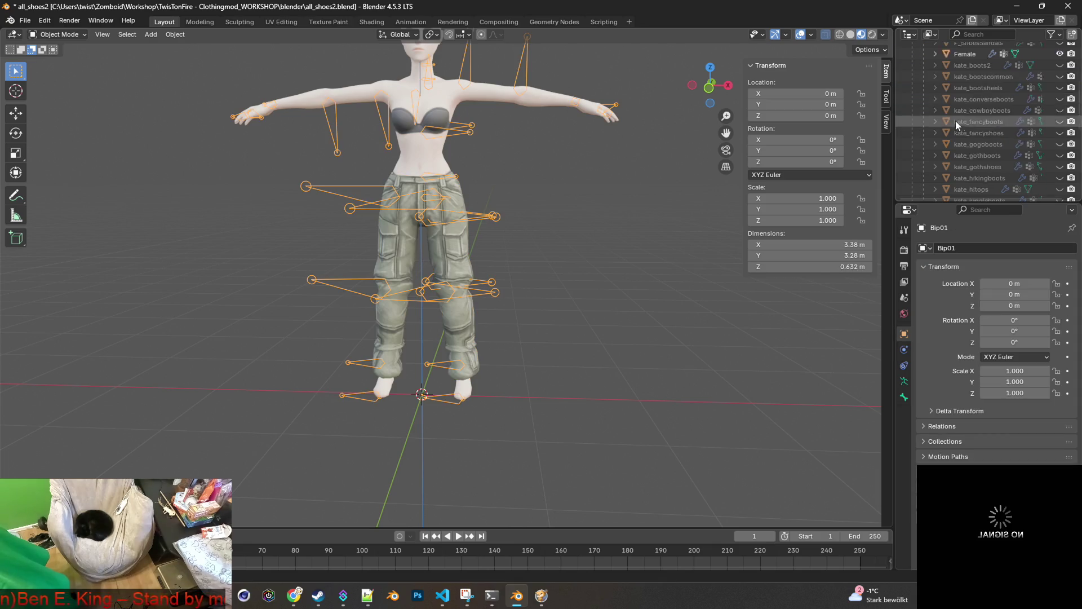
scroll(960, 147, "down", 3)
Select both anorak pants objects and drag them within the FEMALE collection.
left_click(970, 178)
left_click(969, 188, "shift")
mouse_move(988, 175)
left_mouse_down()
mouse_move(948, 88)
mouse_move(955, 100)
left_mouse_up()
scroll(965, 150, "down", 5)
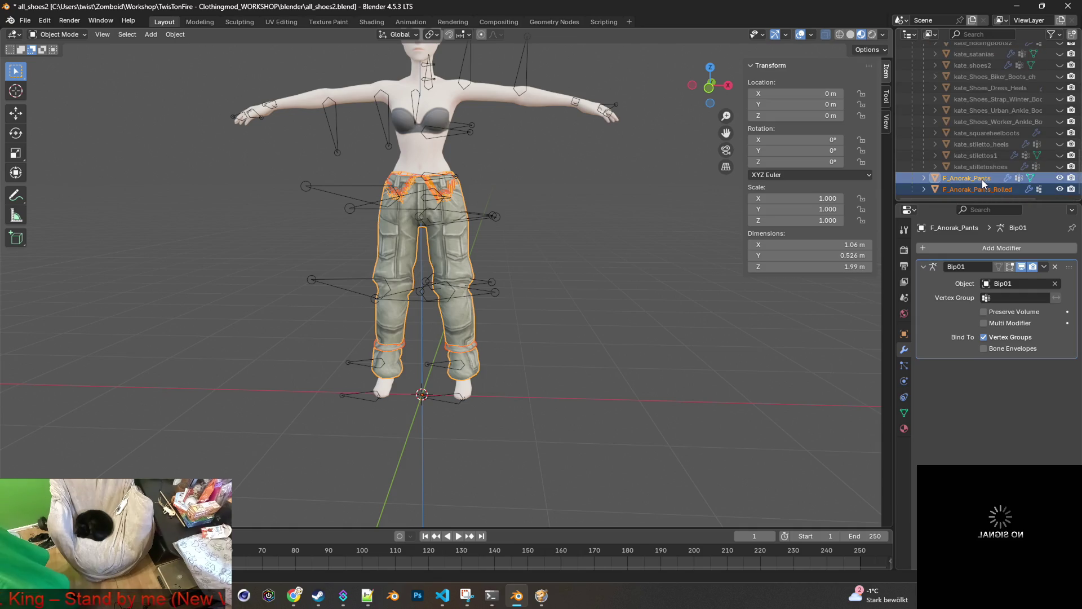
scroll(975, 174, "up", 5)
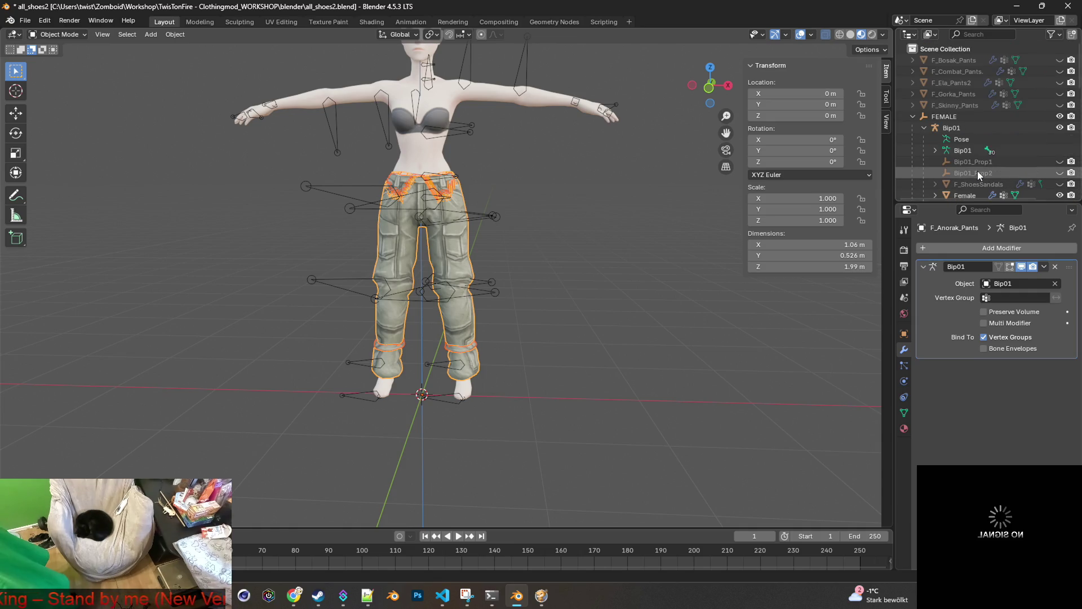
left_click(912, 116)
left_click(912, 115)
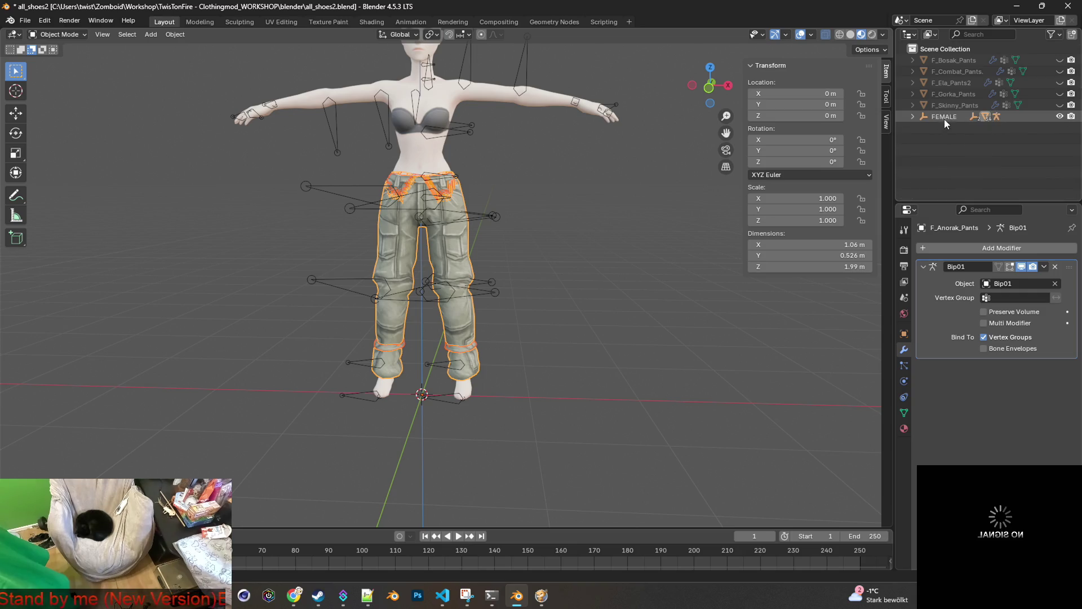
scroll(952, 140, "down", 5)
scroll(958, 152, "down", 10)
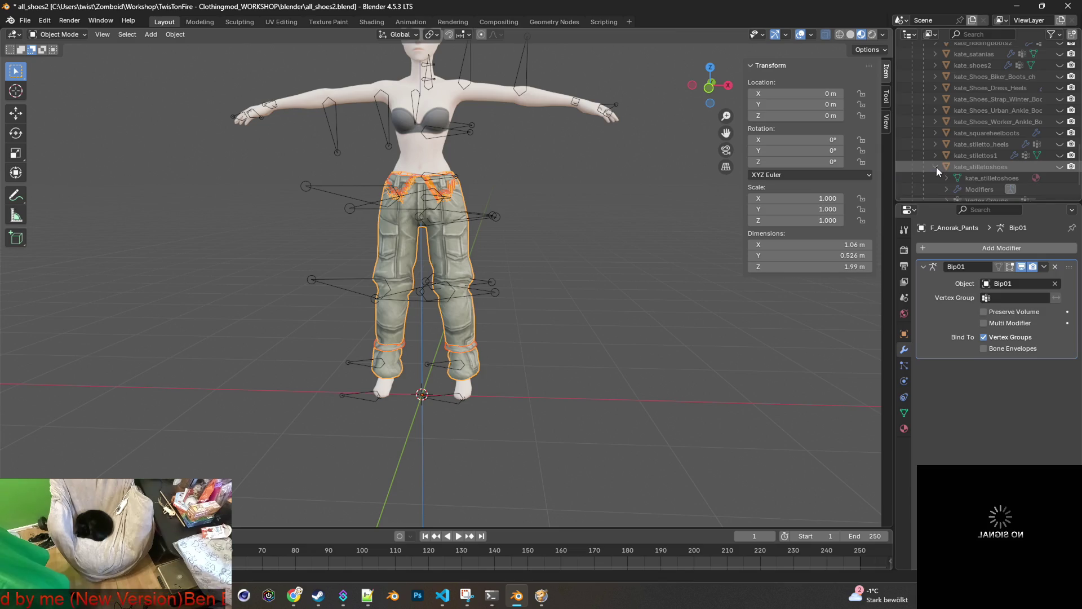
Look inside kate_stilettoshoes, then drag both pants objects into another collection.
left_click(921, 178)
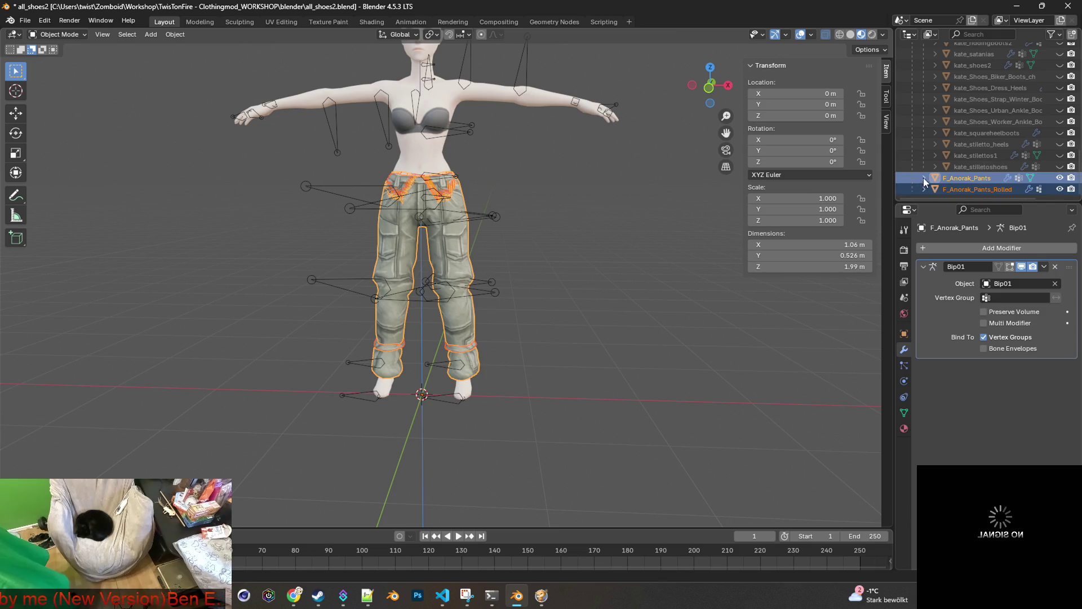
scroll(927, 158, "up", 10)
scroll(924, 124, "up", 4)
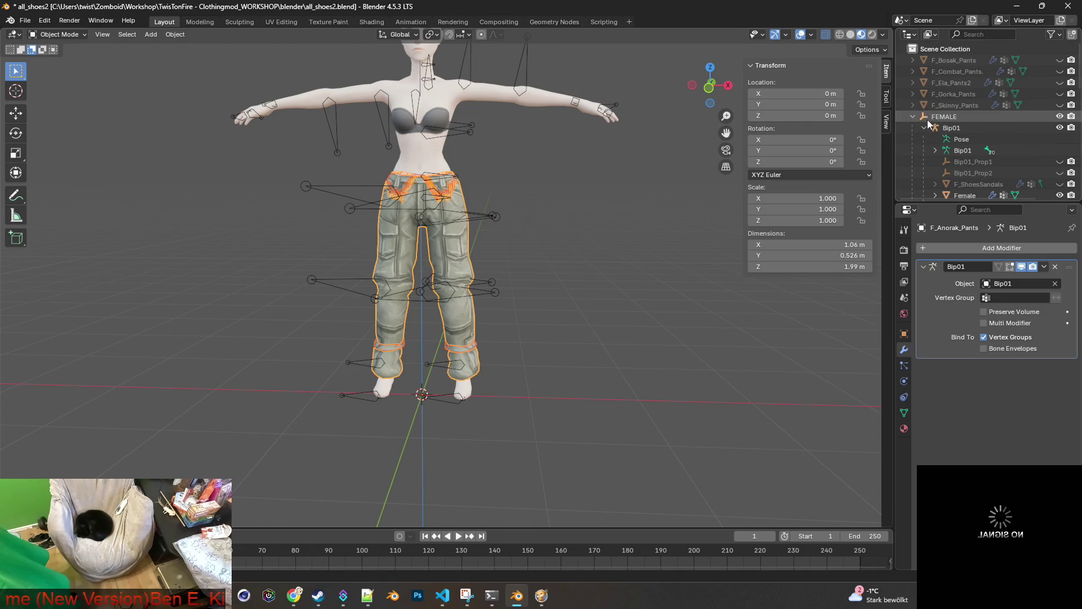
scroll(964, 136, "down", 3)
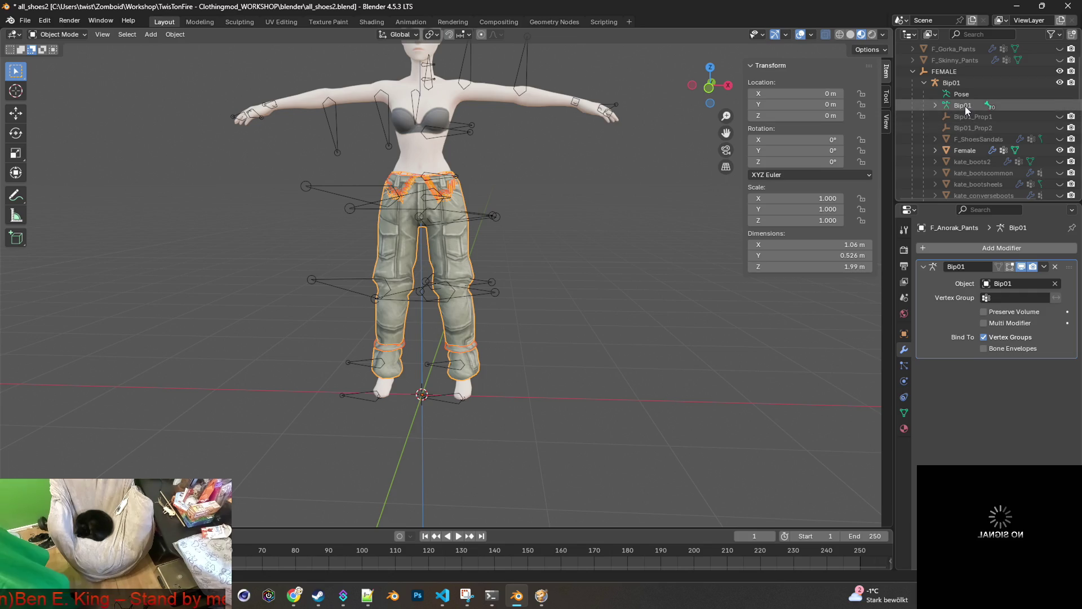
scroll(963, 124, "down", 10)
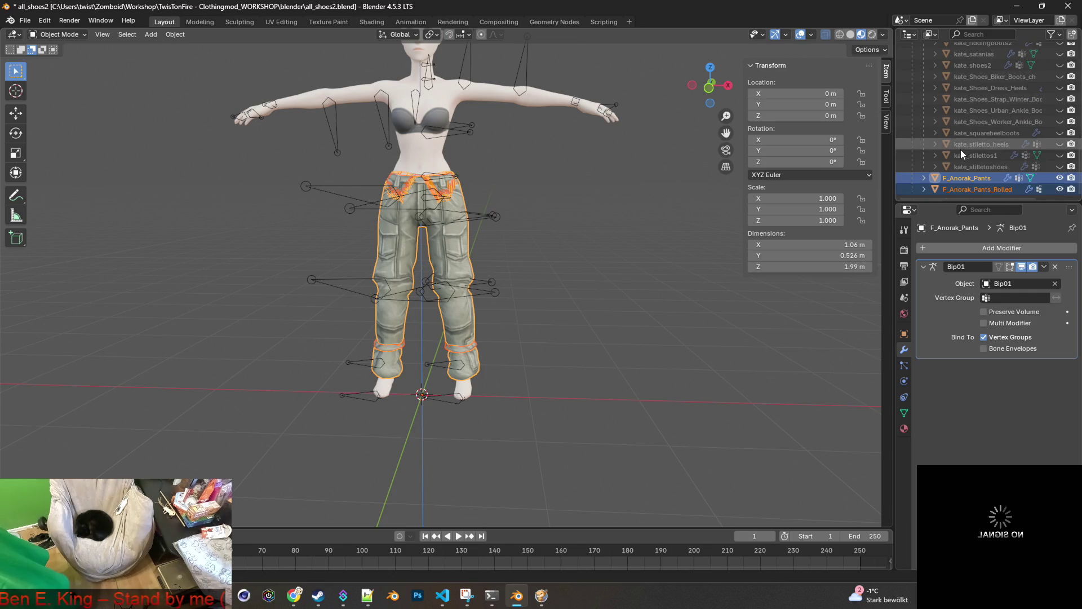
left_click(961, 188, "ctrl")
mouse_move(962, 187)
left_mouse_down()
mouse_move(984, 96)
mouse_move(952, 92)
mouse_move(964, 161)
mouse_move(957, 99)
mouse_move(962, 121)
left_mouse_up()
scroll(981, 150, "down", 5)
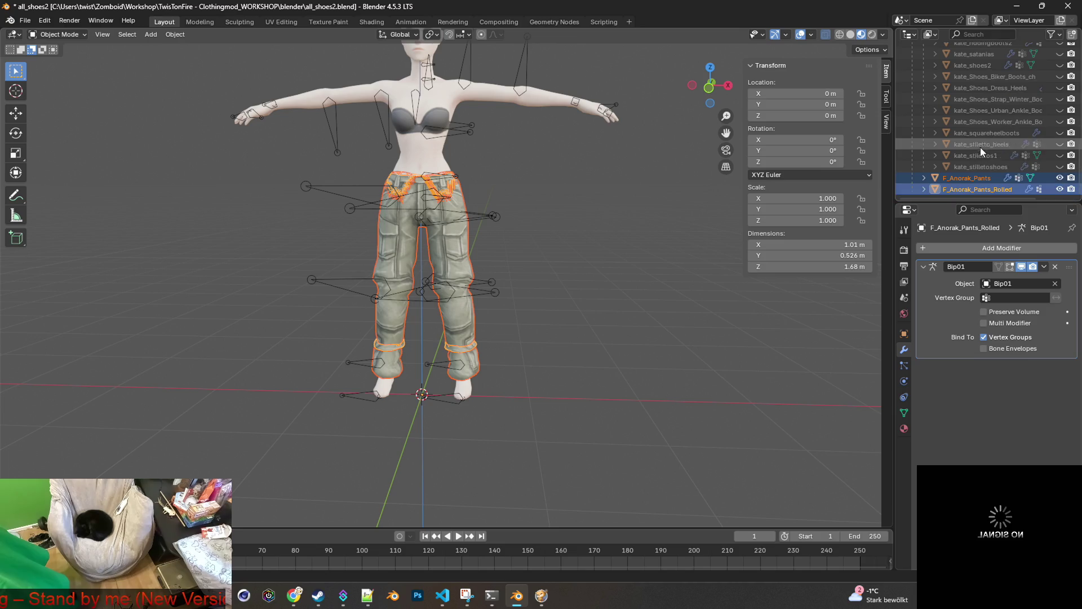
left_click_drag(976, 178, 980, 98)
scroll(978, 164, "down", 5)
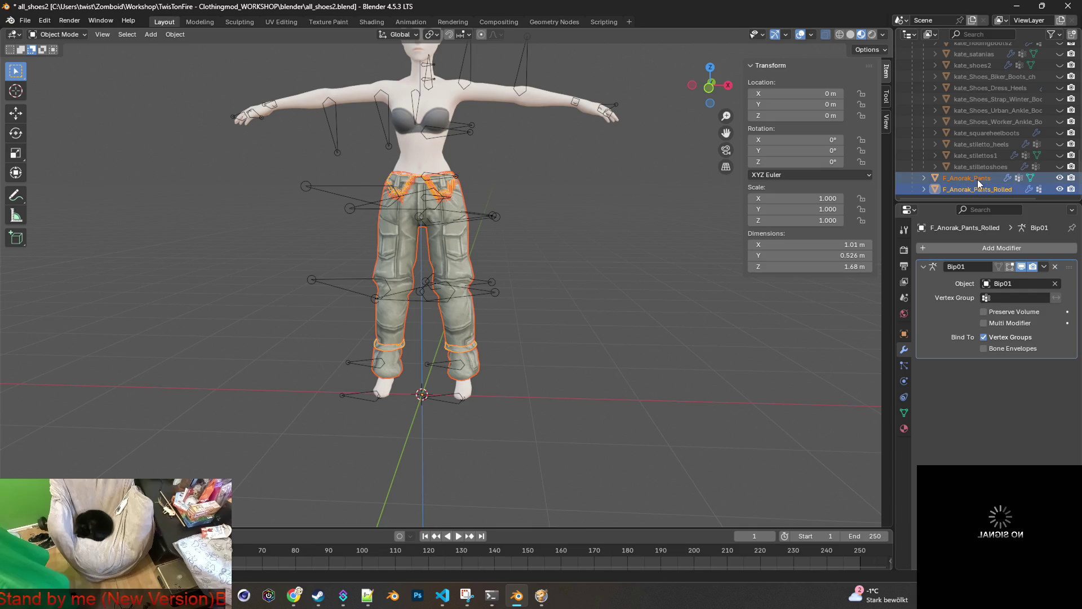
Make F_Anorak_Pants active and move both pants up the hierarchy.
left_click(978, 179, "ctrl")
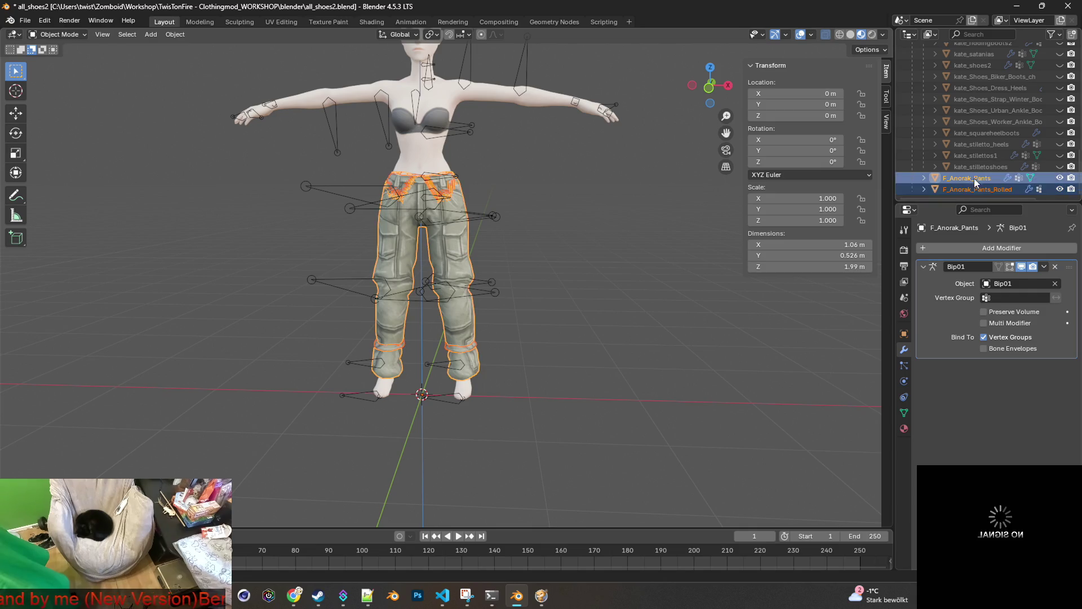
mouse_move(971, 177)
left_mouse_down()
mouse_move(977, 116)
mouse_move(948, 112)
mouse_move(938, 135)
mouse_move(986, 148)
mouse_move(962, 151)
mouse_move(982, 92)
mouse_move(929, 178)
mouse_move(908, 167)
mouse_move(922, 168)
left_mouse_up()
scroll(938, 164, "down", 5)
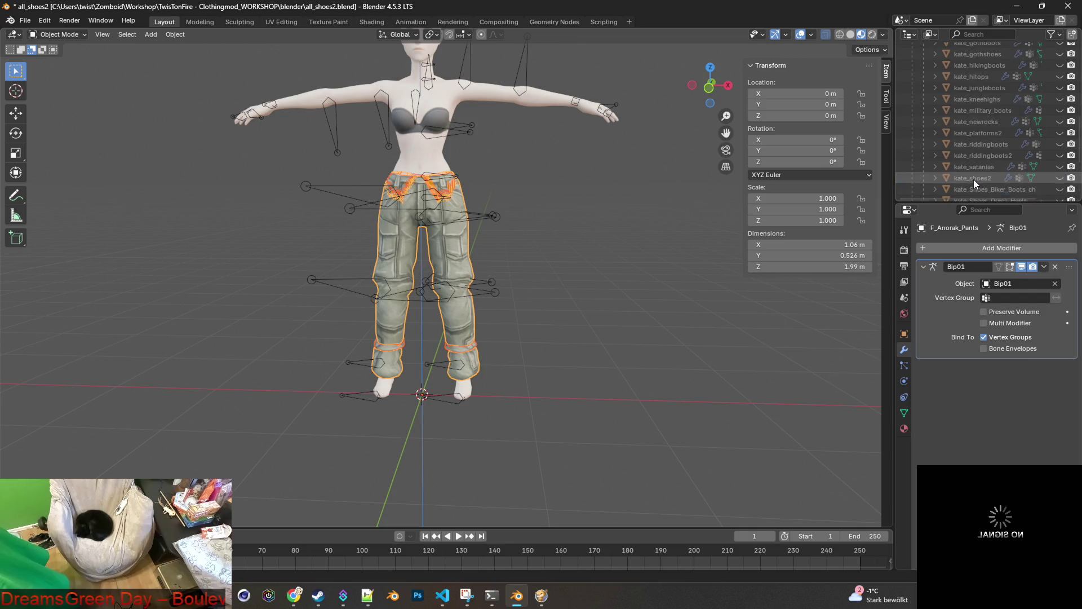
scroll(973, 179, "up", 10)
Inspect the Female mesh data and Bip01 bone list, then hide the Female body mesh.
left_click(934, 127)
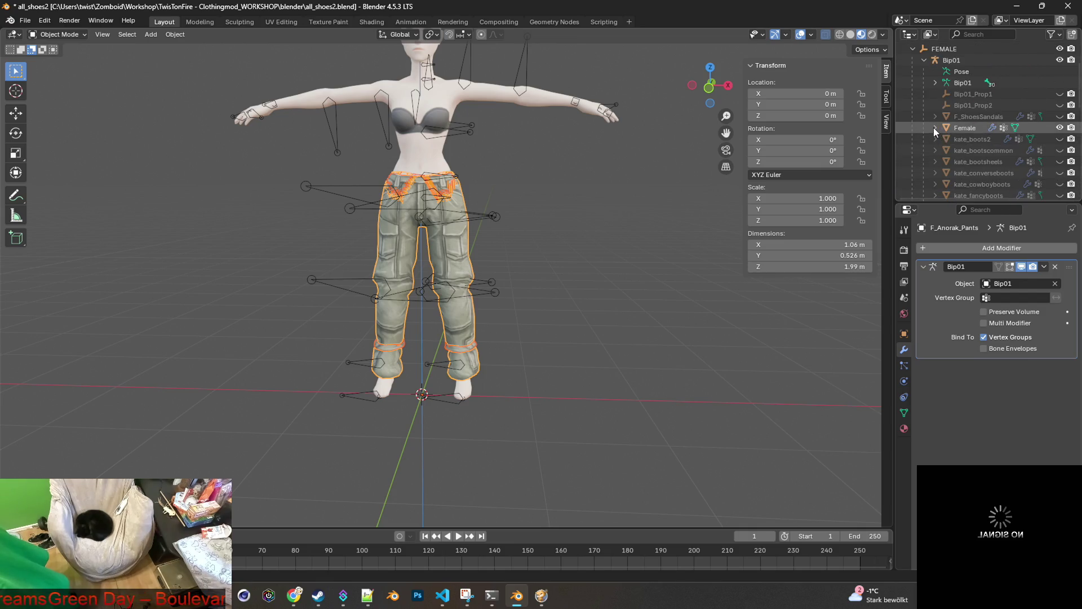
left_click(946, 139)
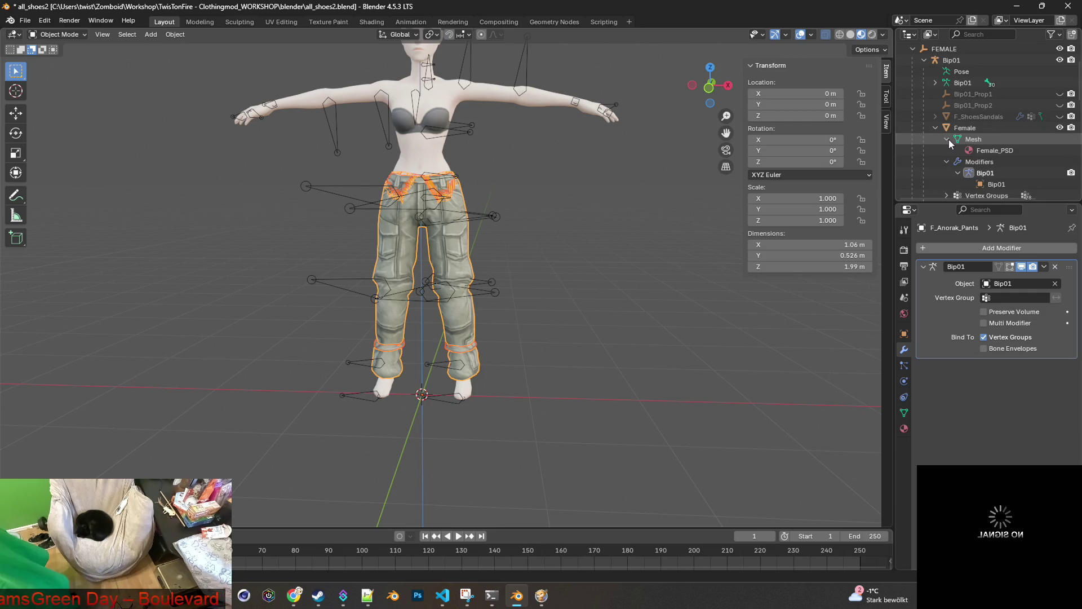
left_click(936, 127)
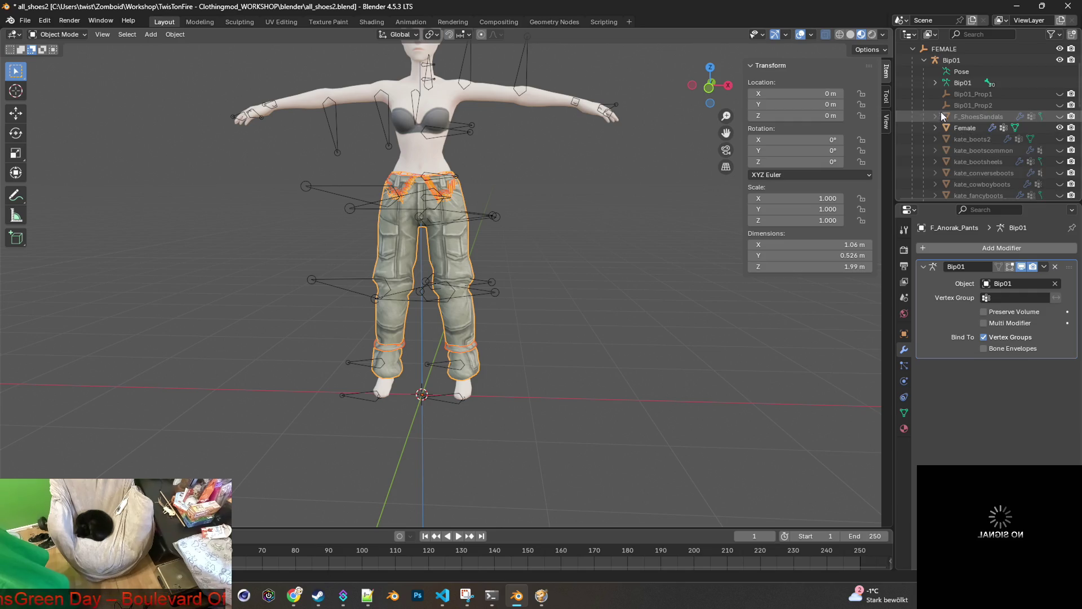
left_click(936, 83)
scroll(981, 124, "down", 2)
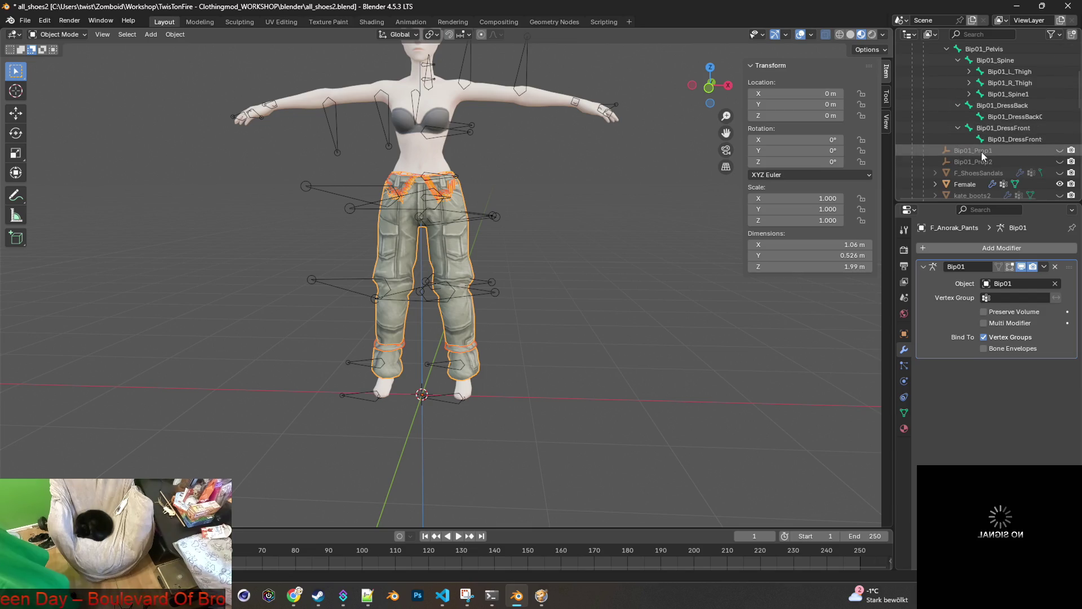
scroll(992, 130, "down", 4)
scroll(1001, 130, "down", 6)
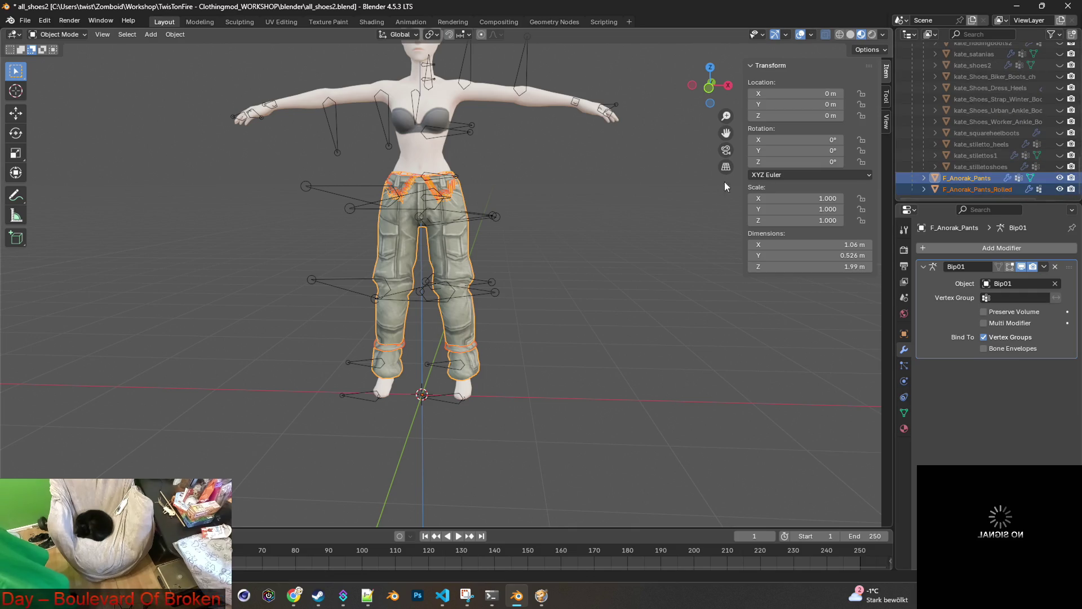
scroll(1015, 123, "up", 10)
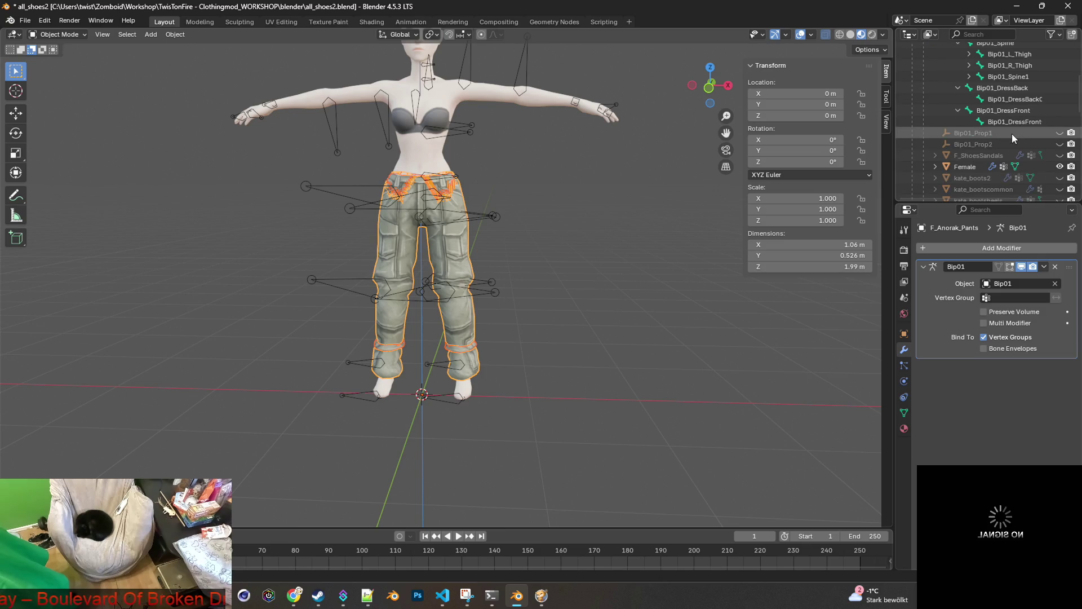
left_click(1060, 166)
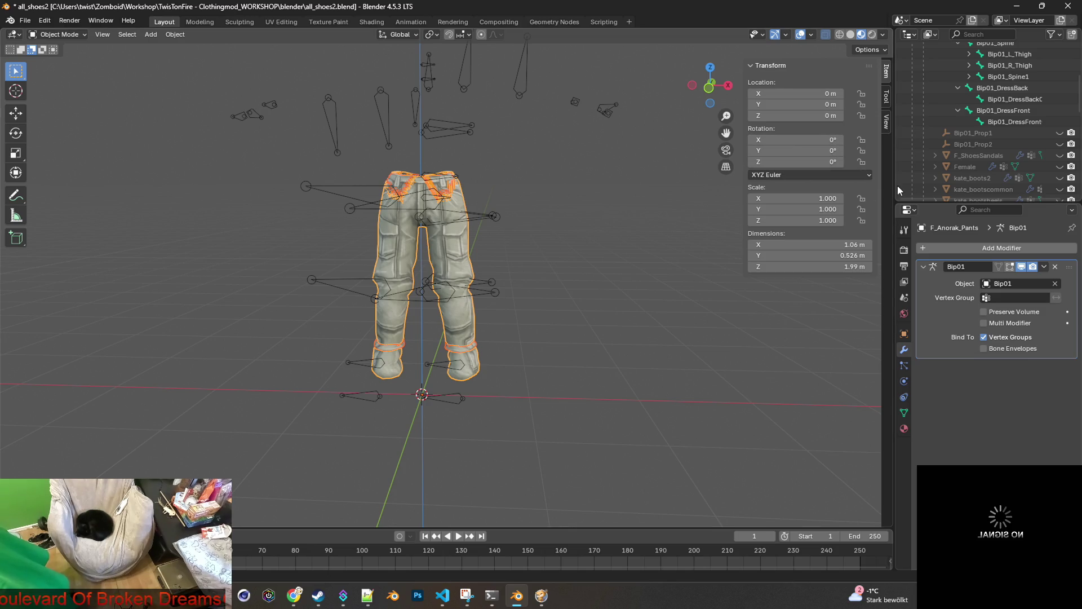
Collapse the Bip01 entries, hide the FEMALE collection and display bones as solid shapes.
scroll(956, 181, "up", 5)
left_click(936, 88)
left_click(923, 66)
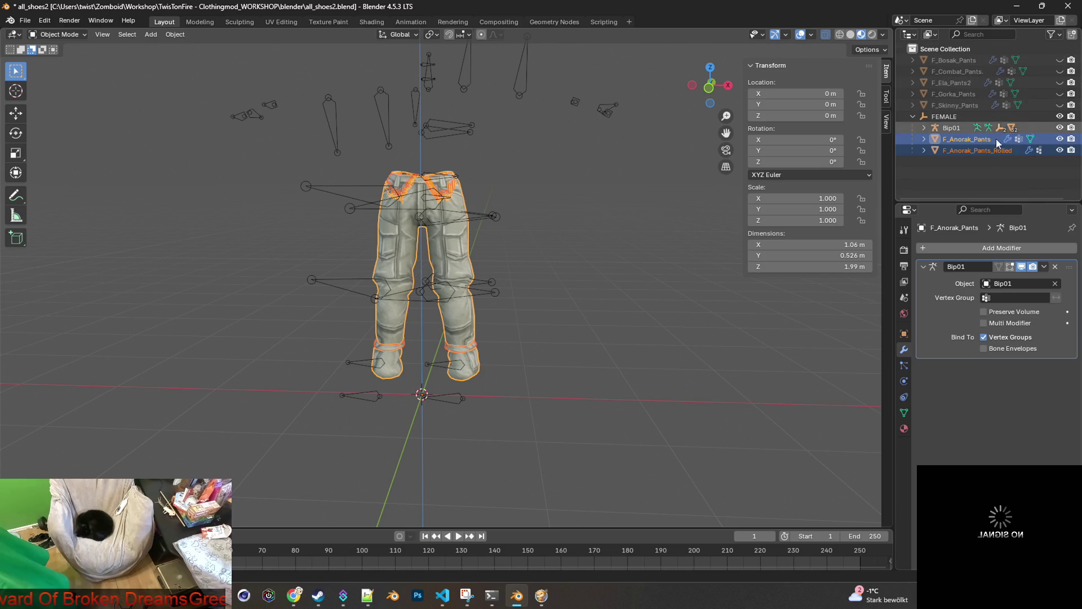
left_click(971, 171)
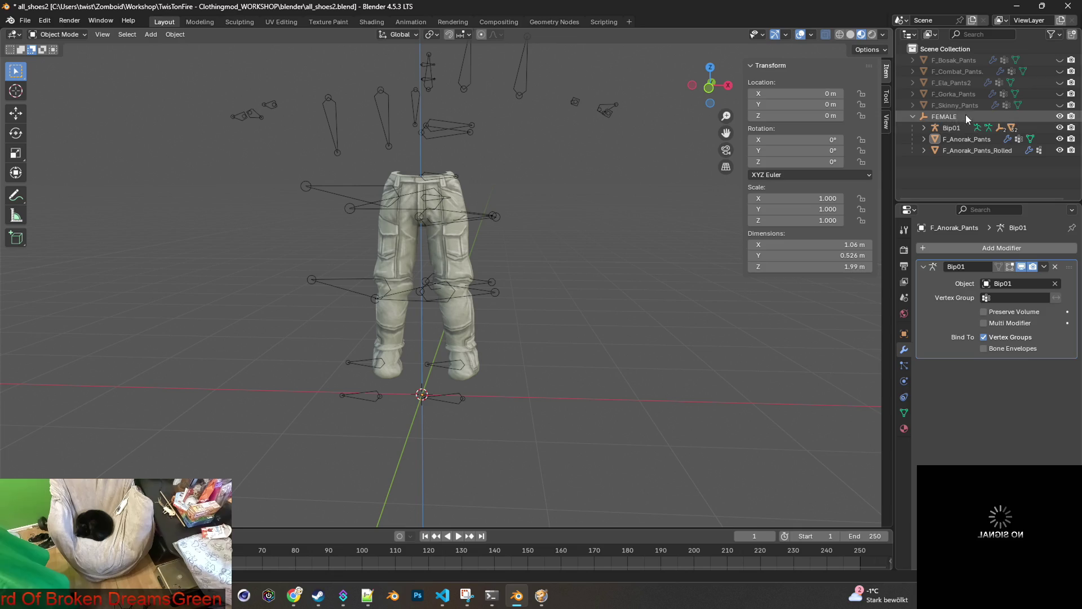
left_click(1060, 117)
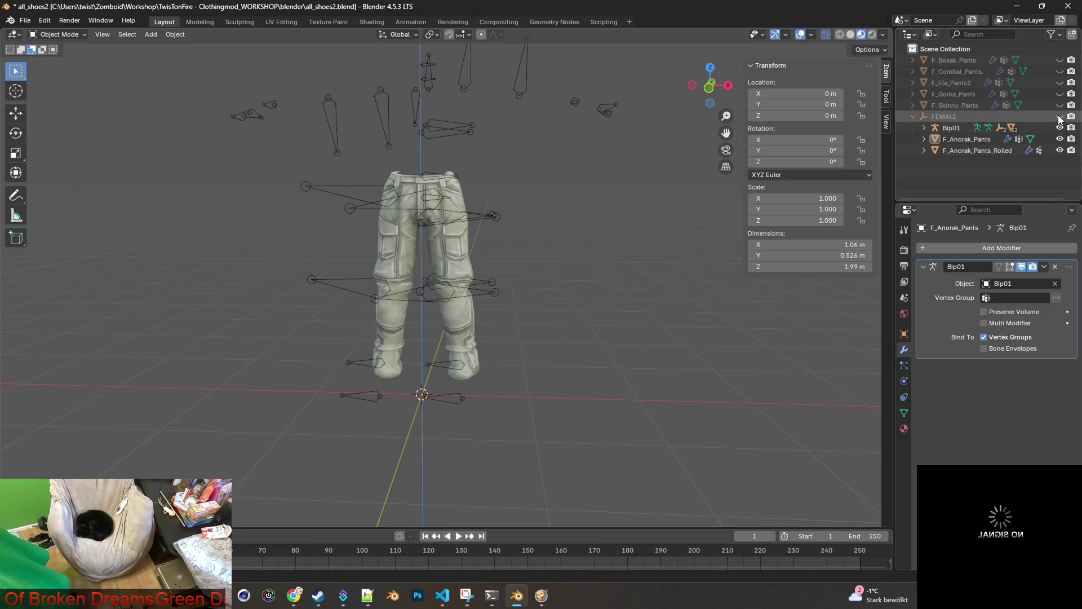
left_click(924, 128)
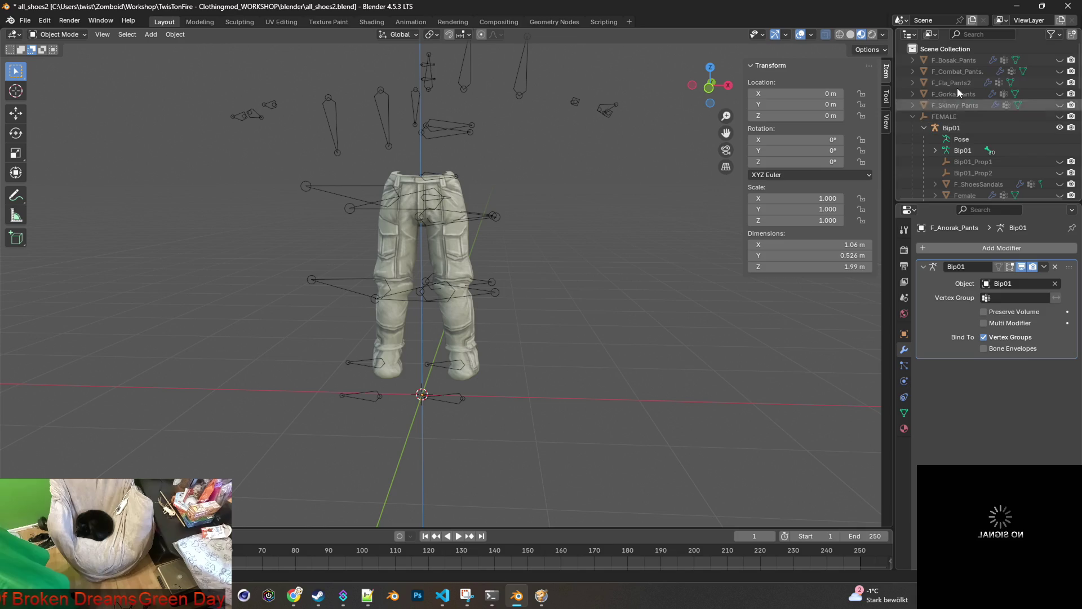
left_click(824, 35)
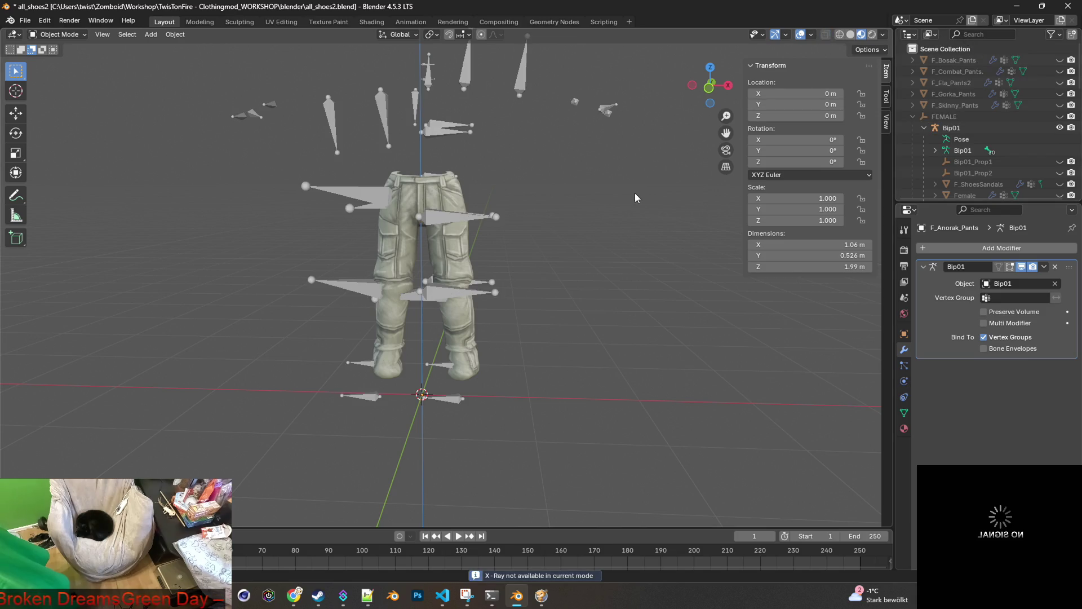
Hide F_Anorak_Pants_Rolled and select only F_Anorak_Pants in the viewport.
left_click(472, 199)
middle_click_drag(474, 200, 590, 209)
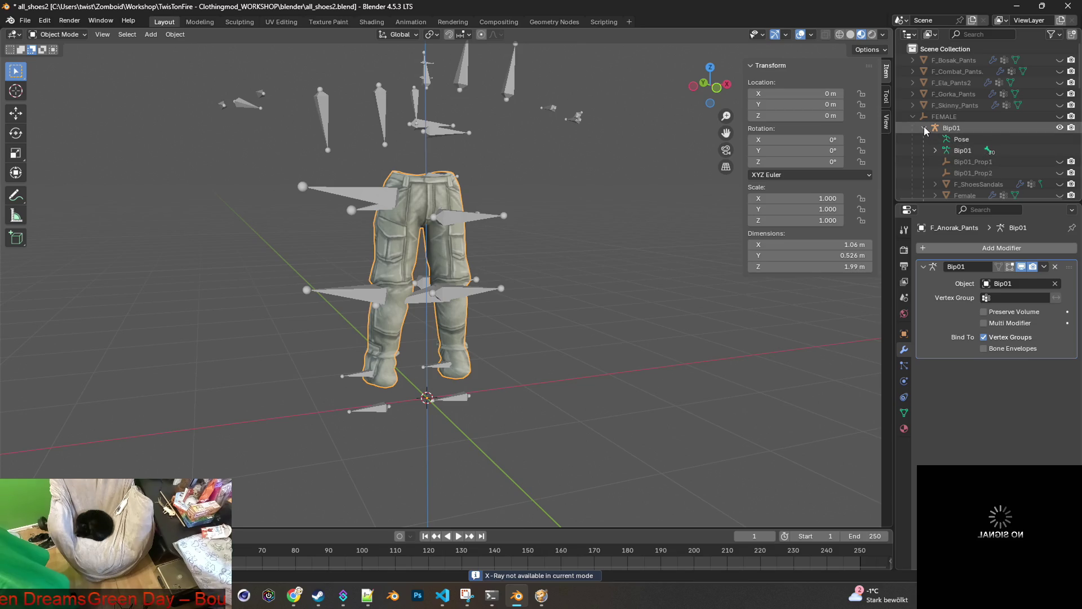
scroll(969, 147, "down", 5)
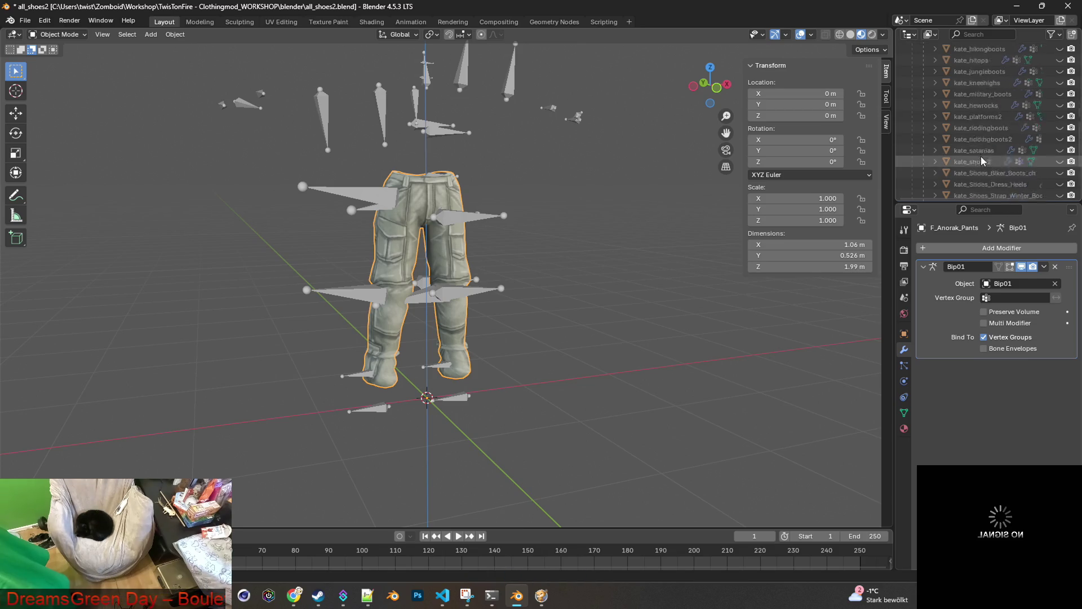
scroll(981, 161, "down", 5)
left_click(1059, 190)
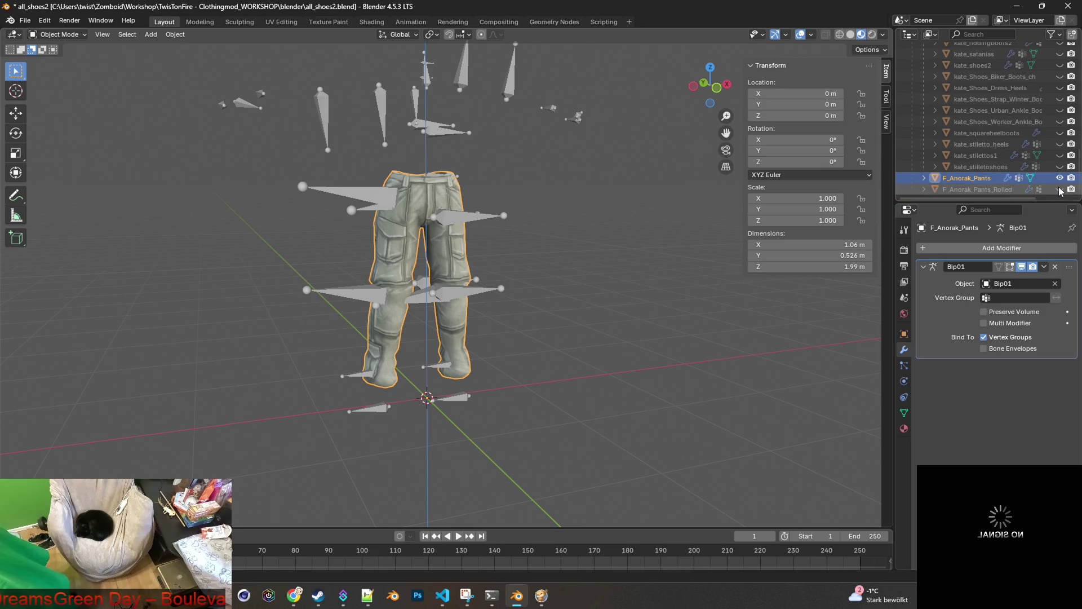
left_click(573, 201)
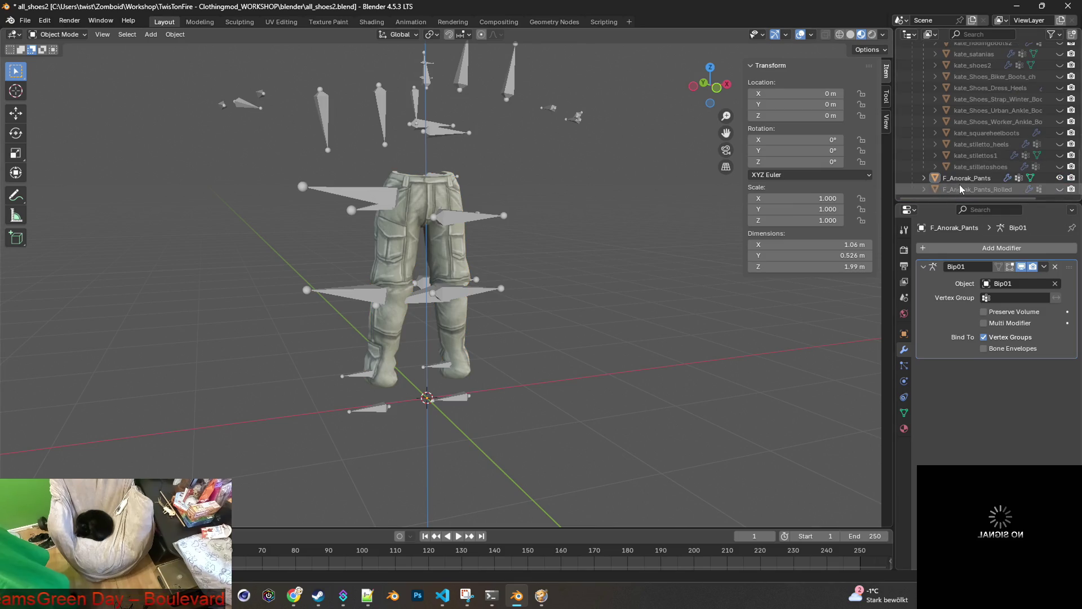
left_click(447, 186)
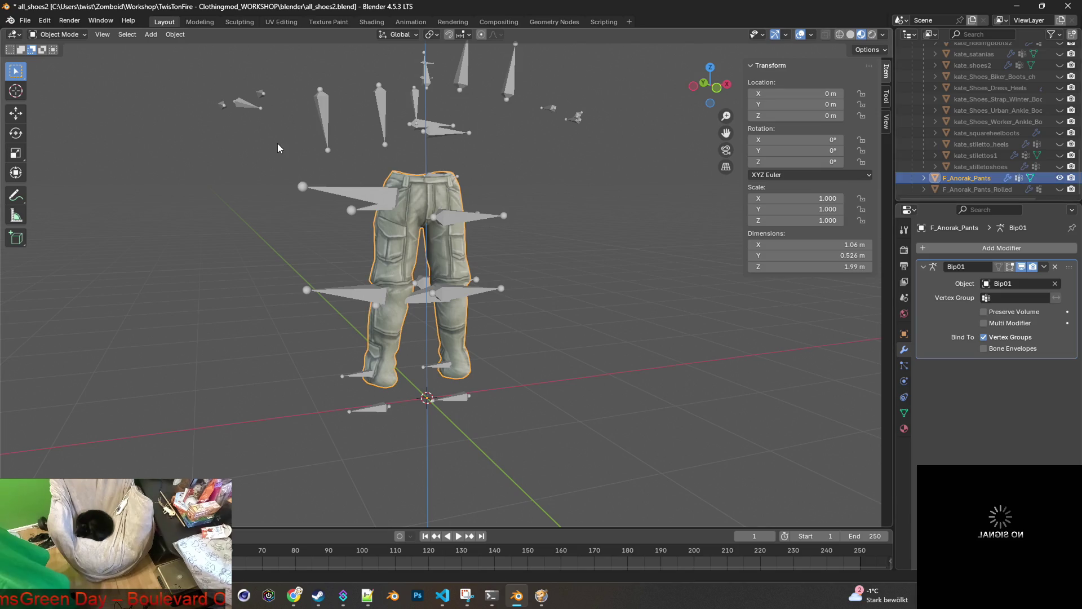
left_click(27, 22)
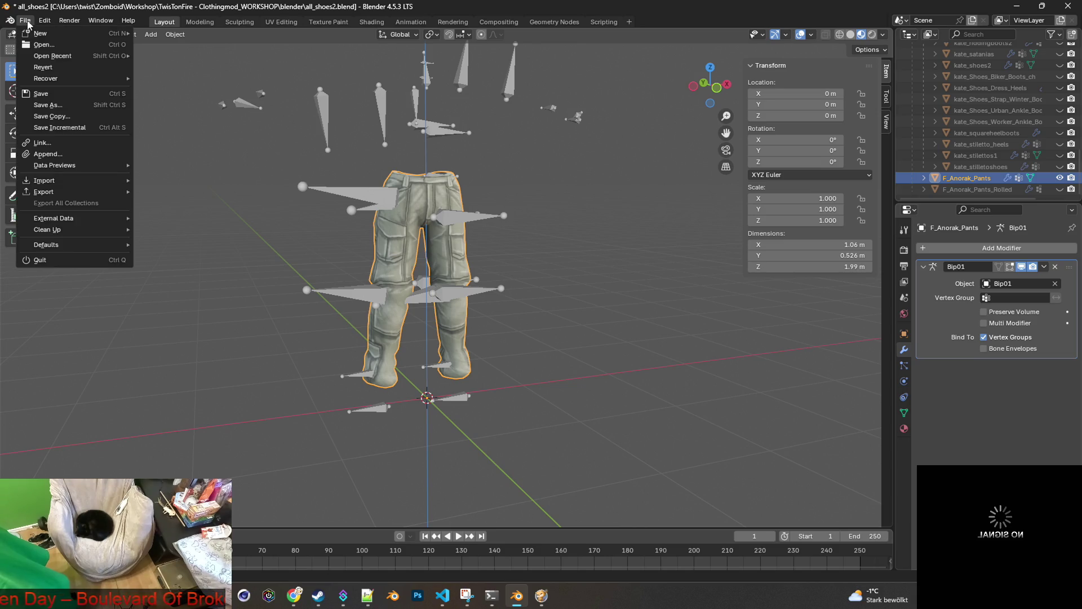
Start an FBX export and browse from the Zomboid bookmark into the TwisTonFire - ClothingMod folder.
mouse_move(74, 192)
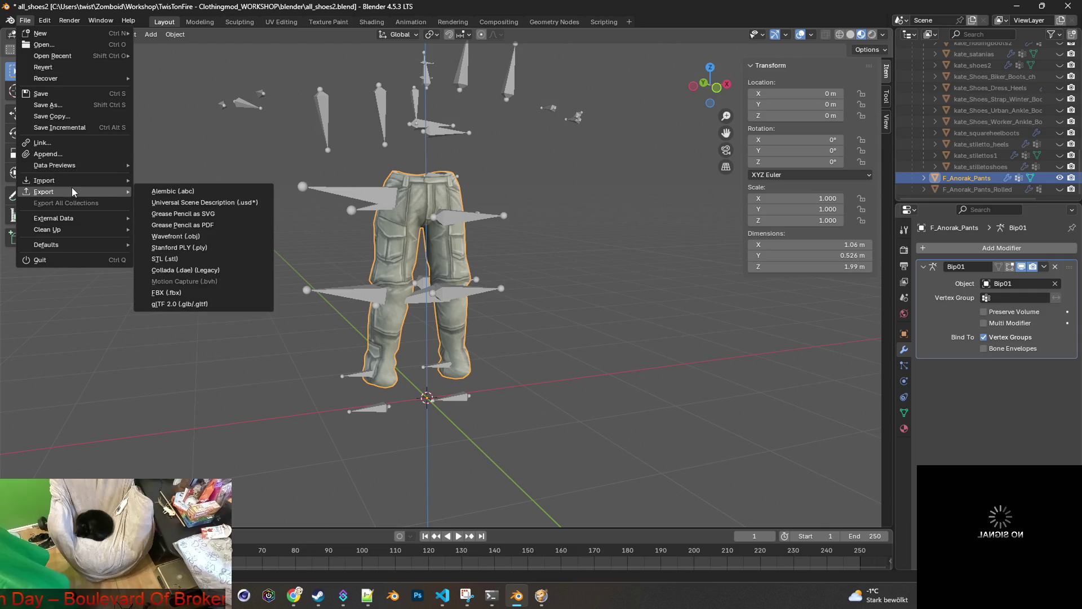
left_click(186, 294)
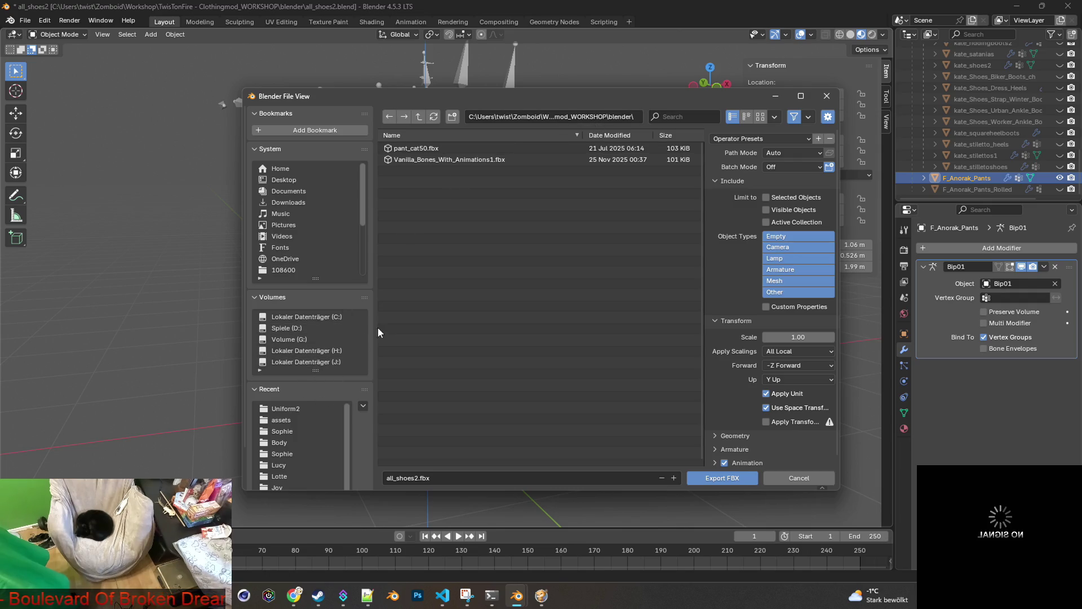
scroll(298, 259, "down", 4)
left_click(295, 247)
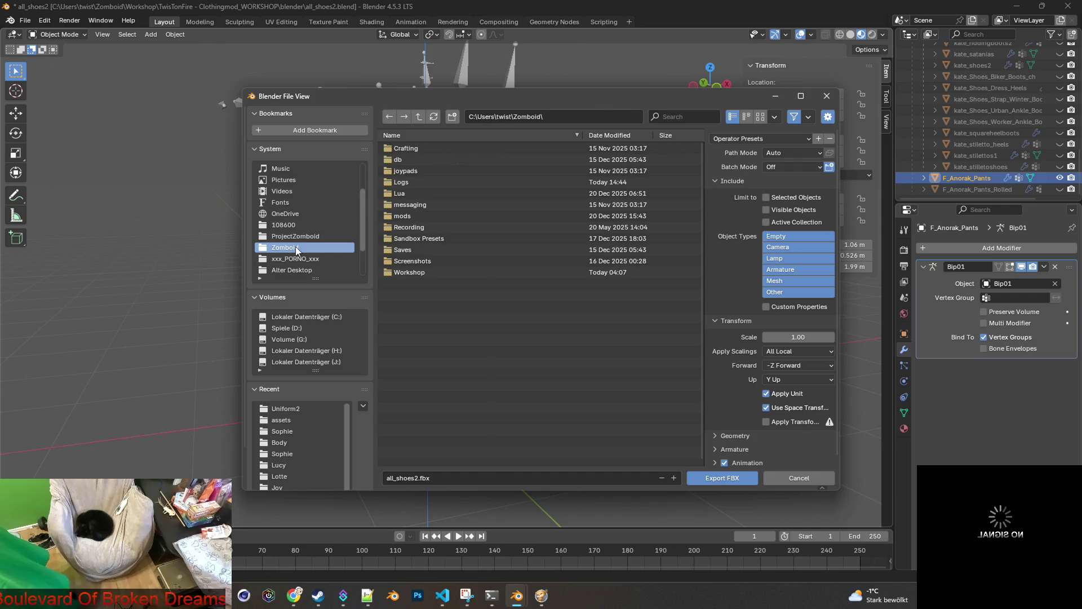
double_click(417, 271)
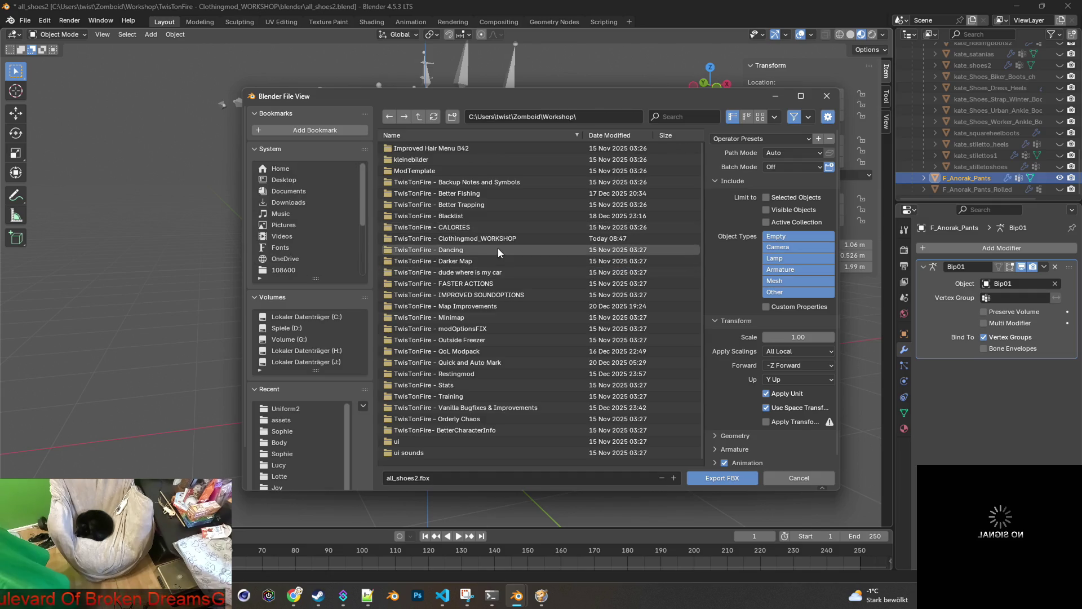
double_click(482, 238)
double_click(417, 171)
double_click(404, 148)
double_click(451, 160)
Check the 42.13 media folder, then go into common\media\models_X instead.
left_click(416, 160)
double_click(415, 160)
double_click(419, 148)
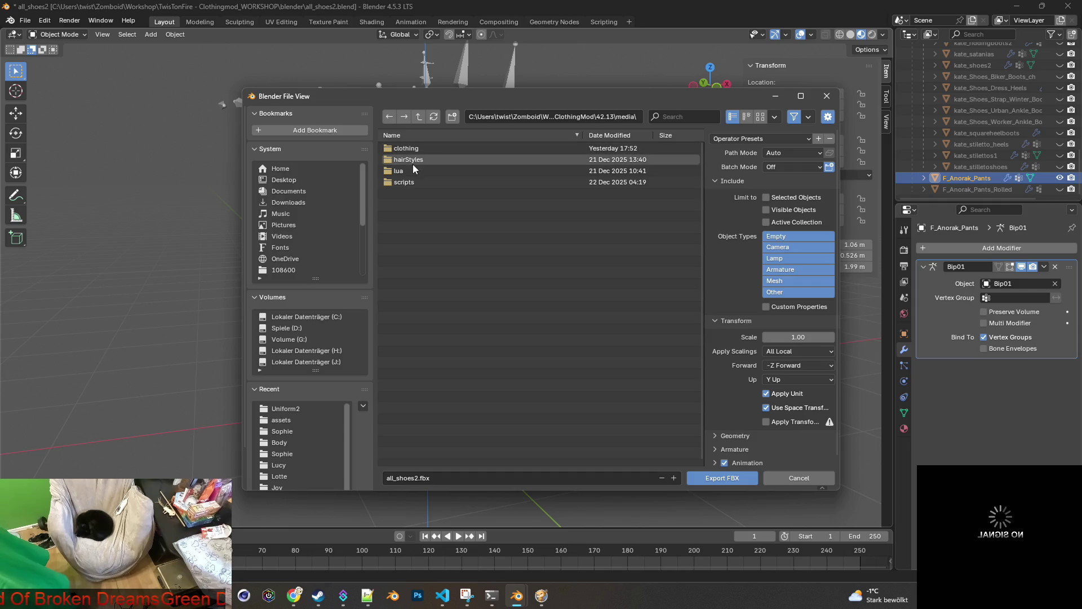
left_click(420, 116)
left_click(420, 117)
double_click(410, 170)
double_click(415, 148)
left_click(417, 148)
double_click(418, 149)
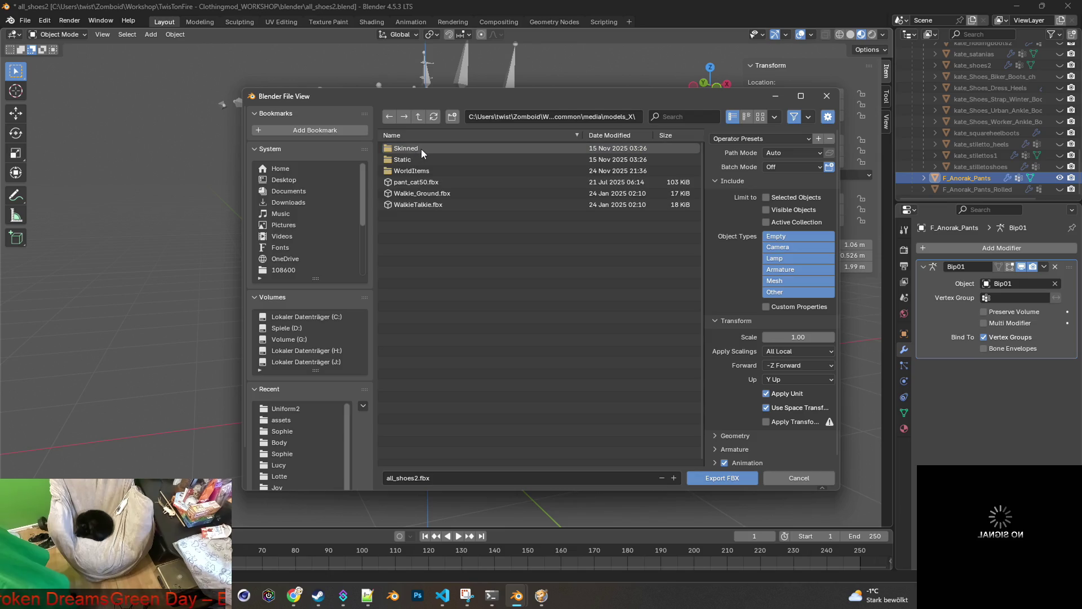
Filter Skinned\clothes for '*pan' files, then return to models_X.
double_click(417, 148)
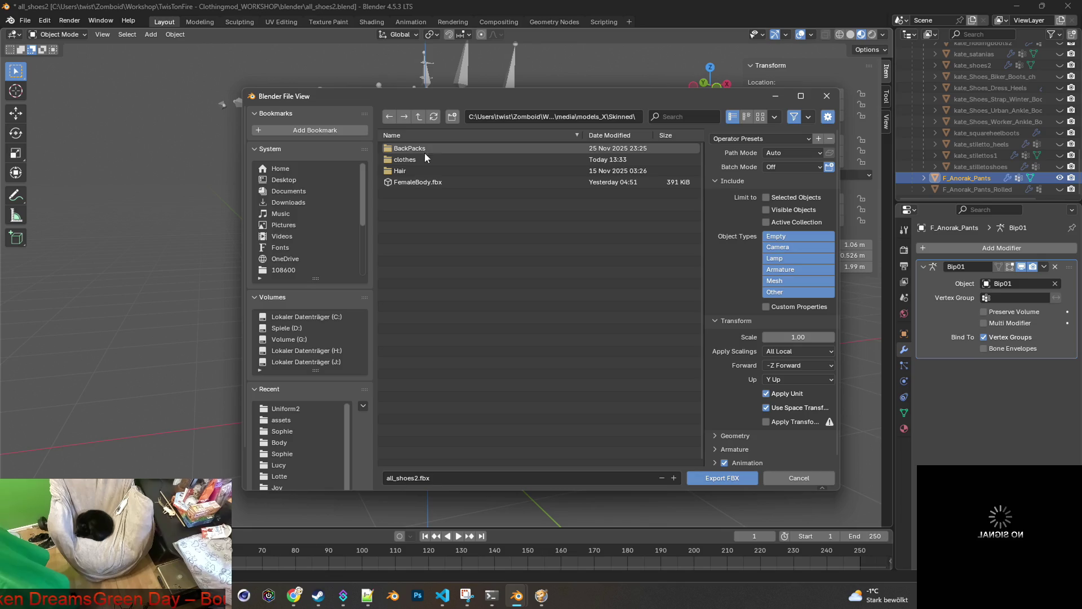
left_click(414, 157)
double_click(414, 157)
left_click(692, 116)
type("*pan")
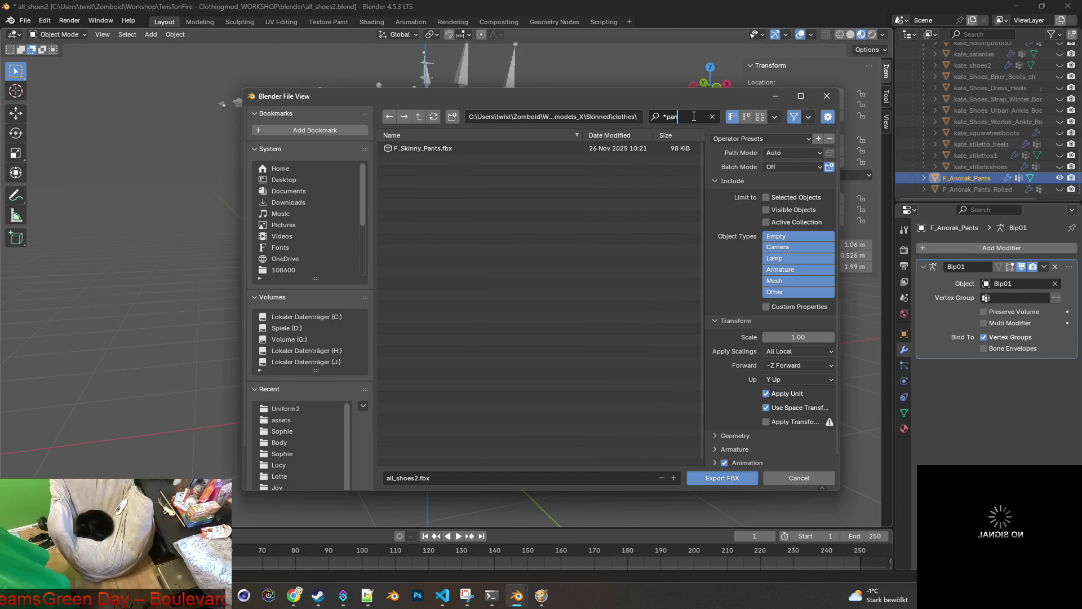
left_click(712, 116)
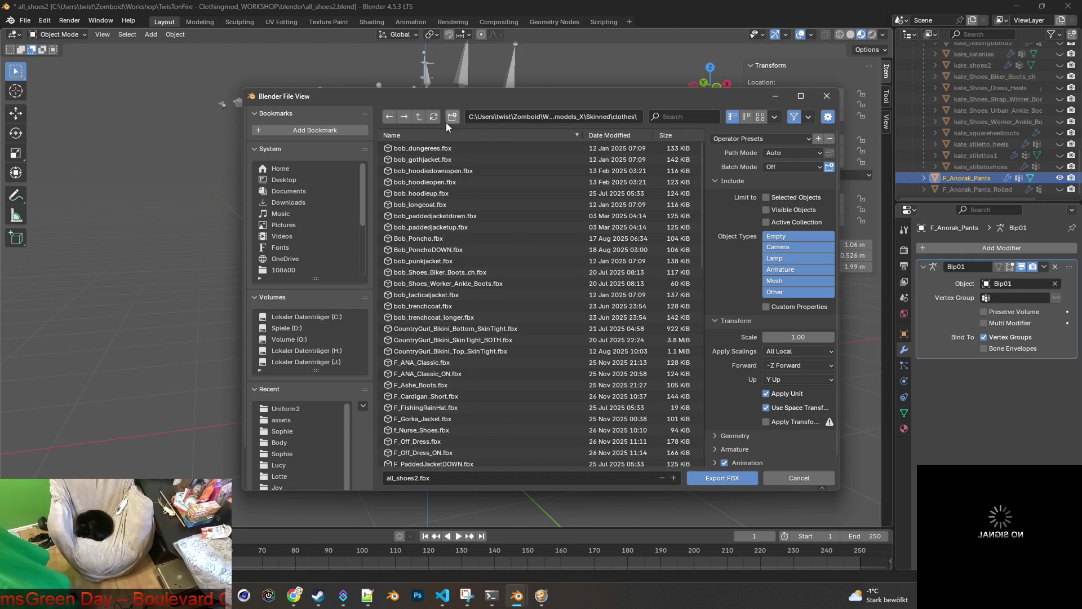
left_click(420, 115)
key("BackSpace")
Filter Static\clothes for '*pant' files, then go back up to models_X.
double_click(410, 160)
double_click(411, 147)
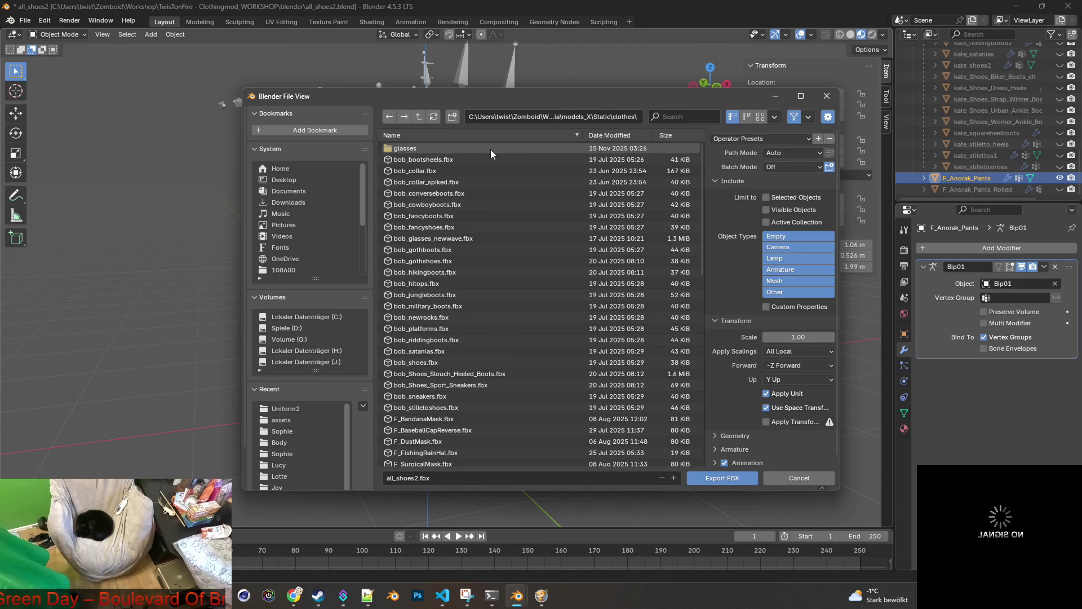
left_click(683, 115)
type("*pant")
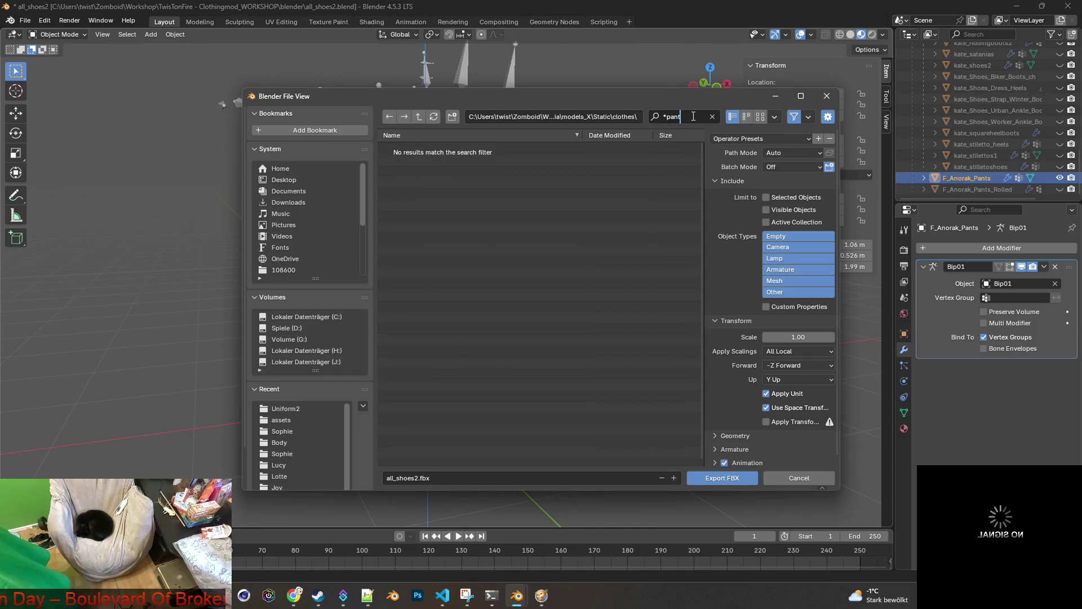
left_click(420, 115)
left_click(420, 115)
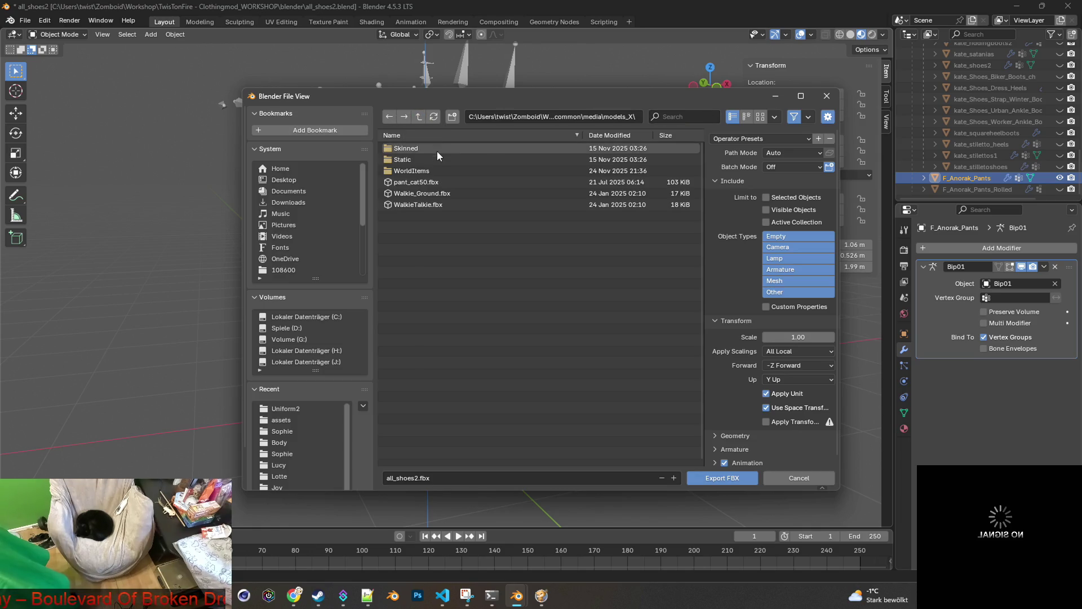
Open the Skinned\clothes folder in the export browser and filter the files by 'F_A'.
left_click(417, 150)
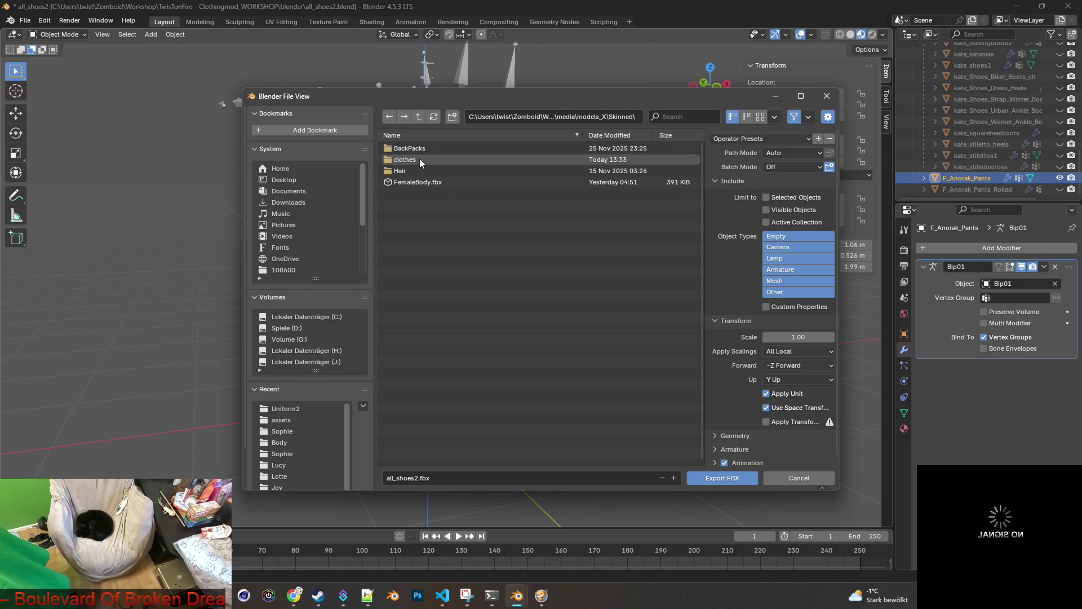
left_click(419, 159)
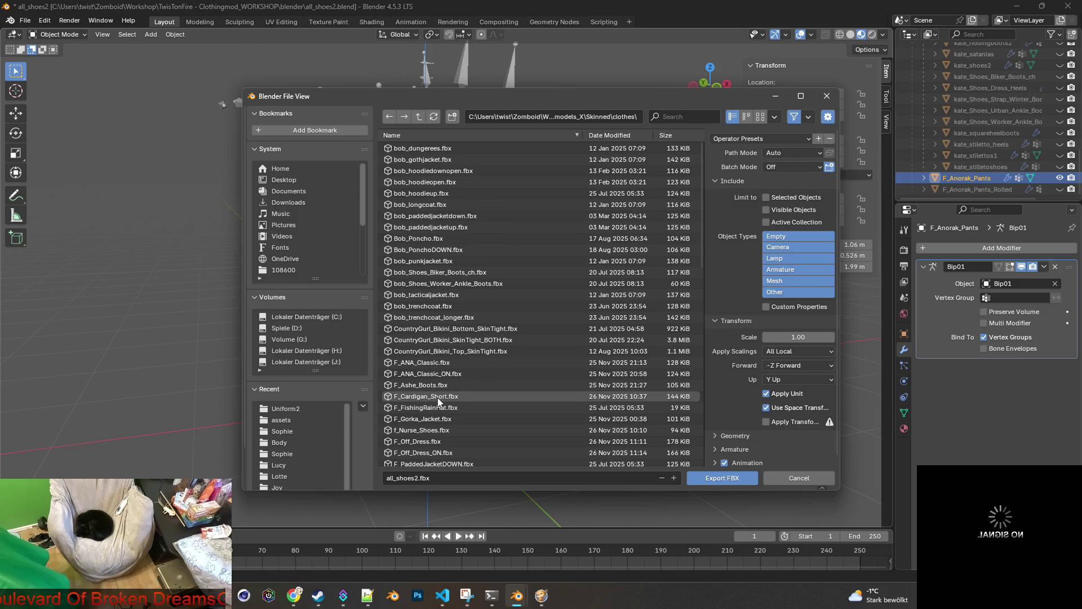
scroll(446, 420, "down", 2)
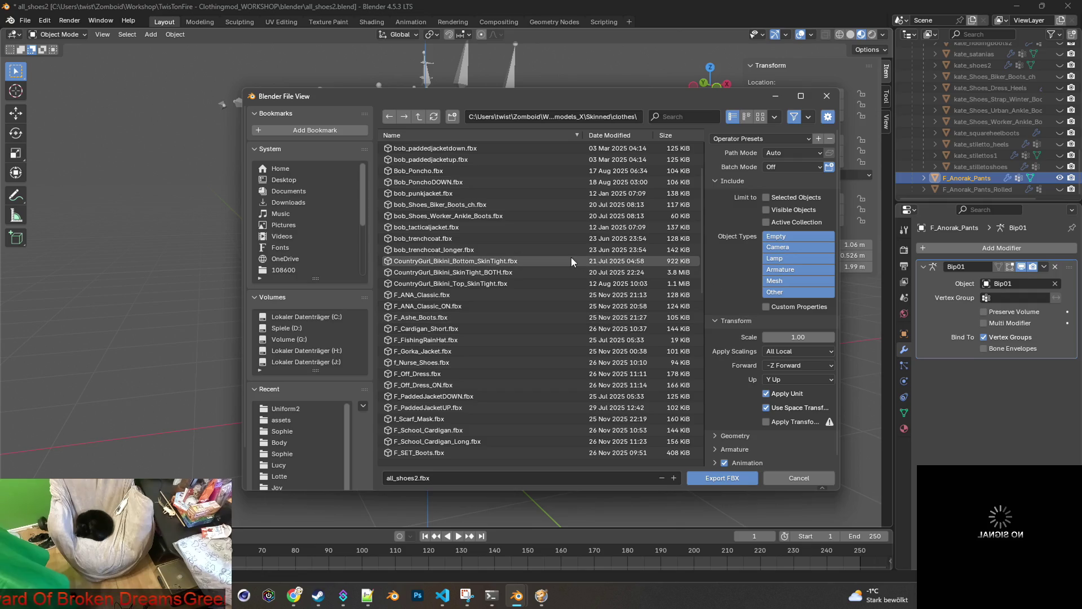
left_click(693, 116)
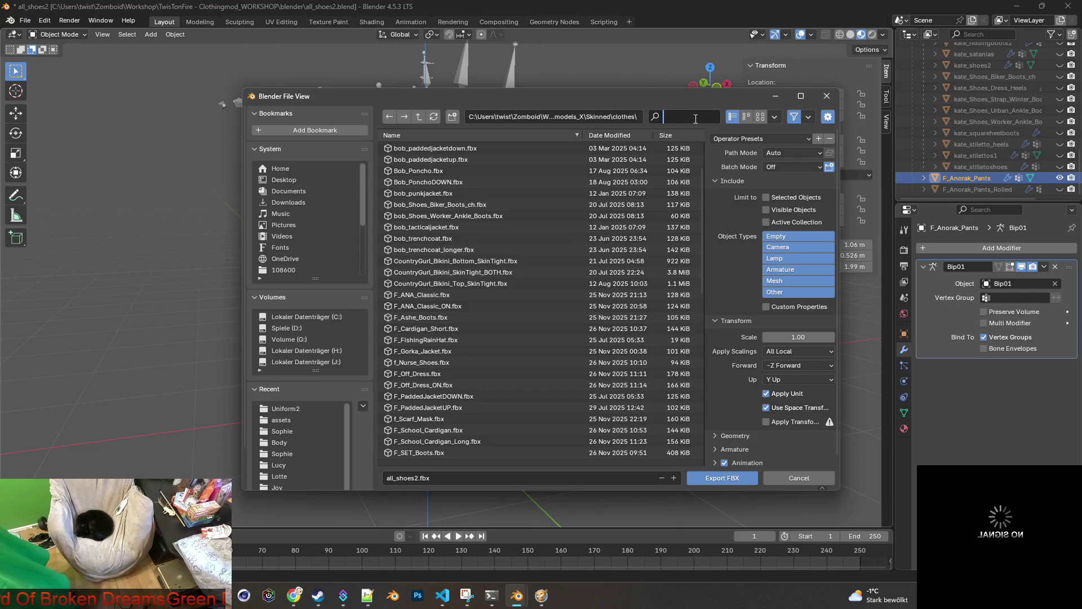
type("F_A")
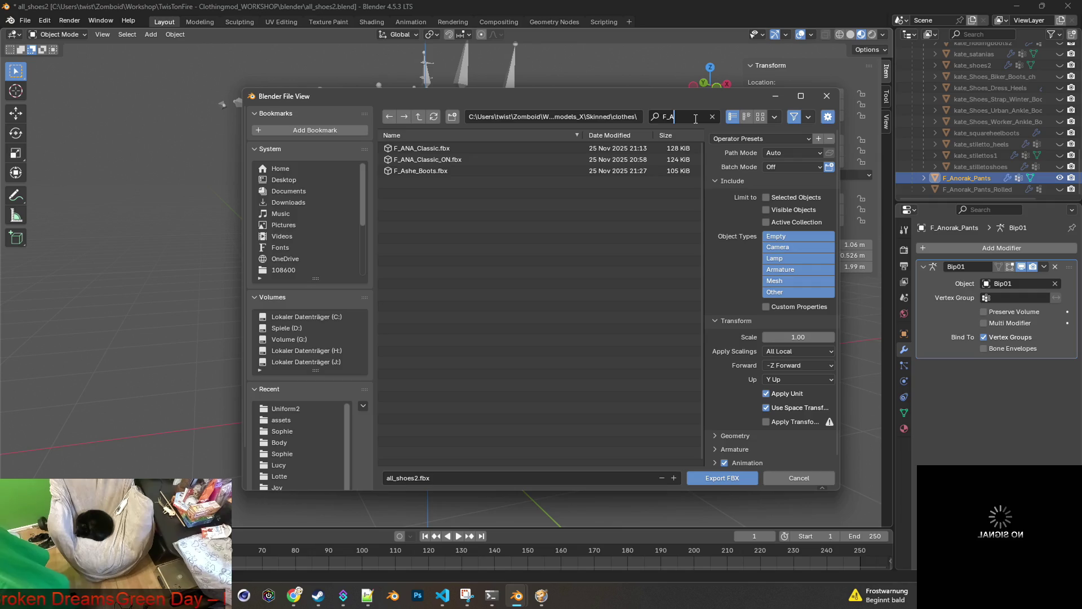
Re-enter Skinned\clothes from models_X, filter by 'F_An', then switch to the rolled search window.
left_click(419, 117)
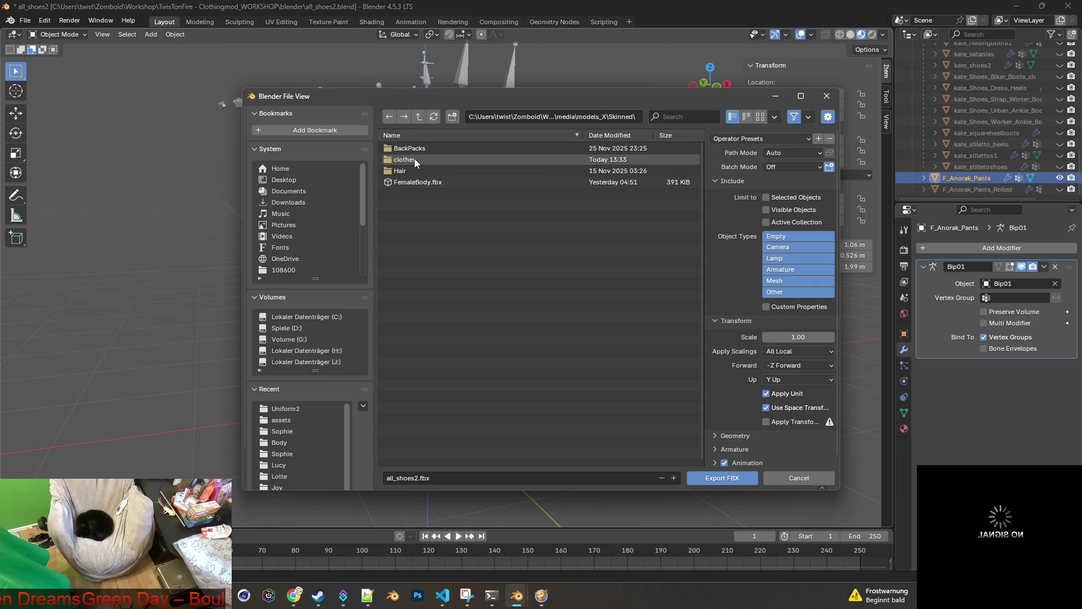
left_click(420, 114)
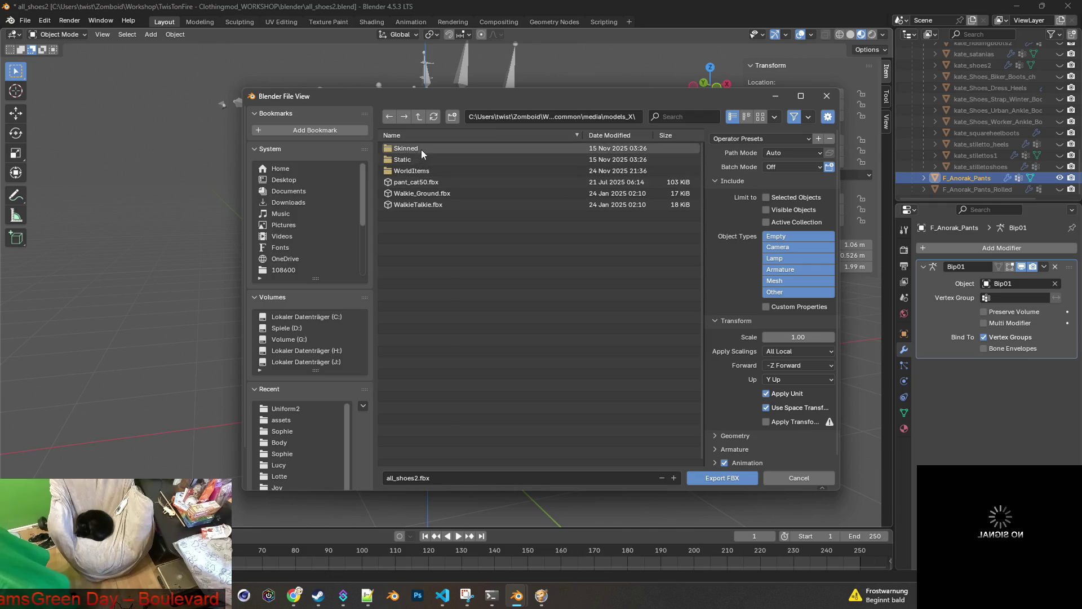
left_click(420, 148)
left_click(417, 157)
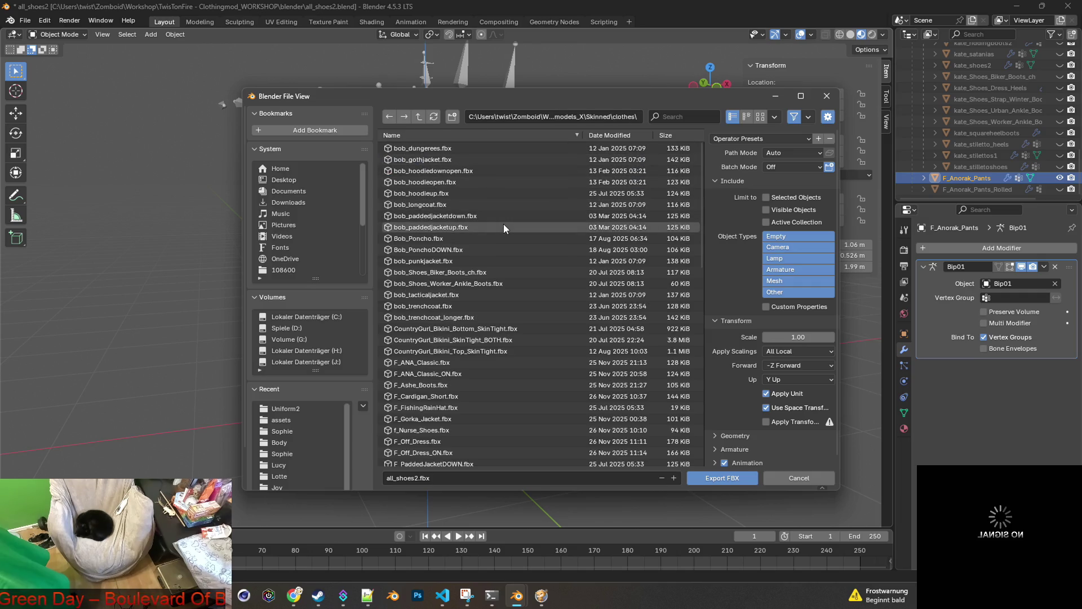
left_click(675, 116)
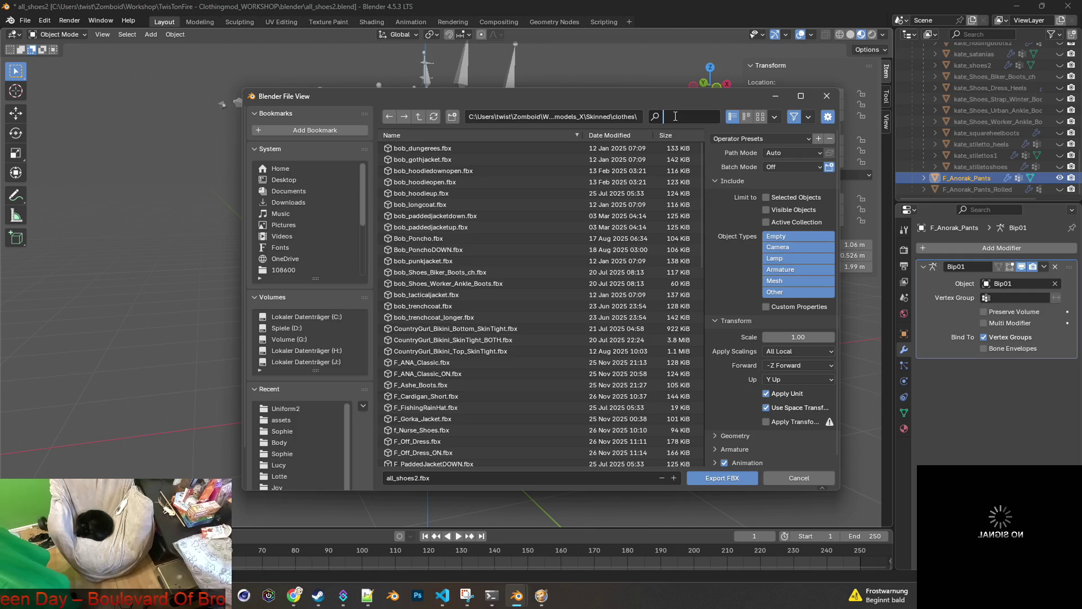
type("F_An")
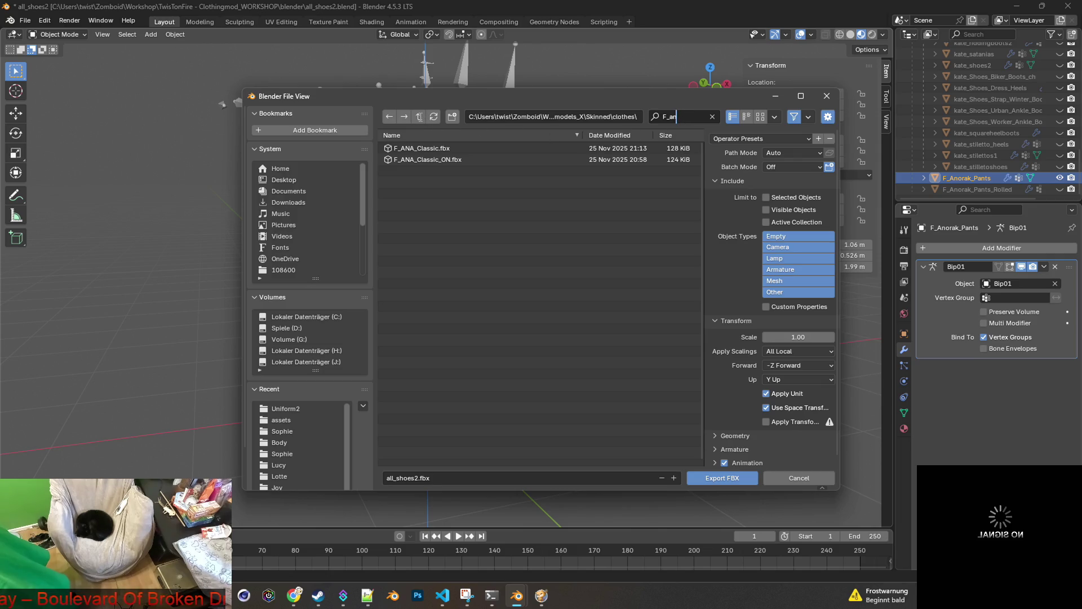
key("alt+Tab")
key("Tab")
key("Tab")
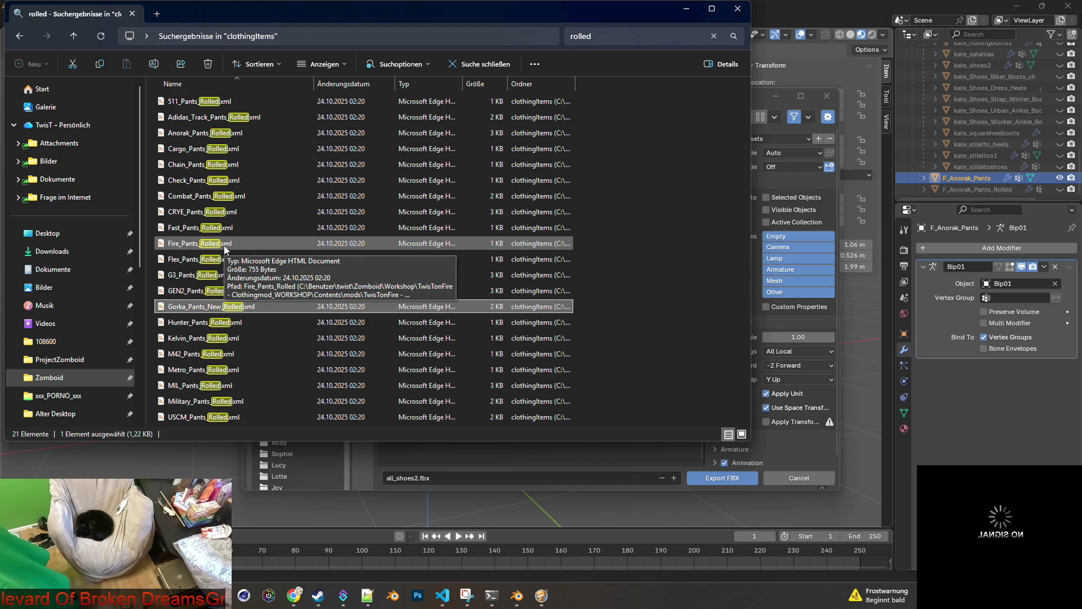
Check the Notepad++ search hits, then return to the 'rolled' Explorer search results.
key("alt+Tab")
key("Tab")
key("Tab")
key("Tab")
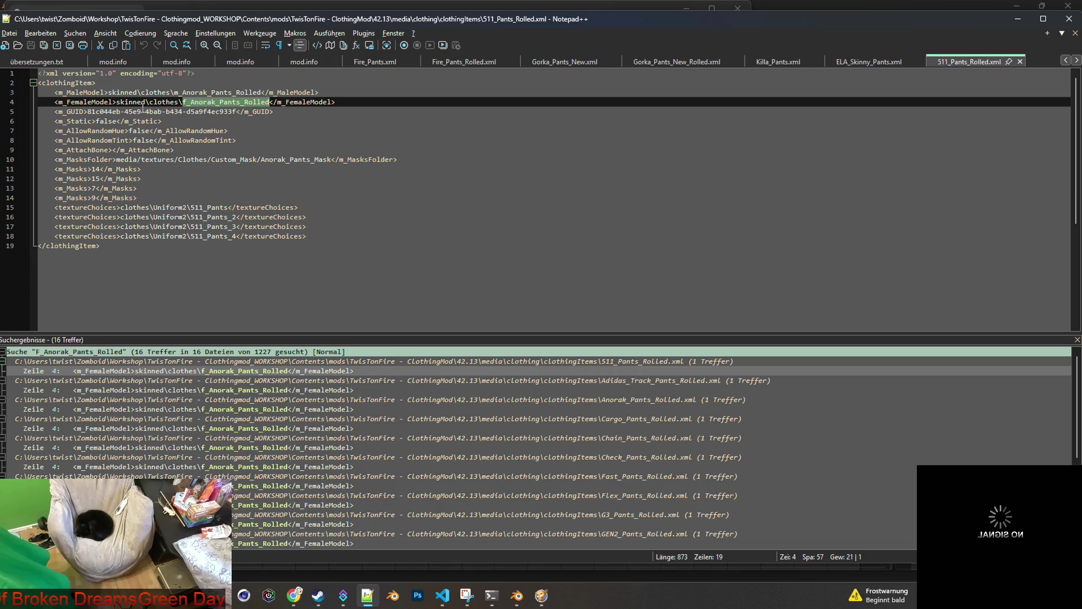
key("alt+Tab")
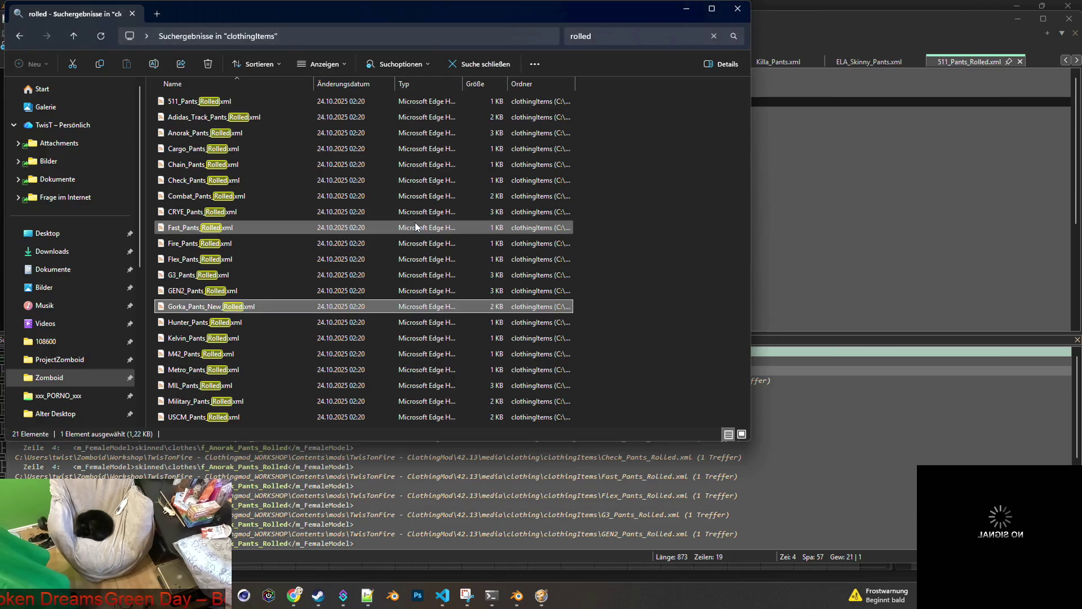
key("alt+Tab")
key("alt+Tab")
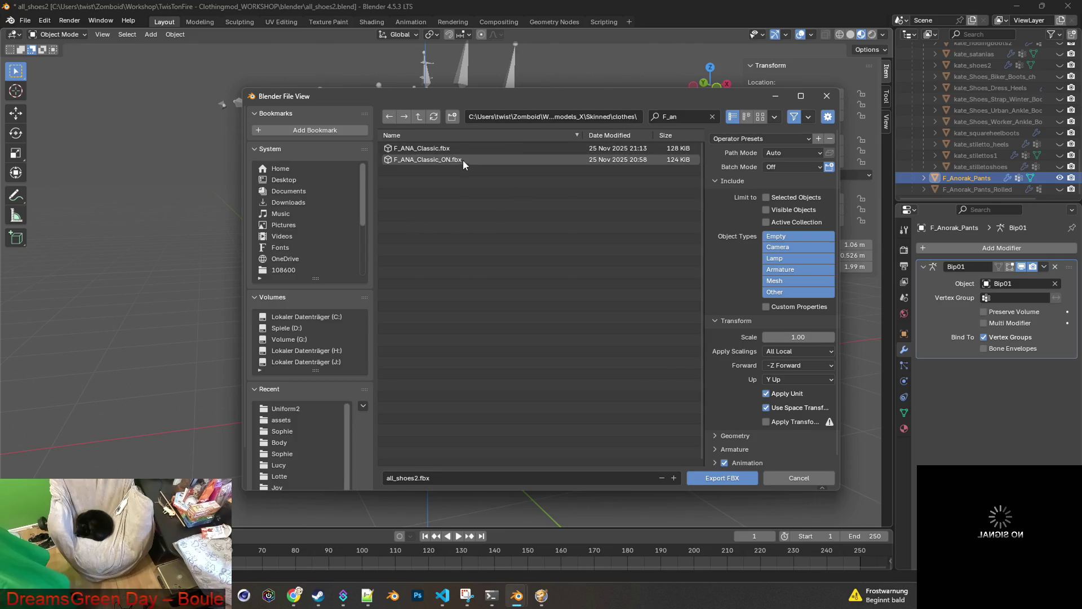
Clear the 'F_an' filter and take f_Nurse_Shoes.fbx as the export file name.
left_click(713, 117)
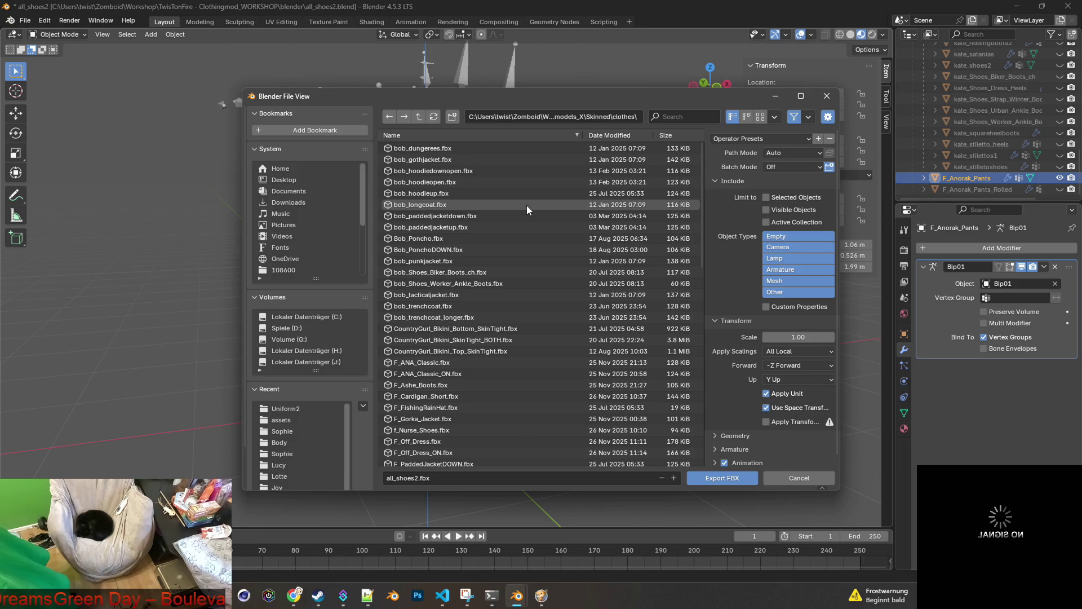
scroll(471, 256, "down", 5)
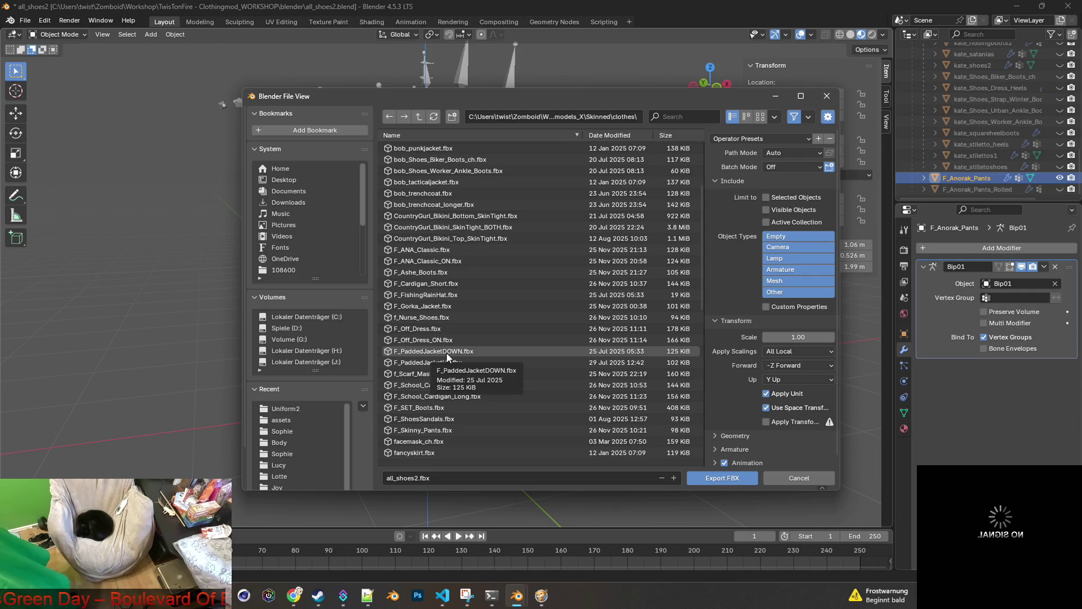
scroll(448, 351, "down", 15)
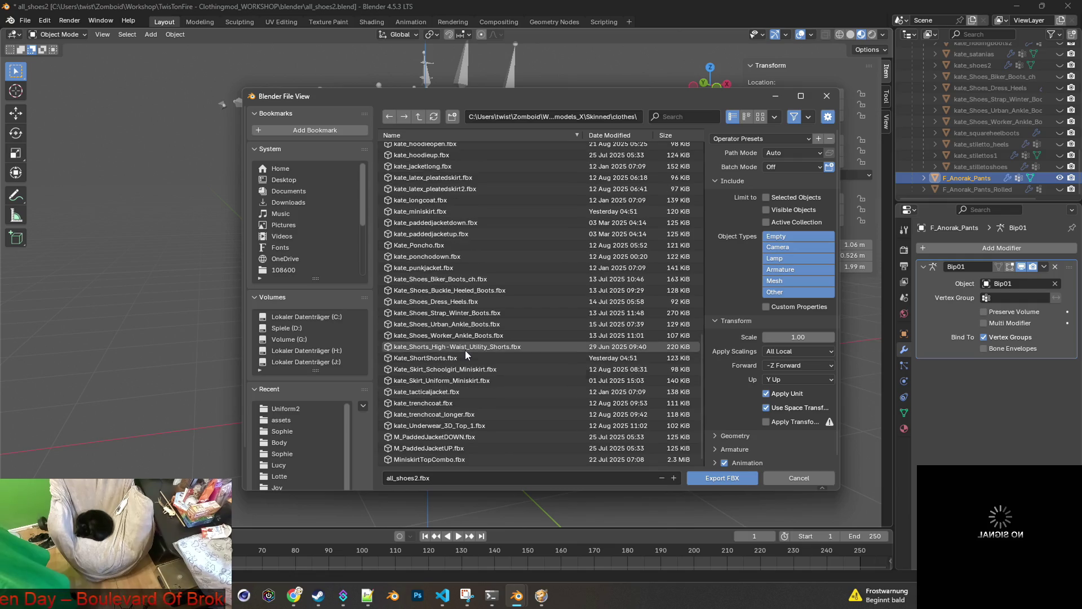
scroll(465, 350, "up", 5)
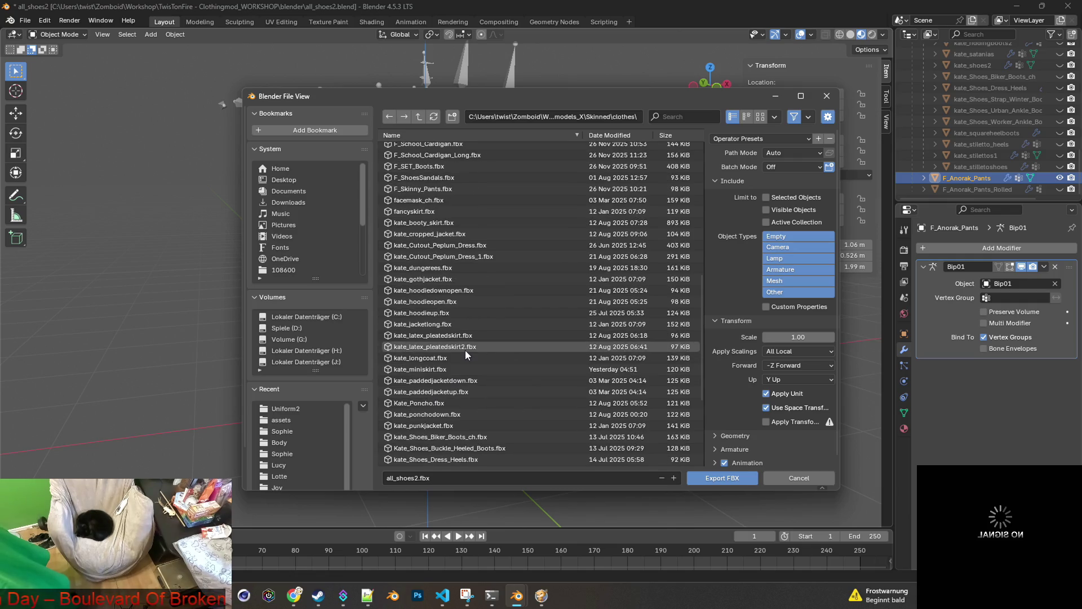
scroll(466, 352, "up", 4)
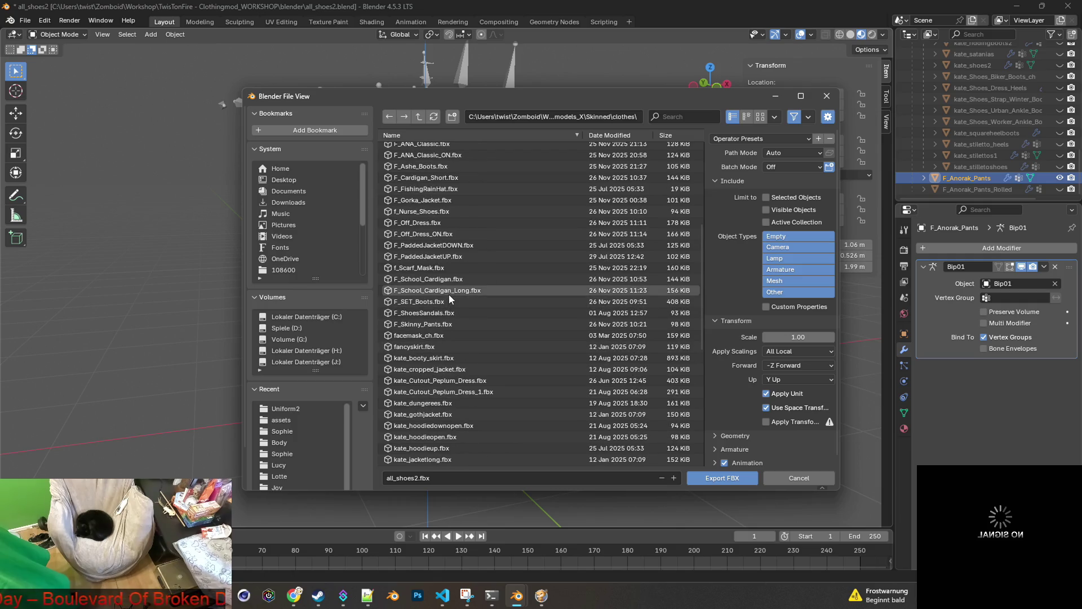
left_click(425, 212)
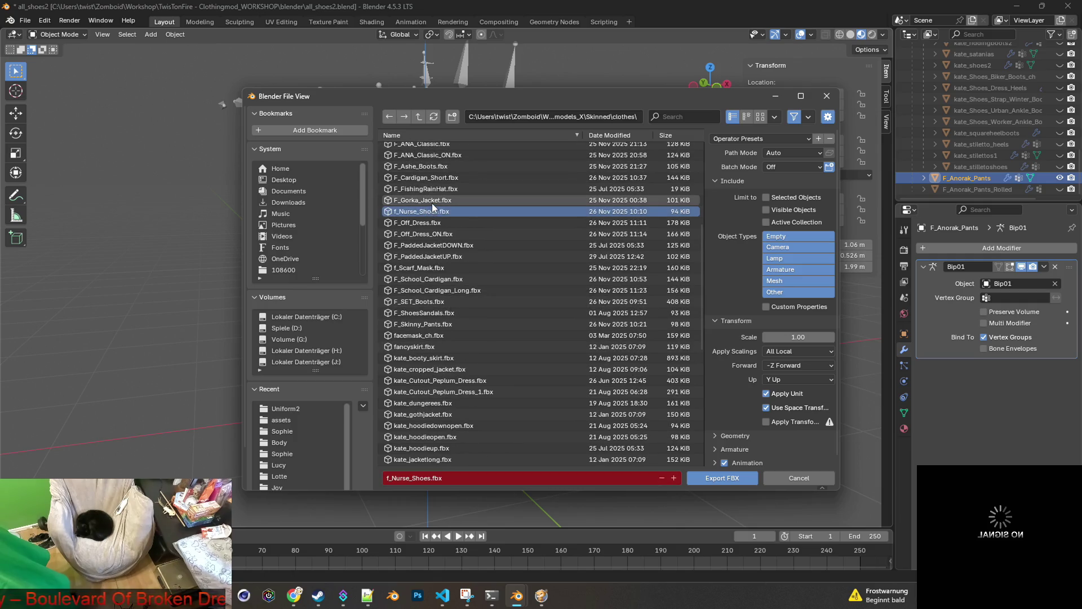
scroll(435, 190, "up", 3)
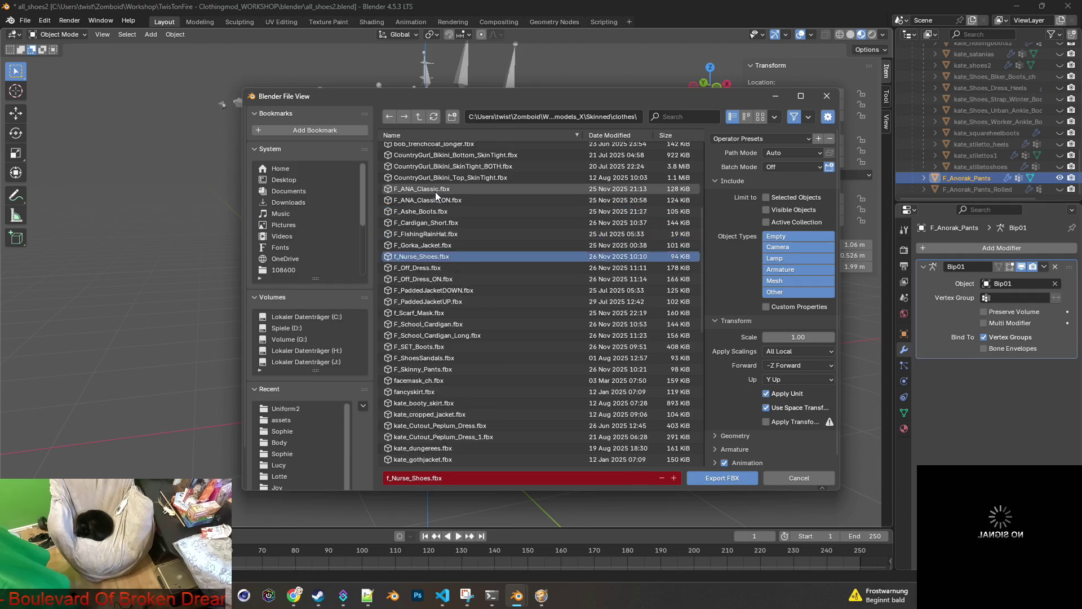
scroll(452, 232, "up", 4)
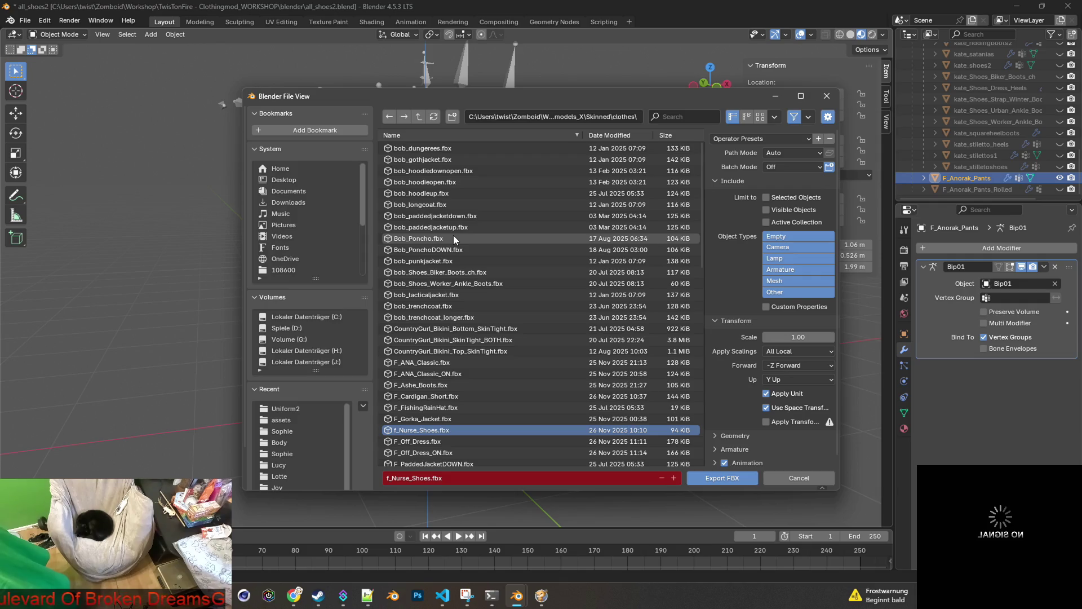
key("alt+Tab")
key("alt+Tab")
key("alt+Tab")
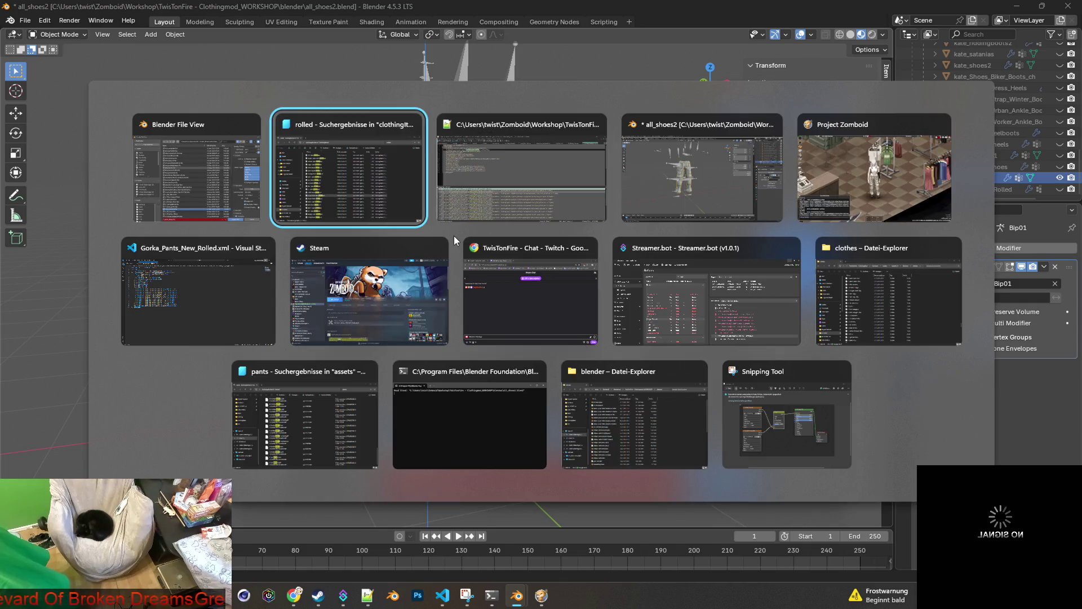
key("alt+Tab")
key("alt+Tab")
key("alt+Tab")
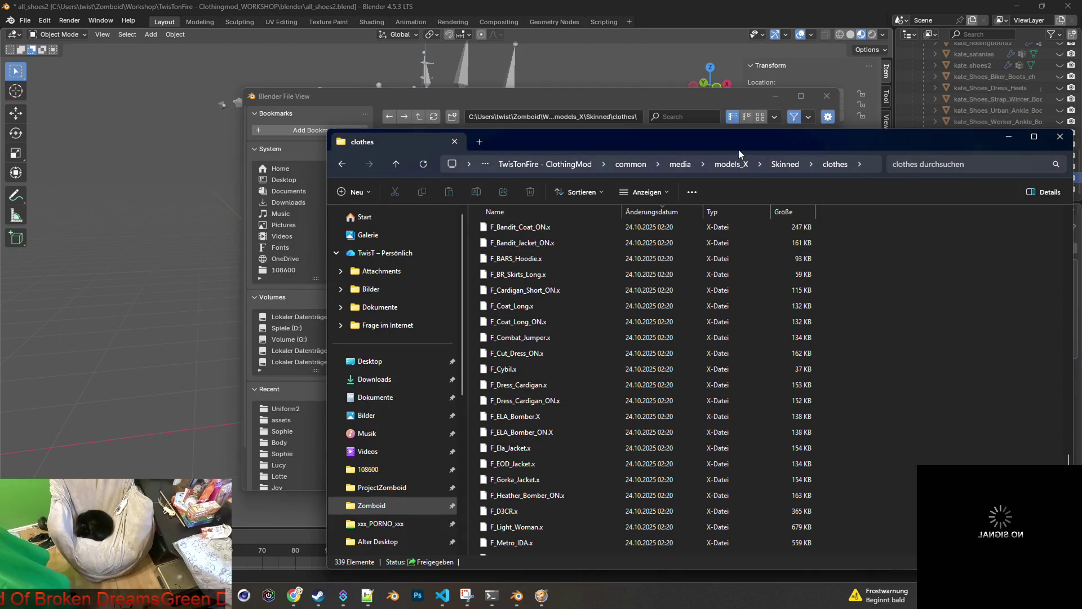
left_click_drag(674, 142, 511, 76)
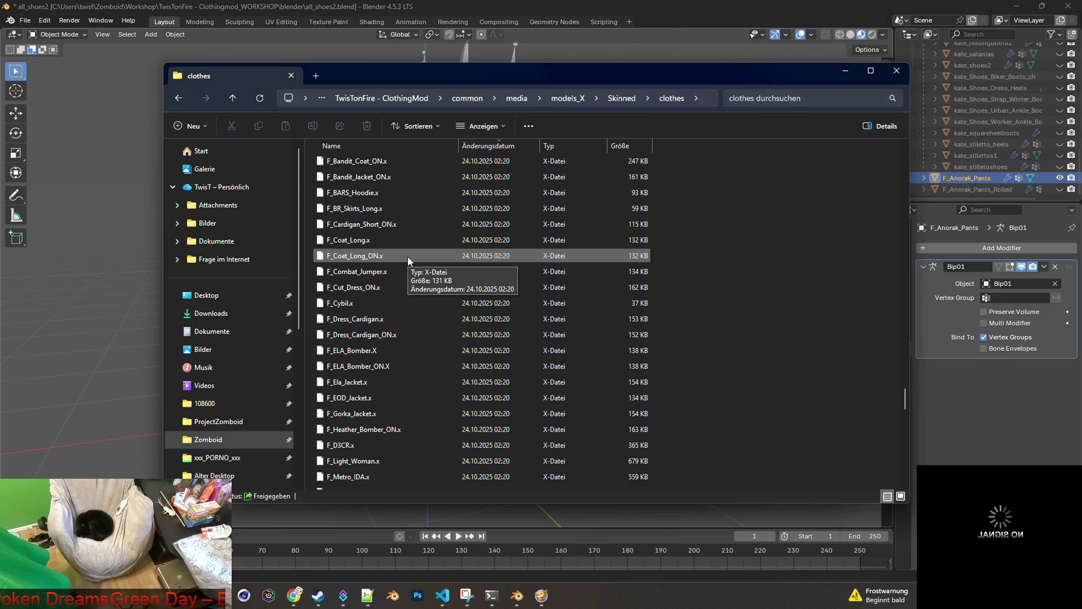
scroll(407, 256, "down", 10)
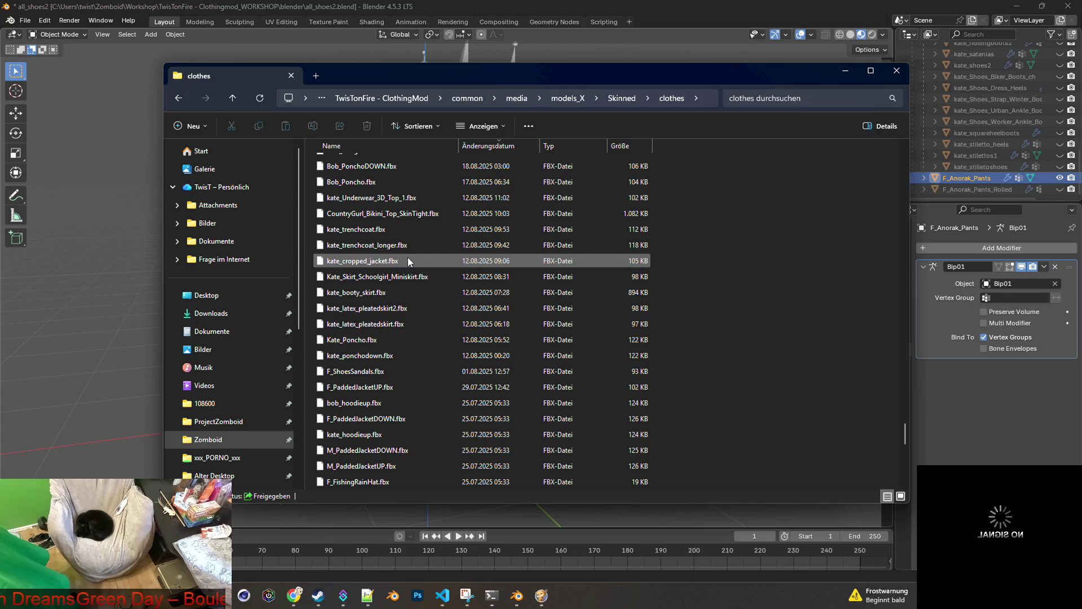
key("alt+Tab")
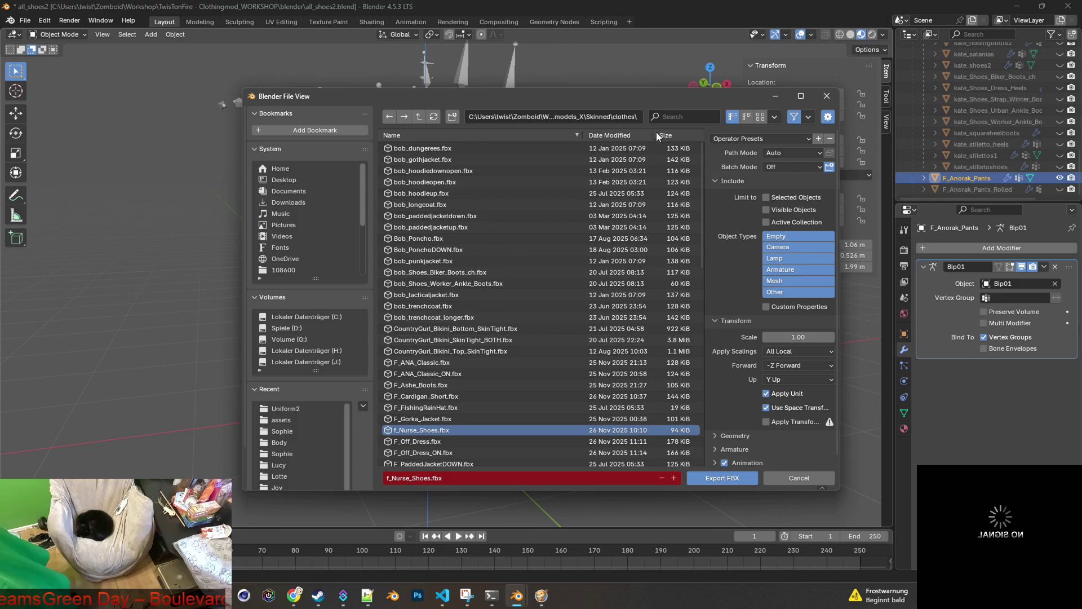
Copy the F_Anorak_Pants object name from Blender's Outliner.
scroll(492, 310, "down", 4)
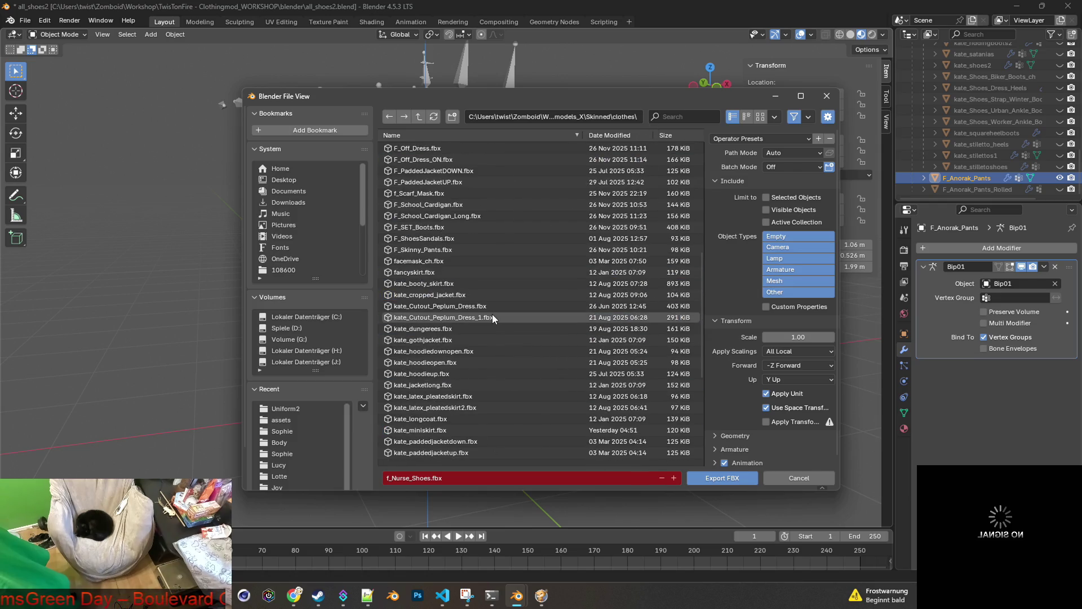
scroll(492, 313, "down", 10)
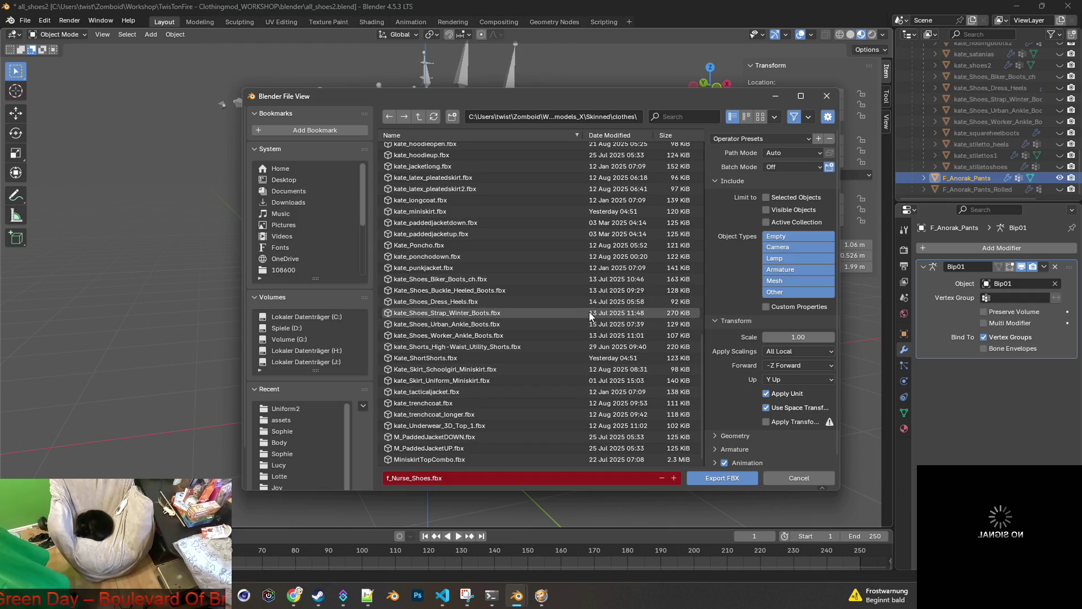
scroll(559, 224, "up", 2)
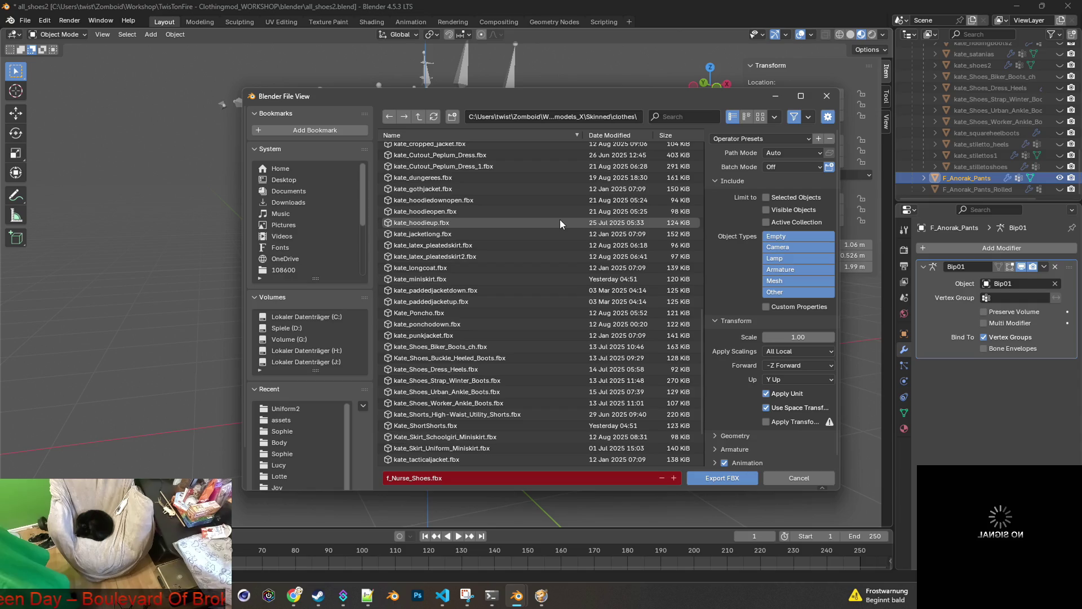
double_click(971, 178)
left_click(942, 178)
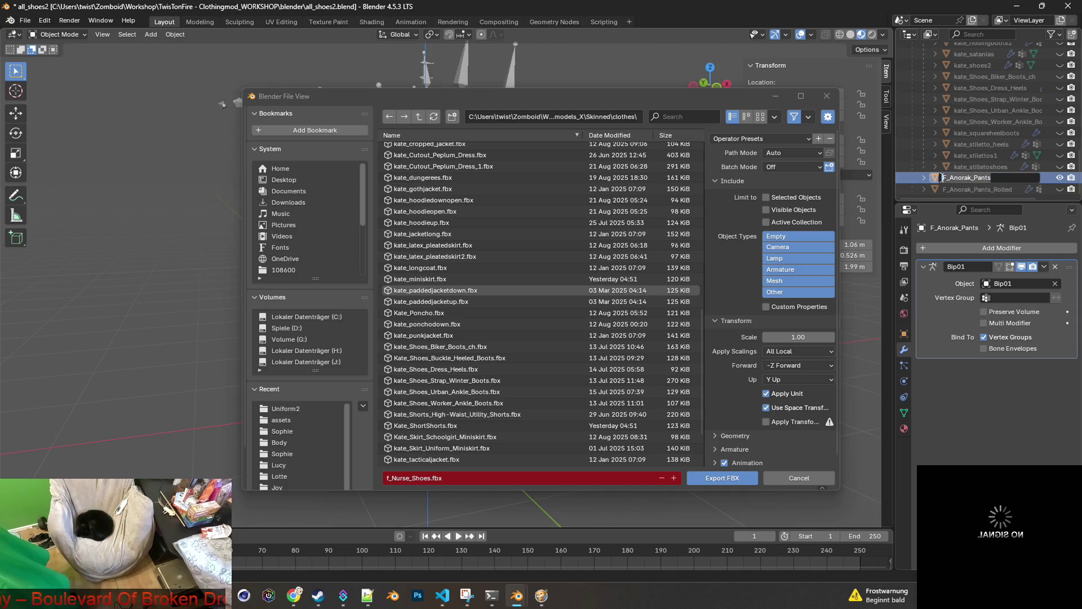
Paste it over f_Nurse_Shoes so the export file name reads F_Anorak_Pants.fbx.
left_click(422, 478)
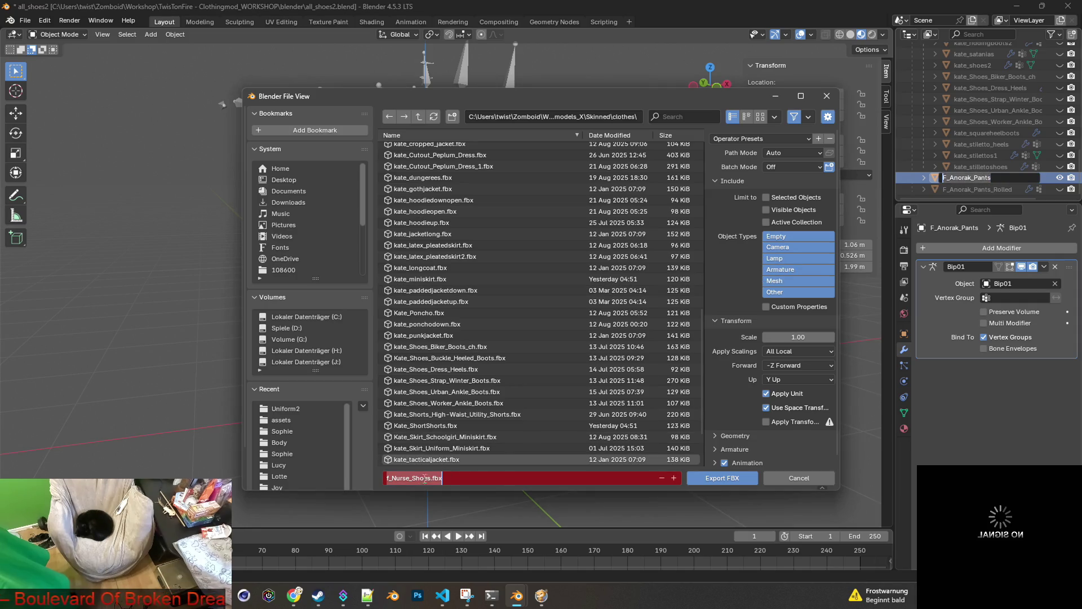
type("F_Anorak_Pants")
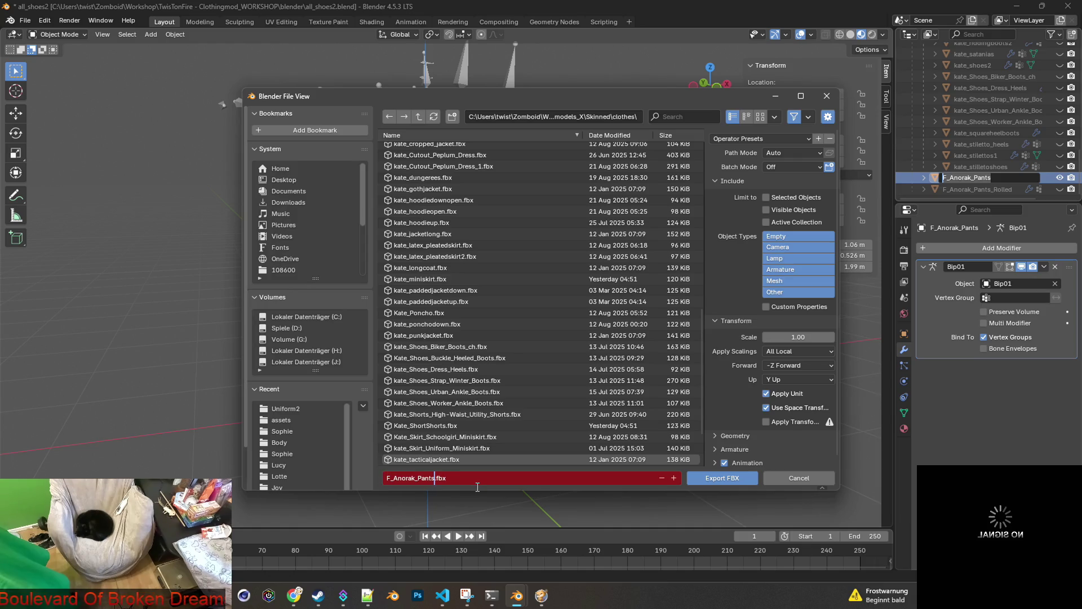
left_click(472, 480)
key("Left")
key("Left")
key("Left")
key("shift+Left")
key("shift+Left")
key("shift+Left")
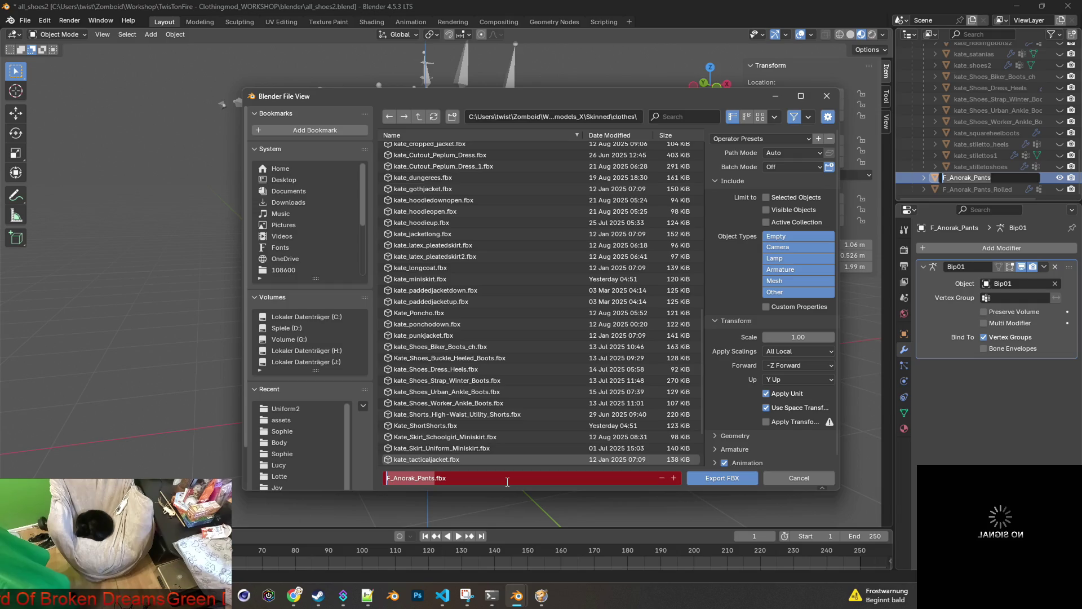
left_click(507, 482)
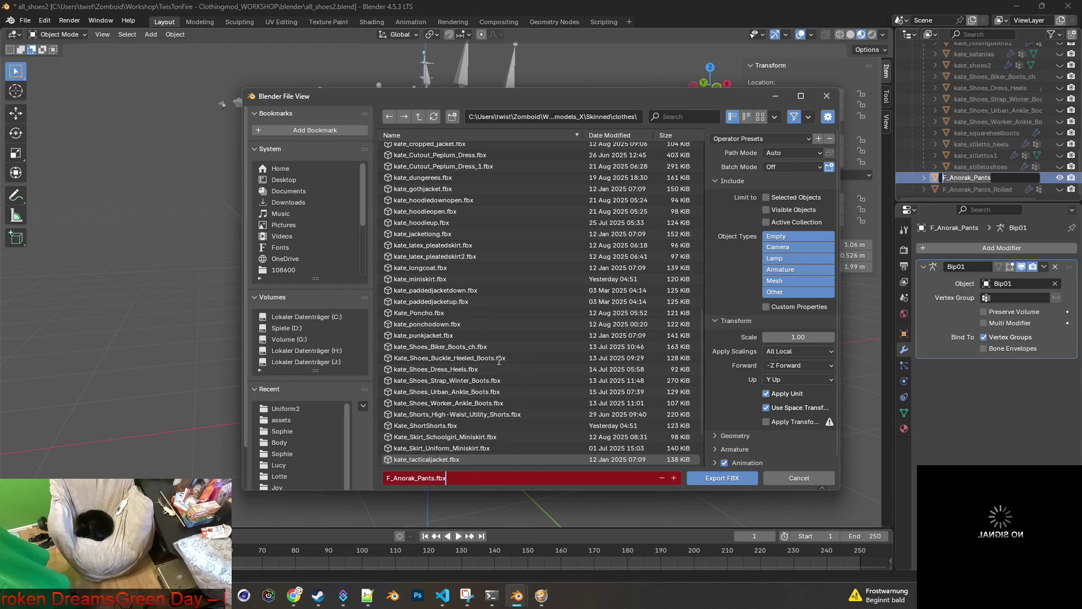
left_click(790, 457)
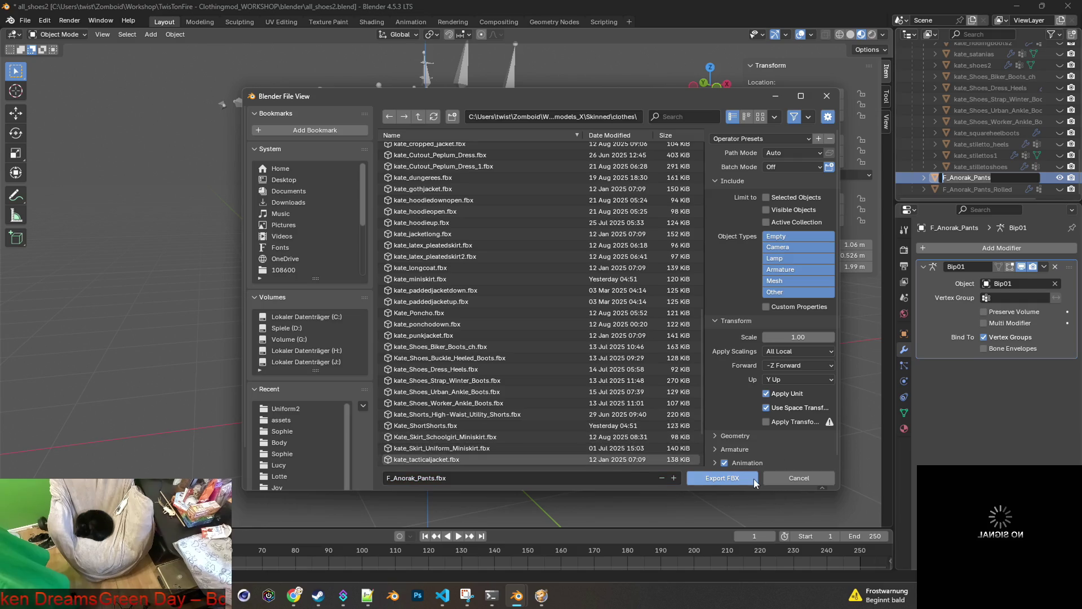
Apply the 'scale 0 10 only visible' preset and export F_Anorak_Pants.fbx to Skinned\clothes.
left_click(794, 139)
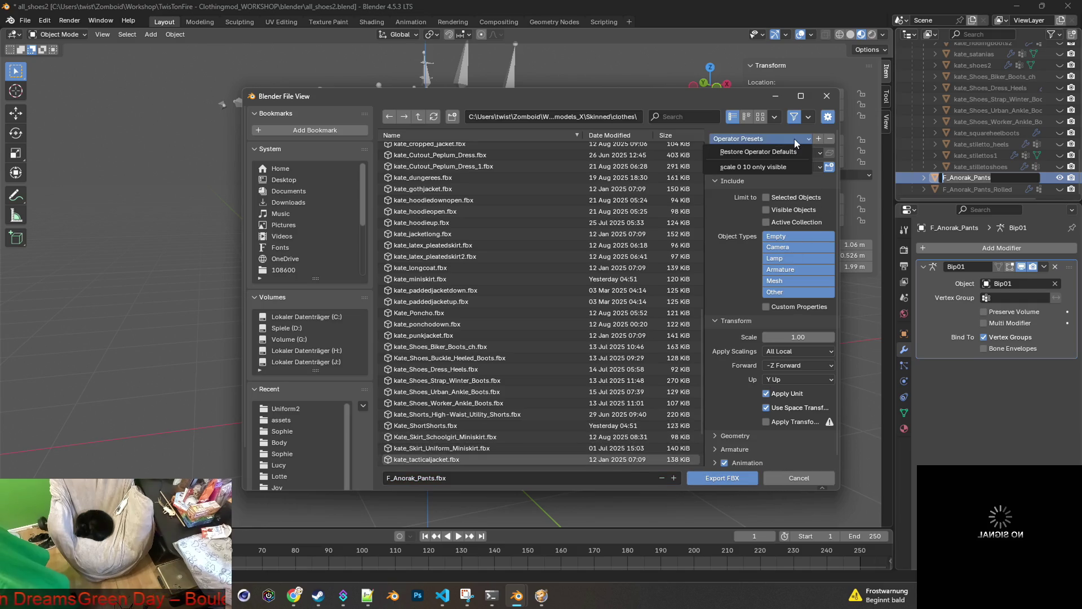
left_click(776, 167)
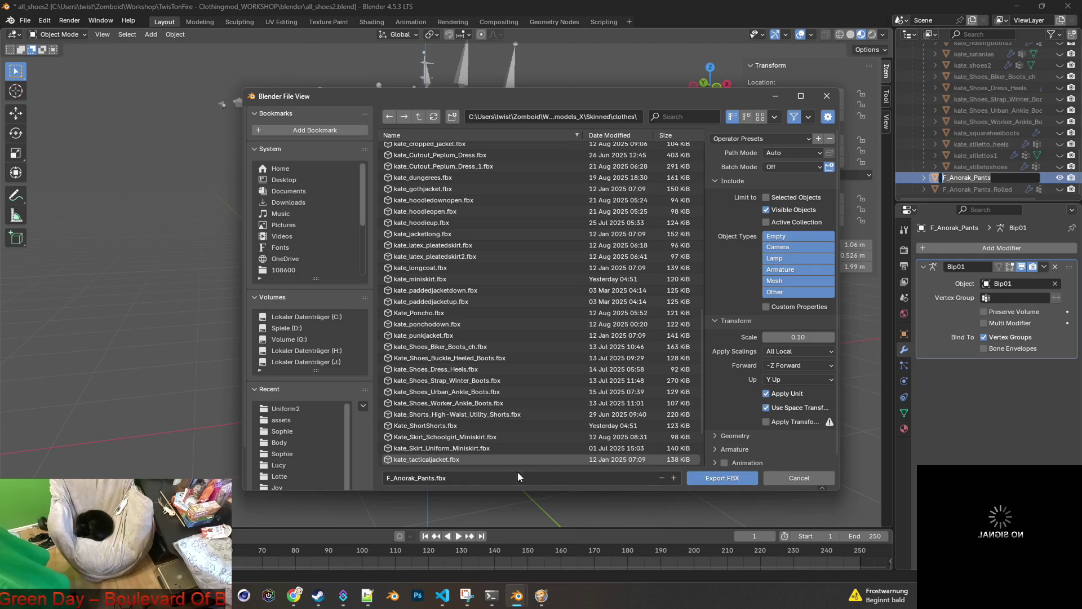
left_click(496, 478)
left_click(726, 479)
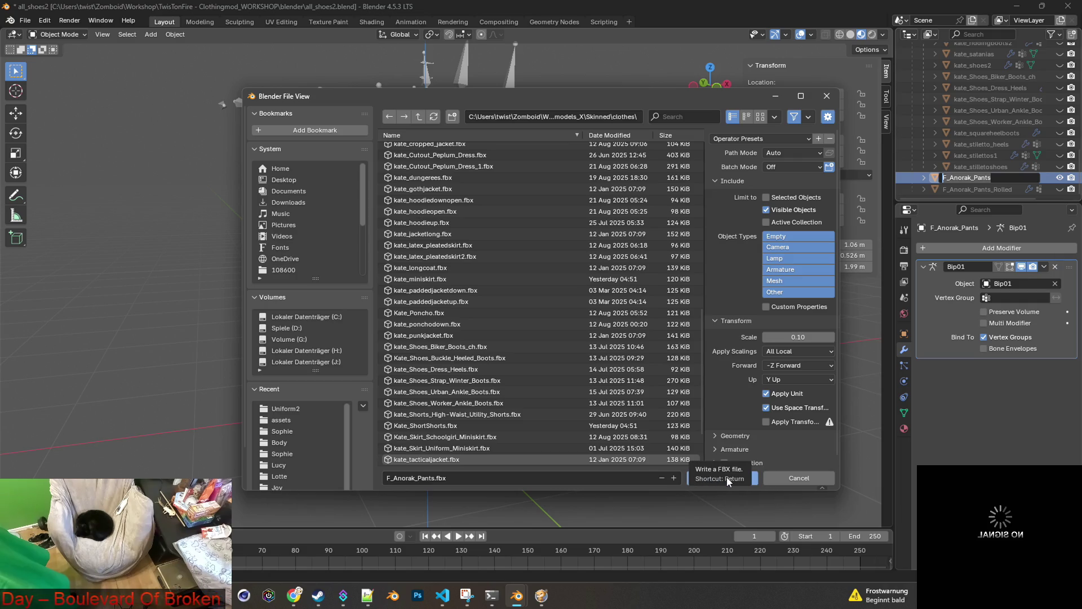
left_click(726, 477)
key("alt+Tab")
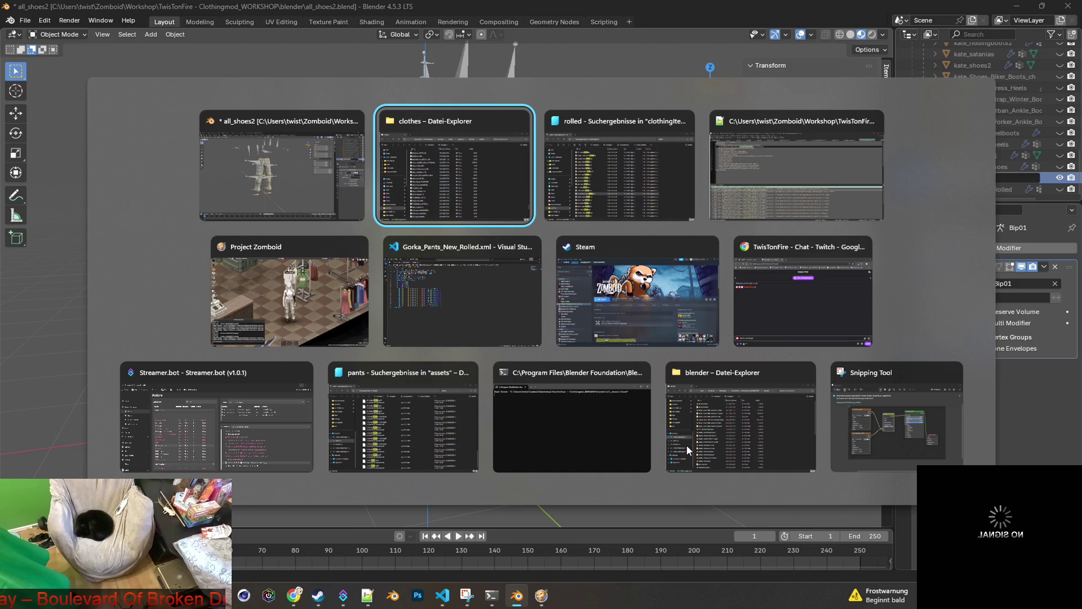
Close the Fire, Gorka, ELA, 511 rolled and Killa pants tabs. Decline reloading console.txt.
key("alt+Tab")
key("alt+Tab")
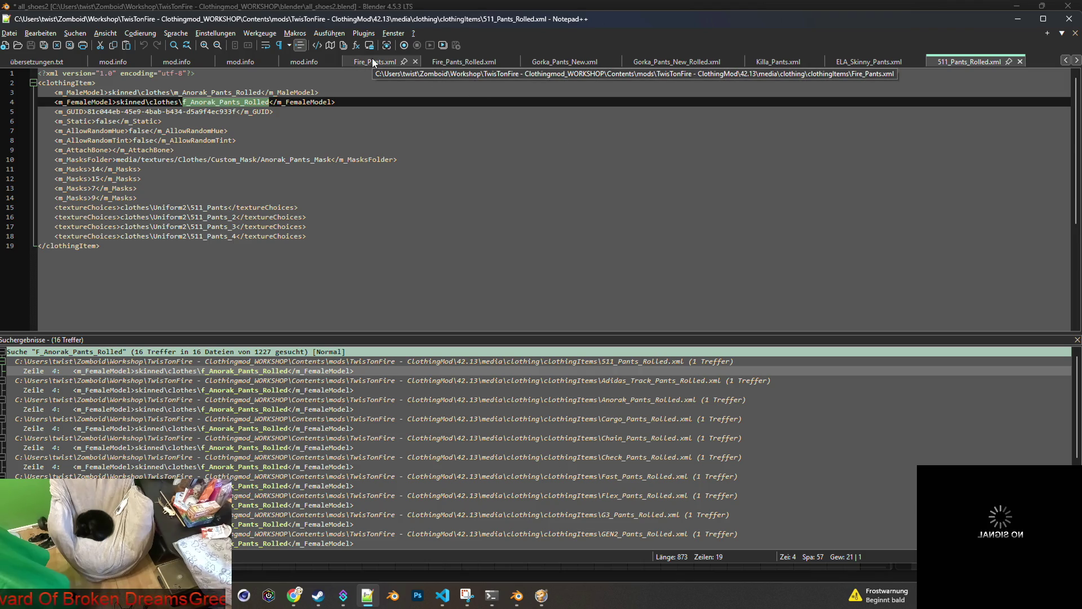
left_click(415, 61)
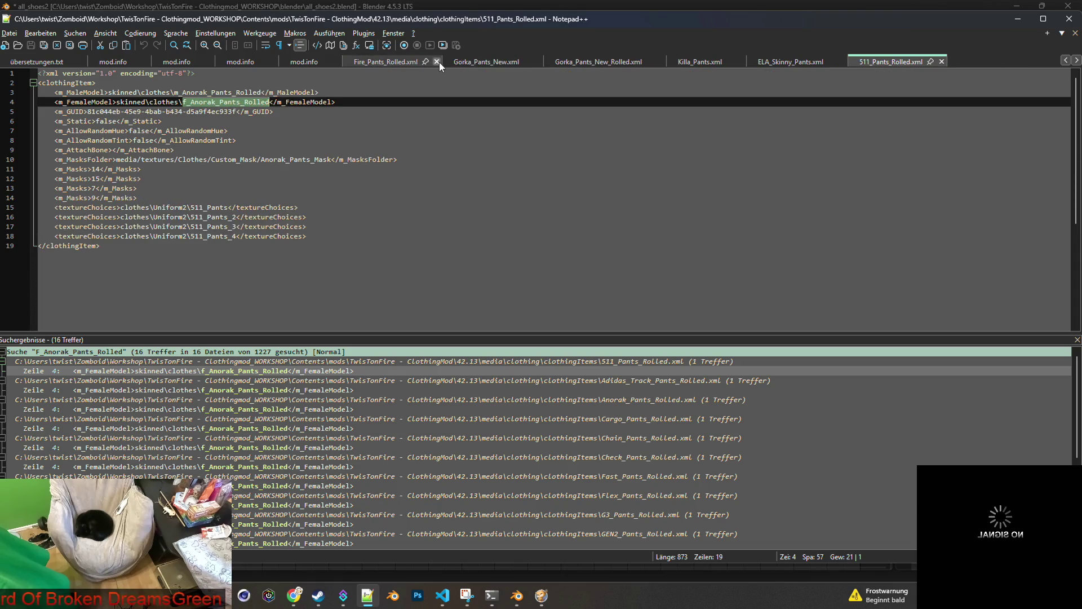
left_click(438, 61)
left_click(438, 62)
left_click(451, 62)
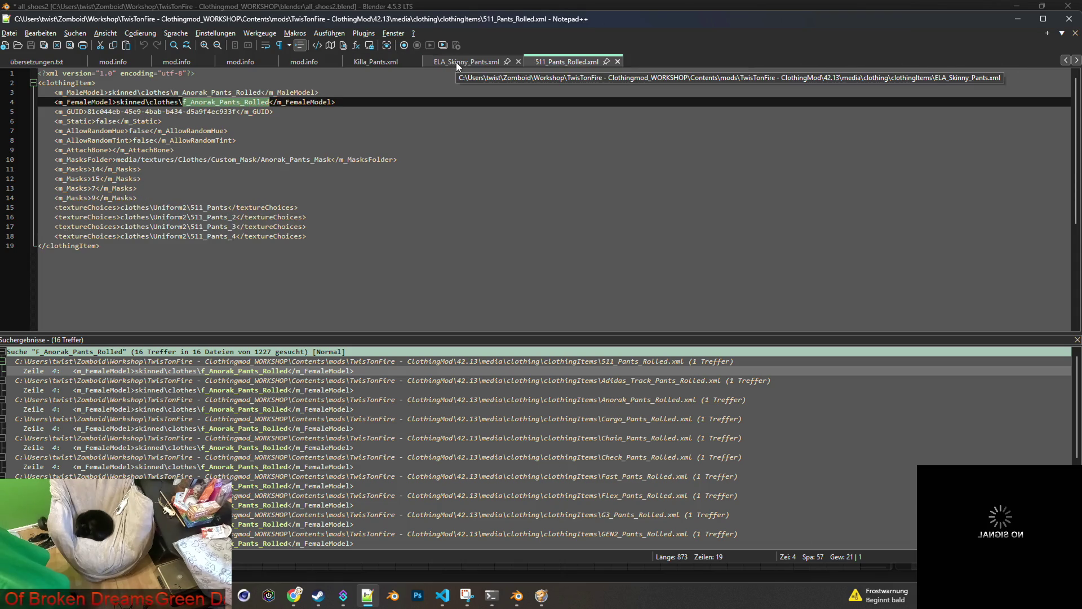
left_click(516, 62)
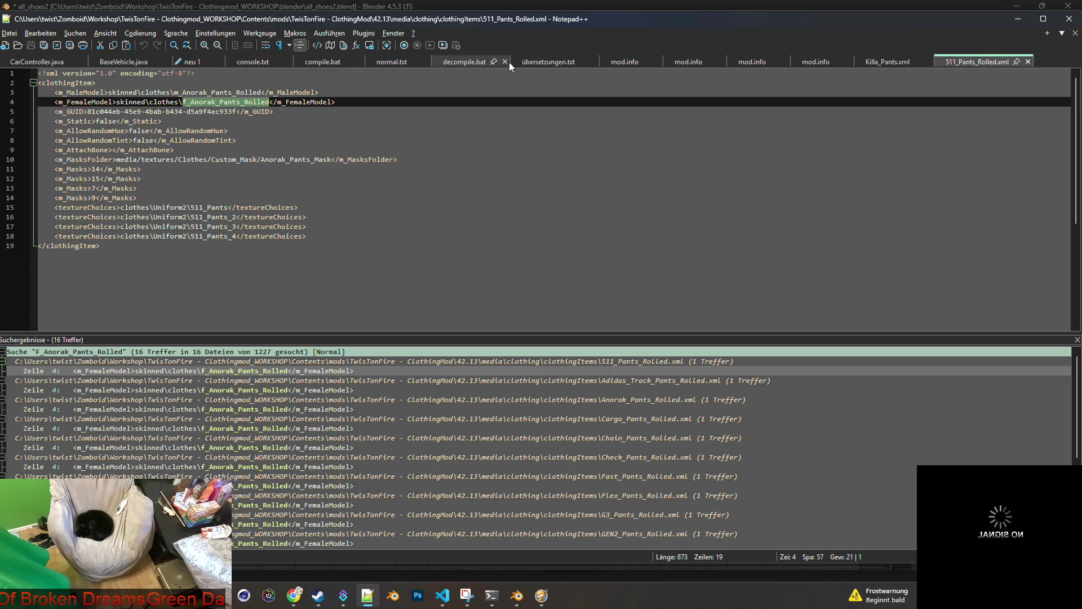
left_click(1030, 61)
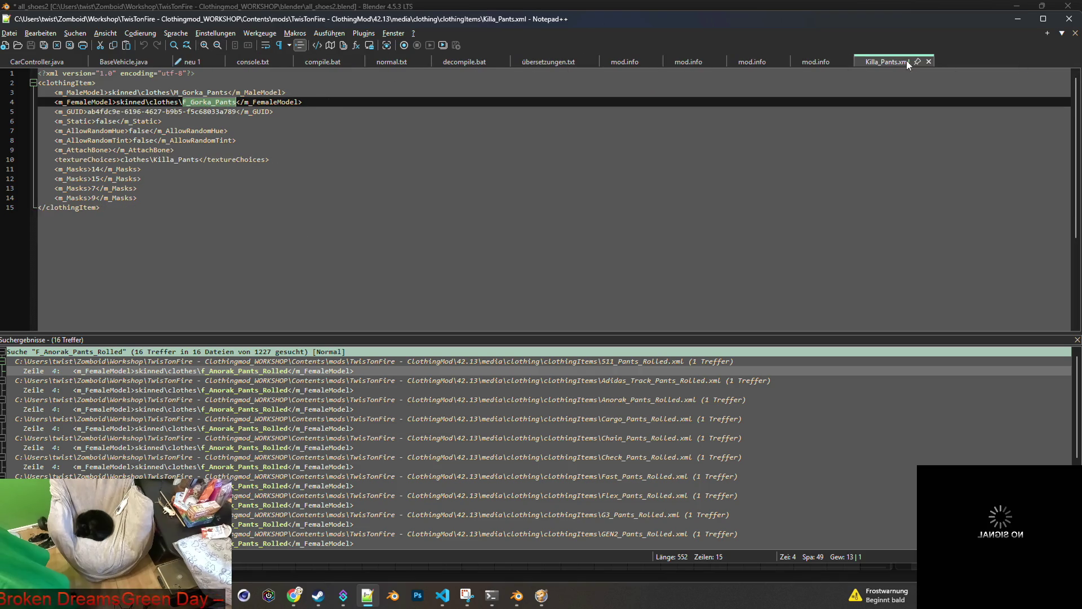
left_click(929, 61)
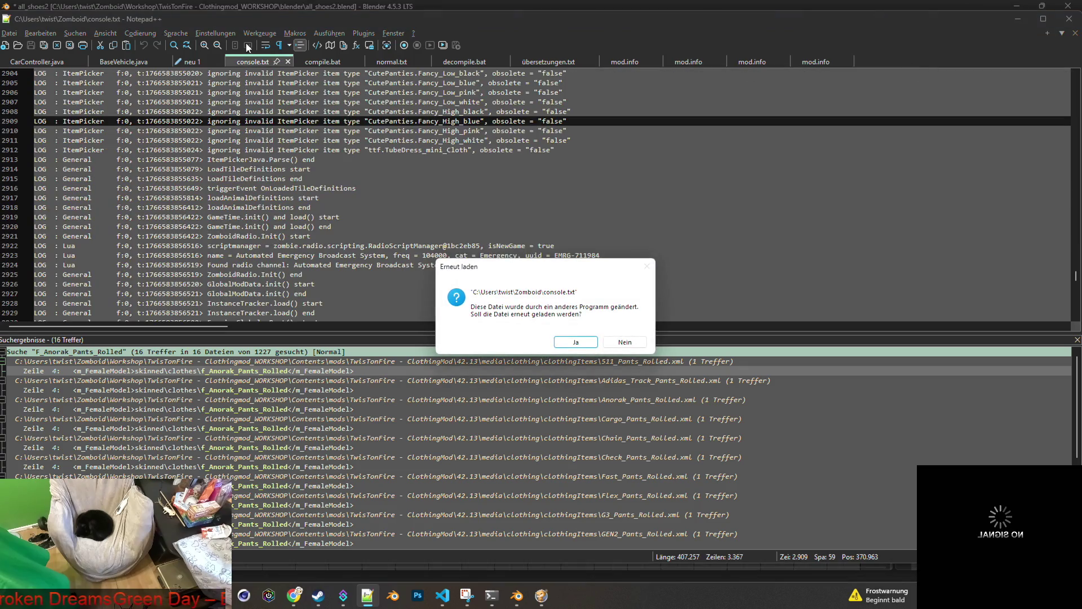
left_click(632, 344)
left_click(87, 33)
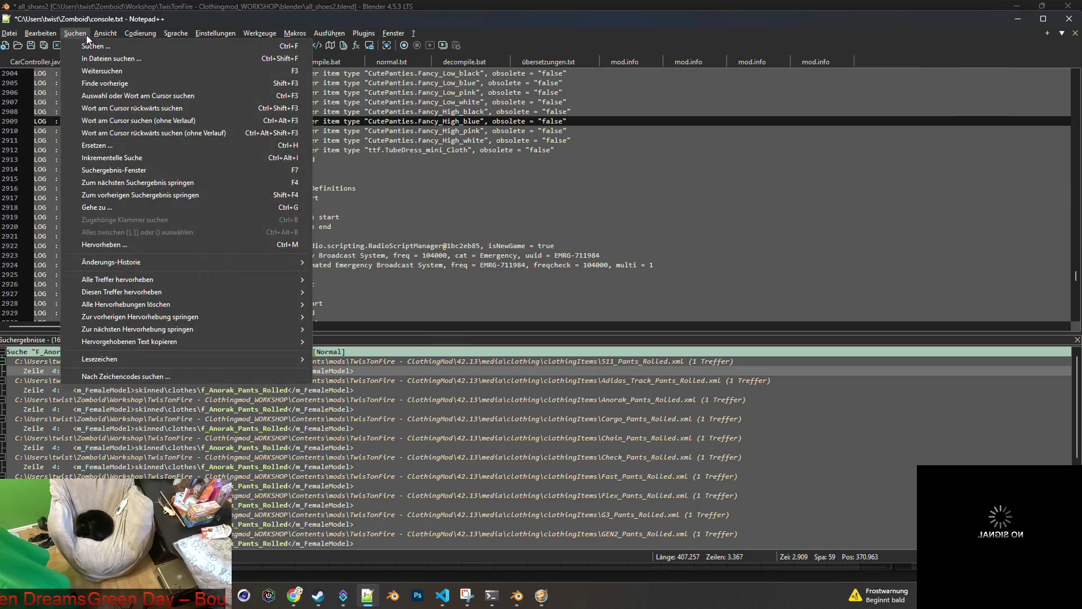
Run a find-in-files search for 'F_Anorak_Pants' across the mod's files.
left_click(91, 45)
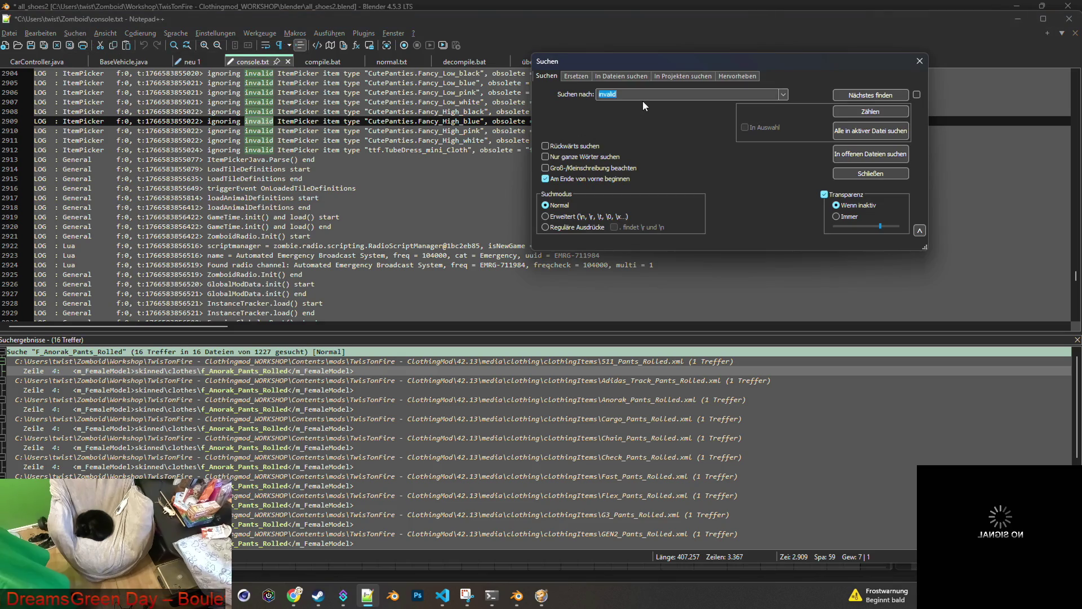
left_click(621, 75)
type("F_Anorak_Pants.")
key("BackSpace")
left_click(854, 97)
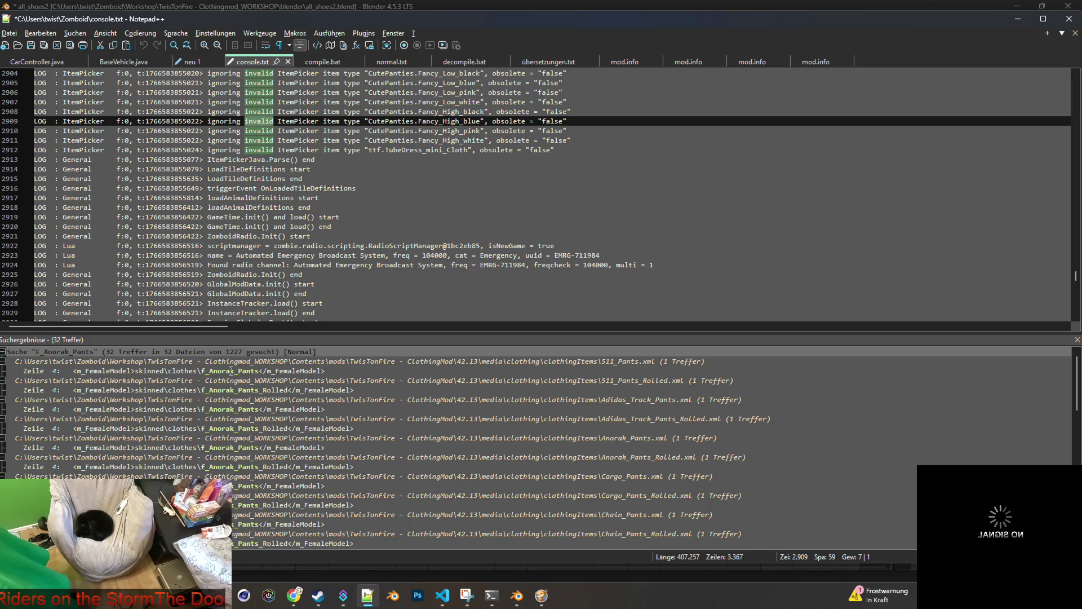
Open 511, Adidas_Track, Anorak, Cargo, Chain, Check and Fast pants XMLs from the results.
double_click(231, 370)
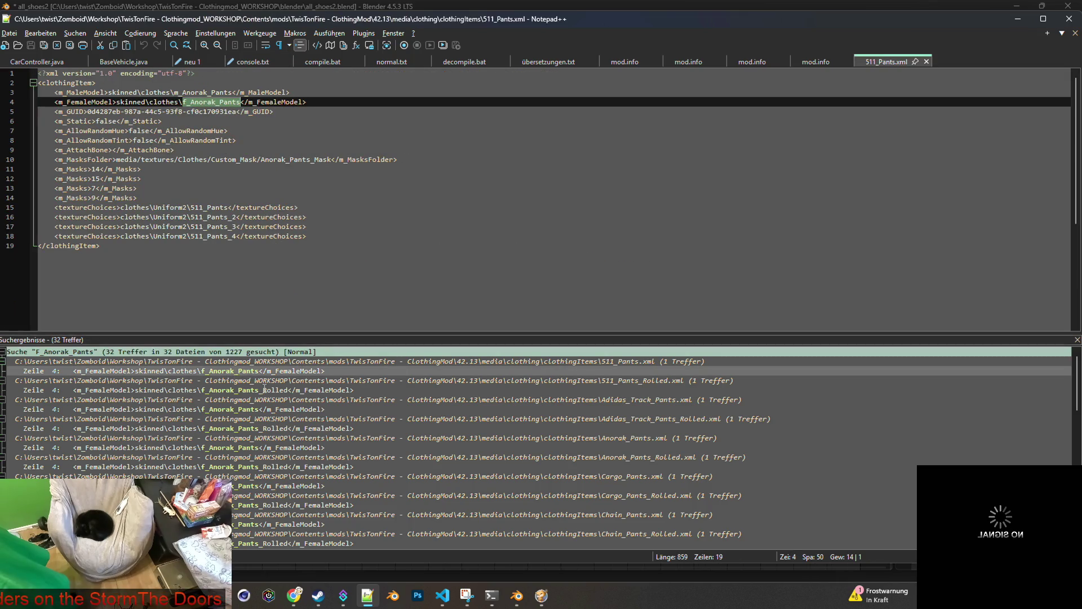
double_click(269, 409)
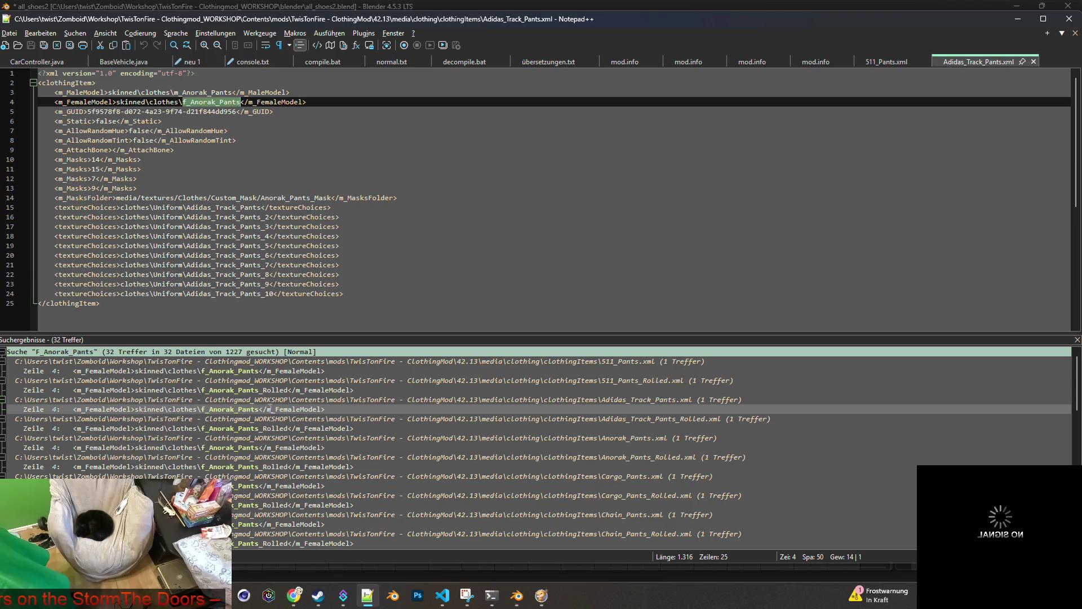
left_click(275, 447)
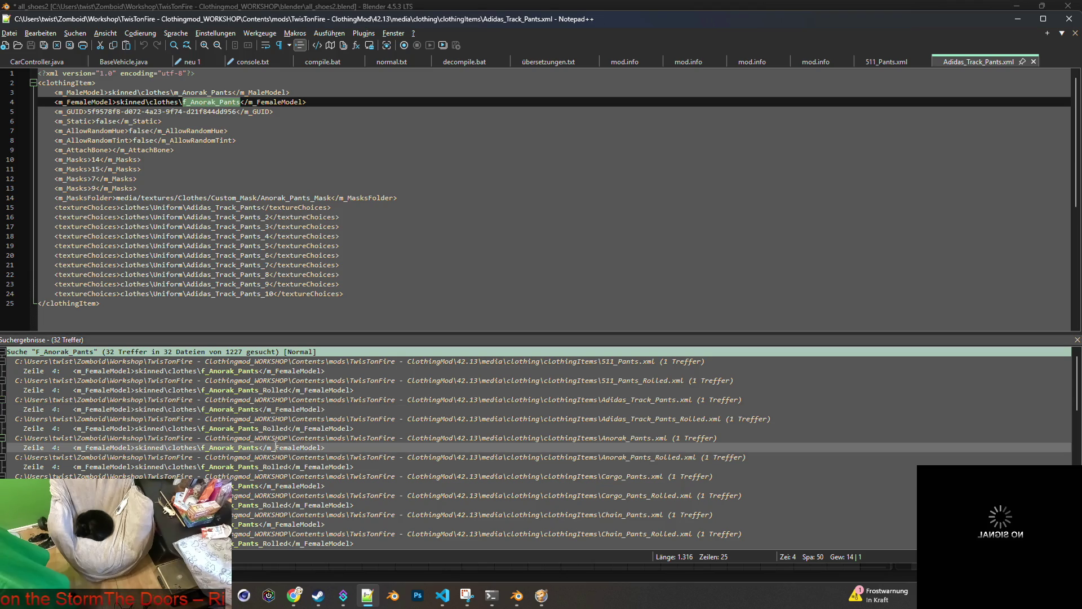
double_click(270, 447)
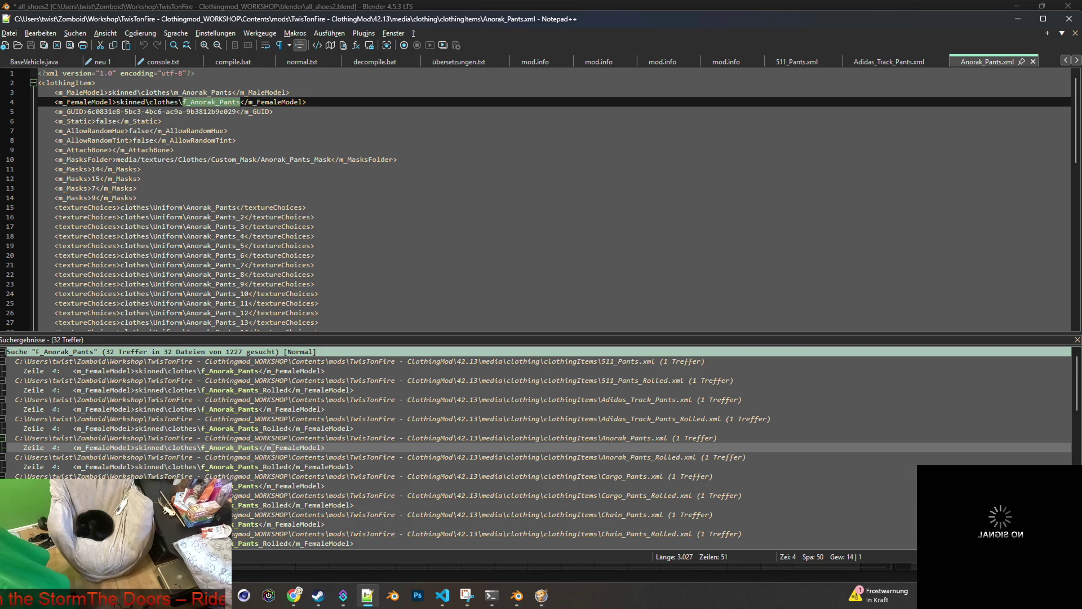
double_click(278, 476)
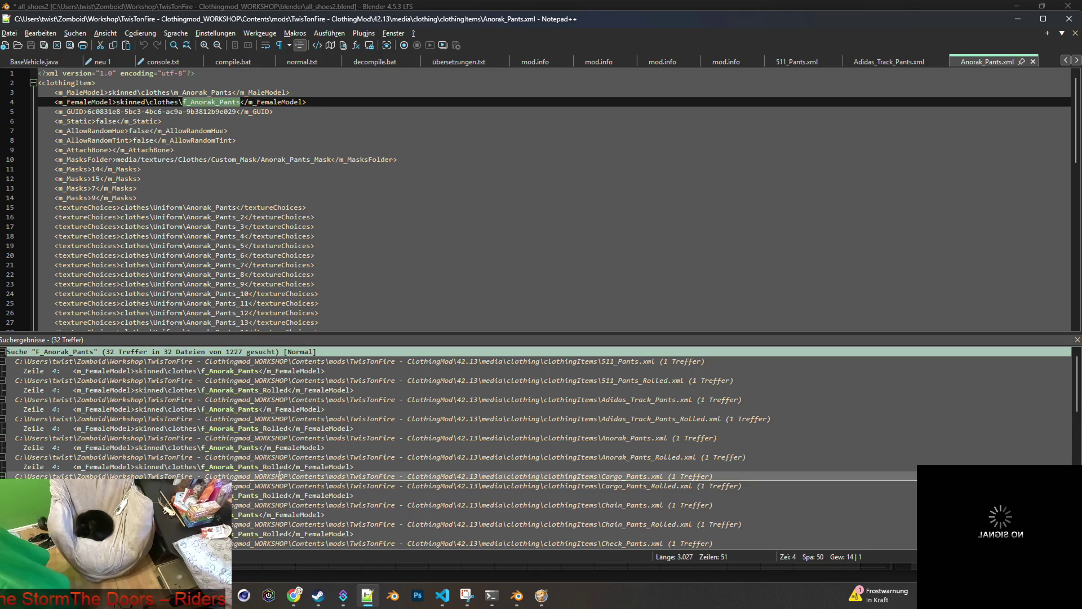
double_click(280, 476)
double_click(260, 486)
scroll(260, 484, "down", 3)
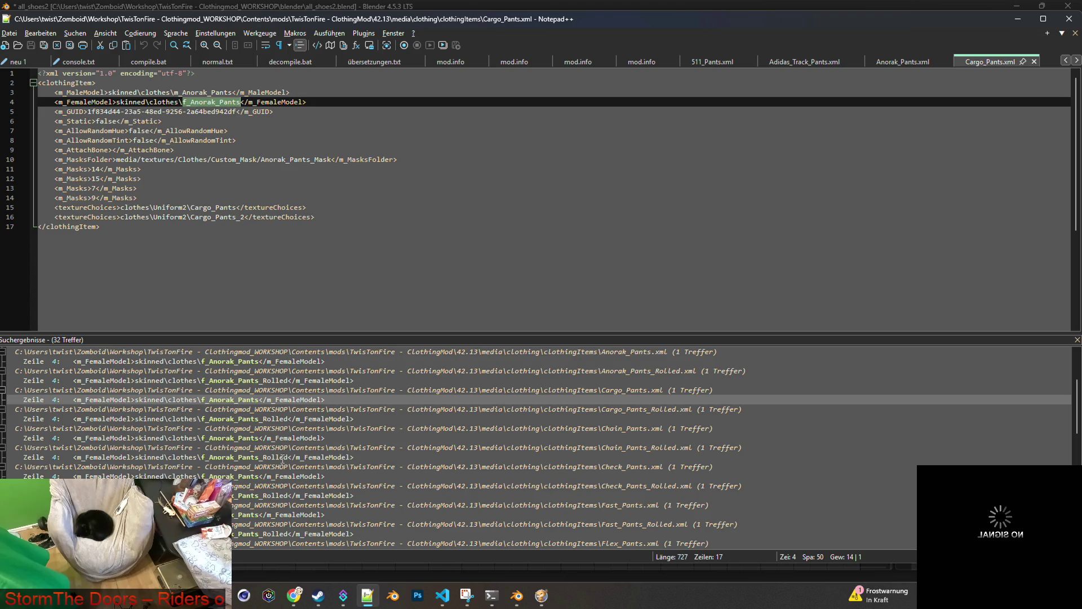
left_click(276, 438)
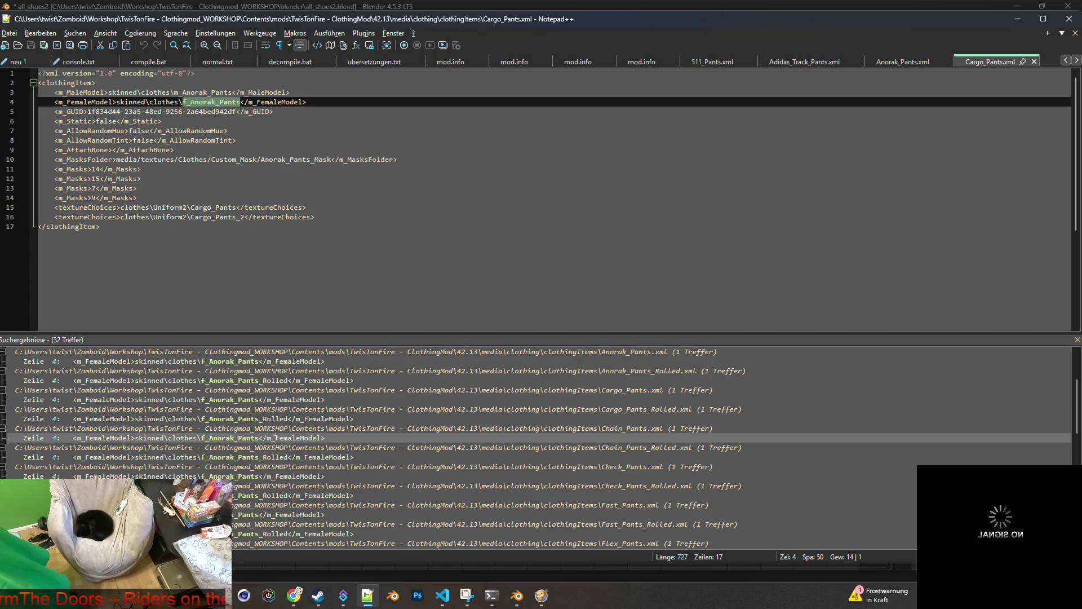
double_click(276, 438)
left_click(274, 476)
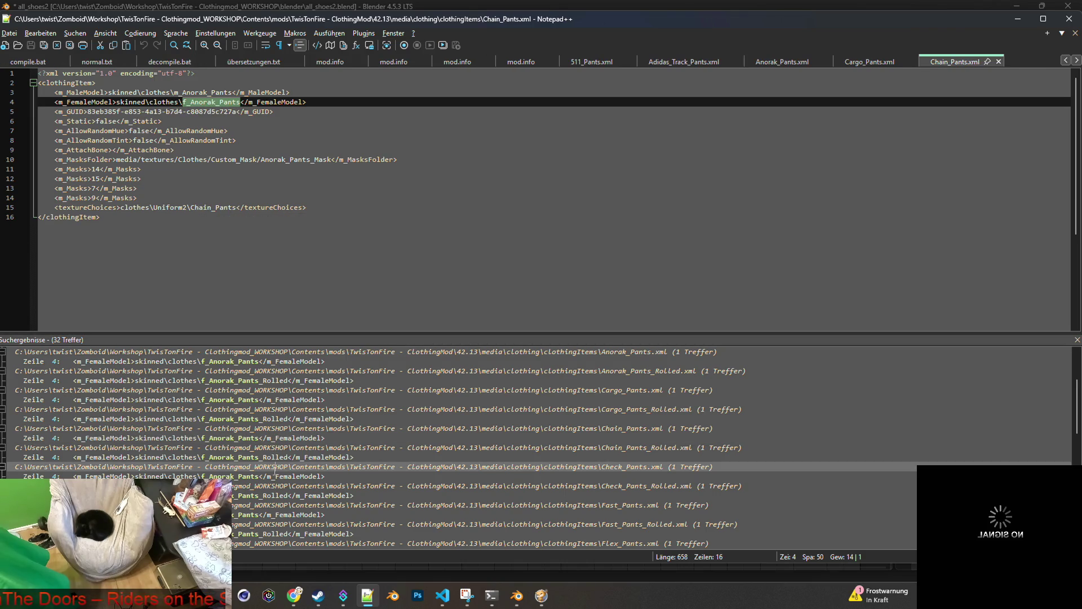
double_click(274, 476)
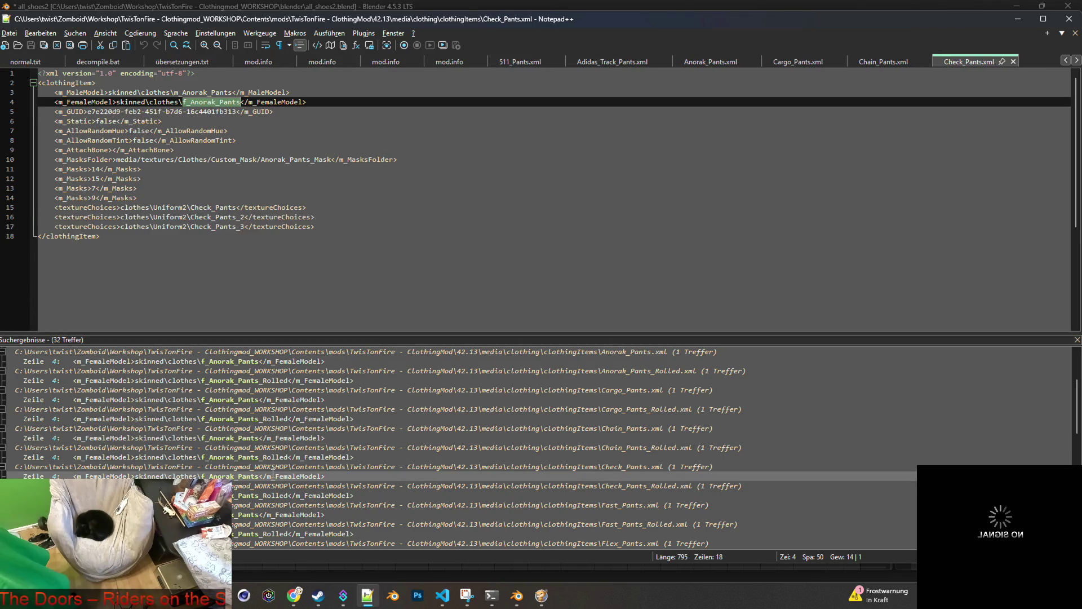
left_click(275, 514)
double_click(275, 514)
Open Flex, G3, GEN2, Hunter, Kelvin and M42 pants XMLs from the results.
scroll(276, 514, "down", 2)
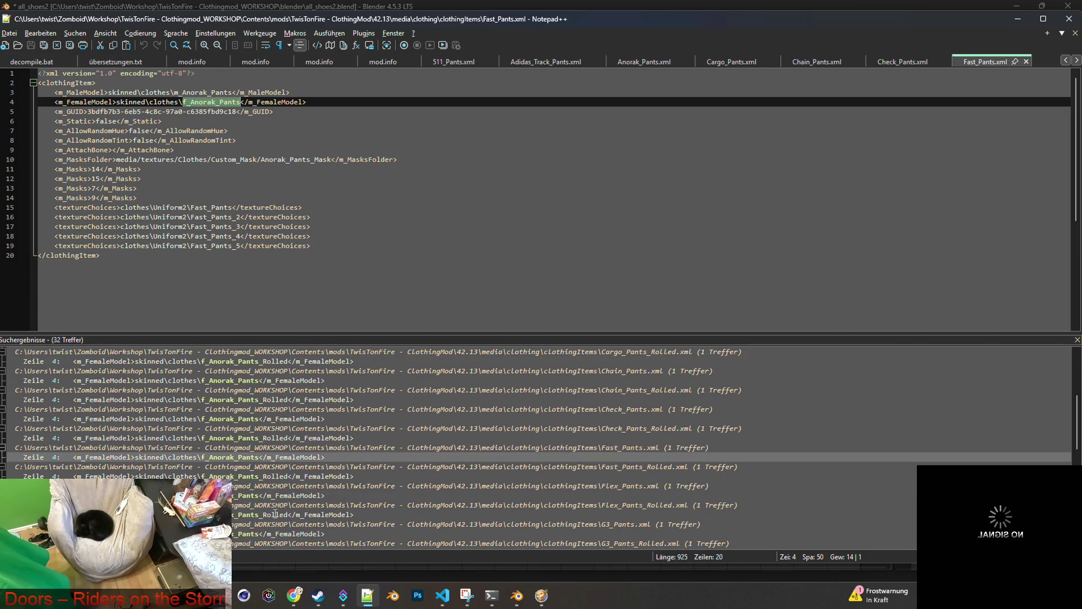
left_click(280, 495)
double_click(280, 495)
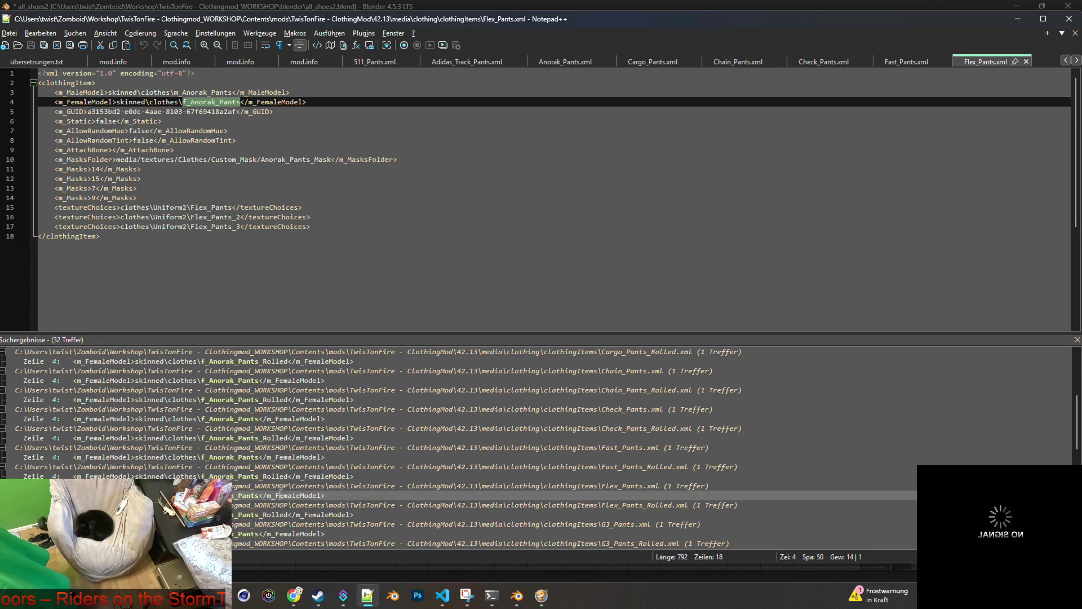
scroll(280, 496, "down", 1)
double_click(280, 504)
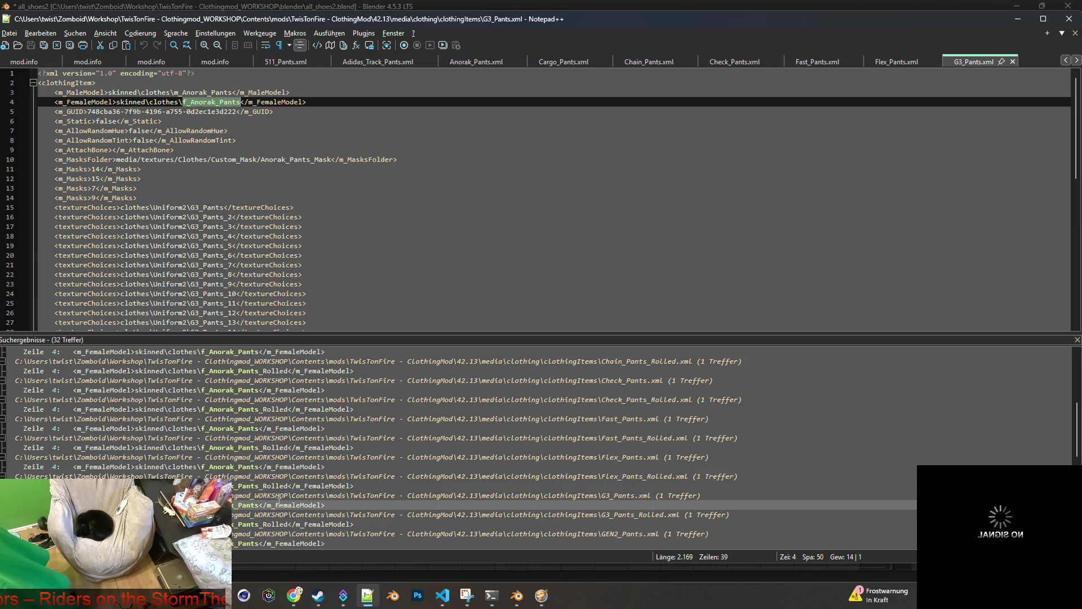
scroll(280, 501, "down", 2)
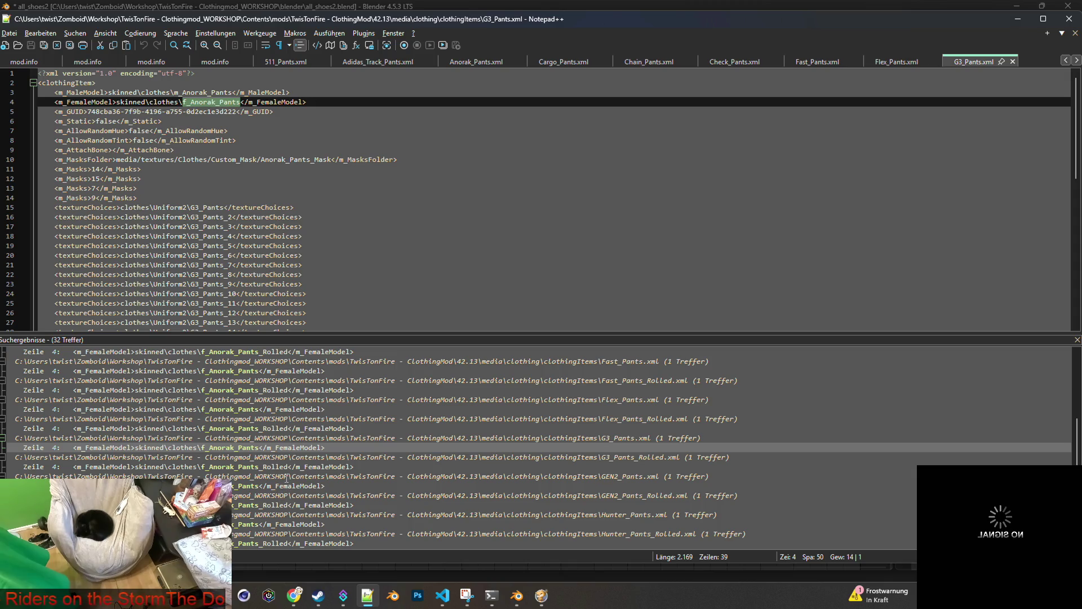
left_click(257, 485)
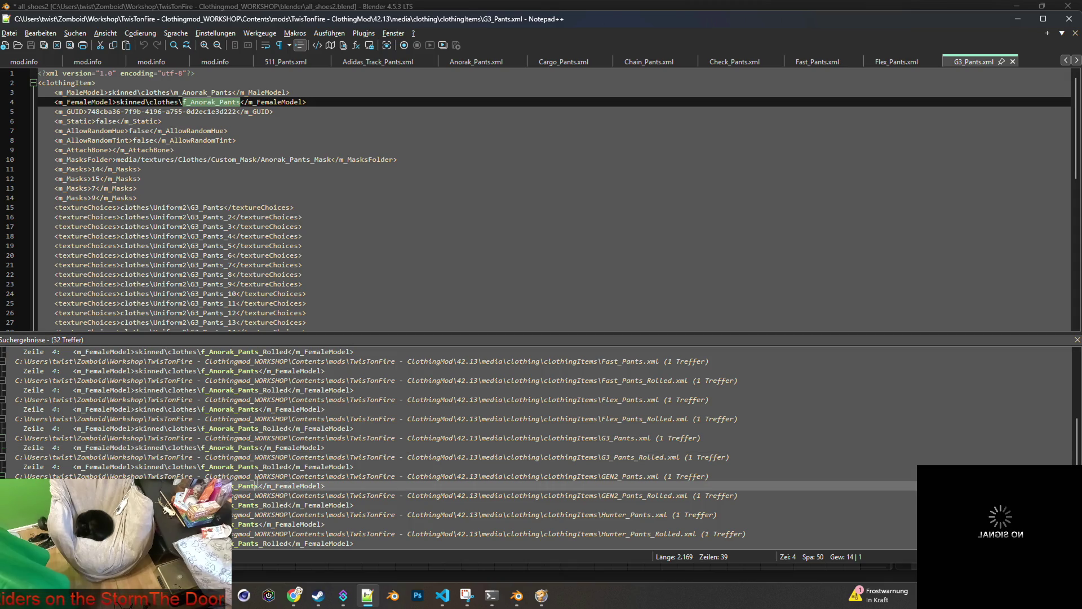
double_click(257, 486)
scroll(257, 483, "down", 1)
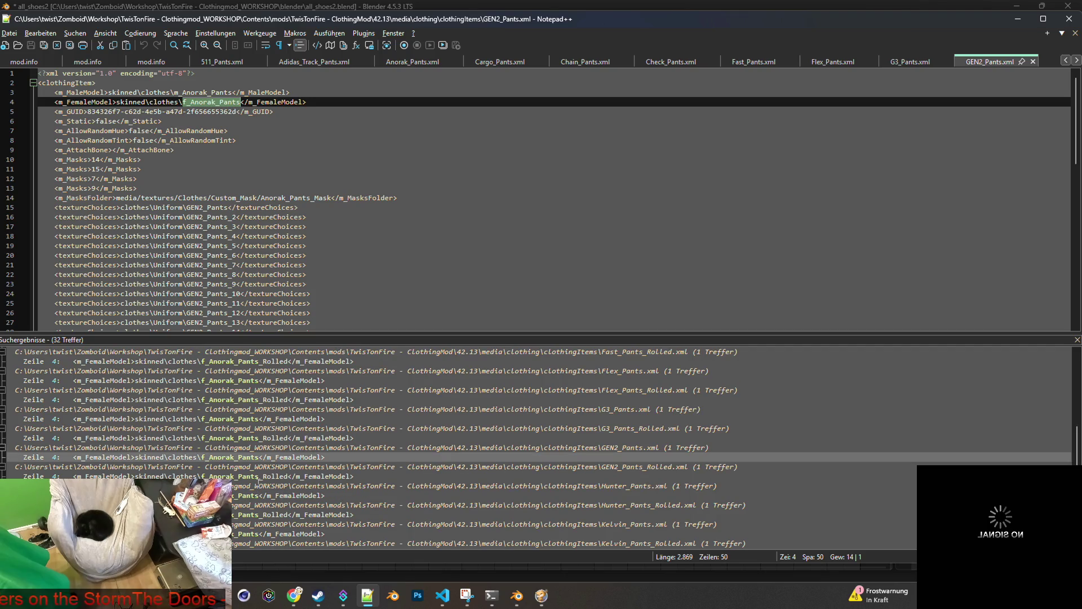
double_click(256, 494)
scroll(262, 489, "down", 1)
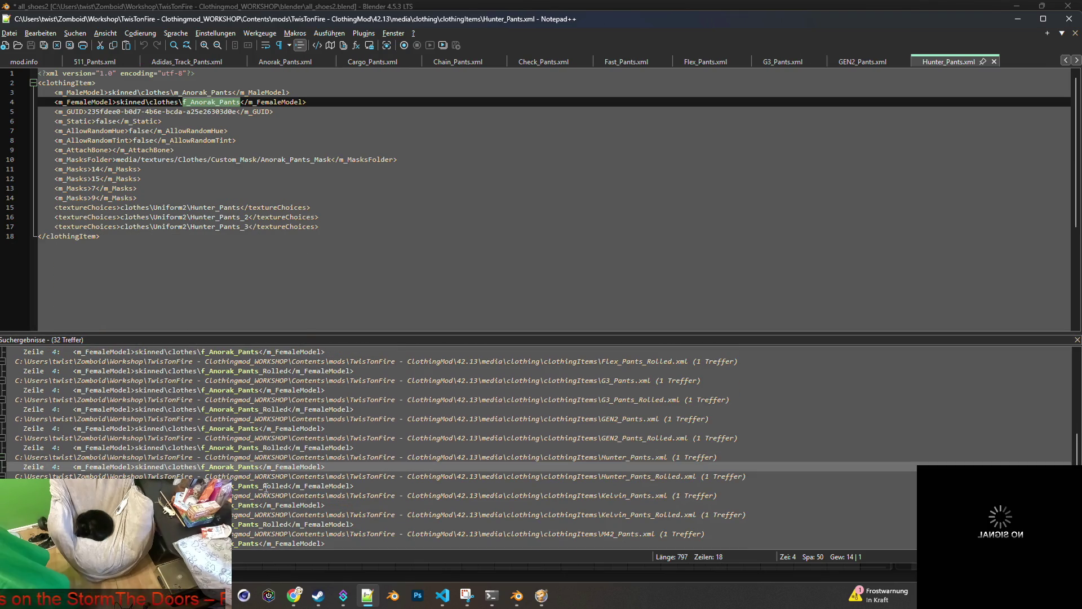
double_click(263, 504)
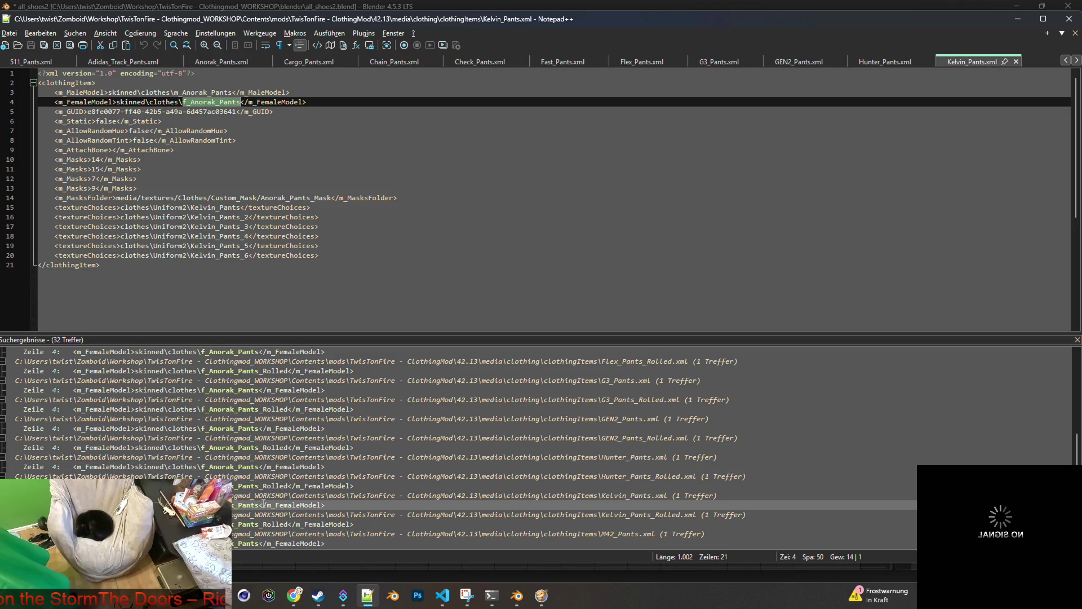
scroll(263, 504, "down", 1)
double_click(262, 512)
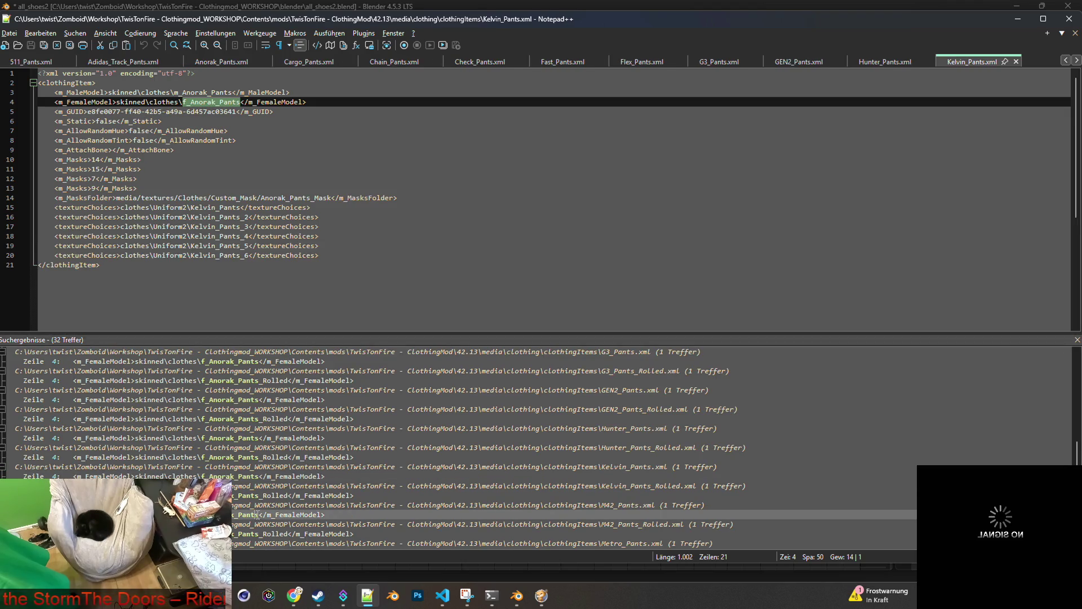
Open Metro, MIL and USCM pants XMLs, then return to Chain_Pants.xml.
scroll(262, 508, "down", 1)
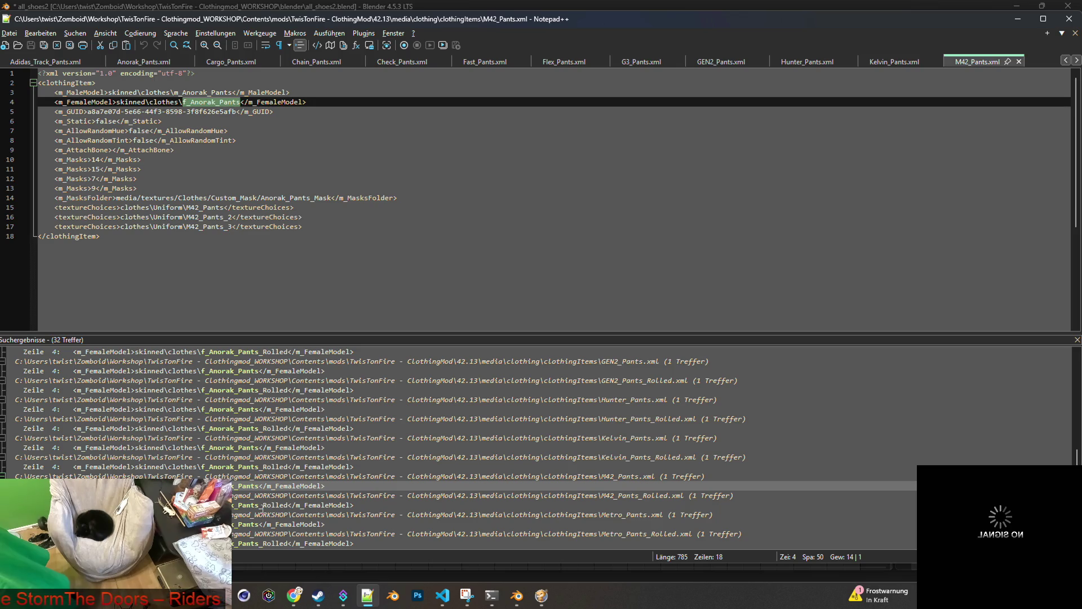
double_click(262, 523)
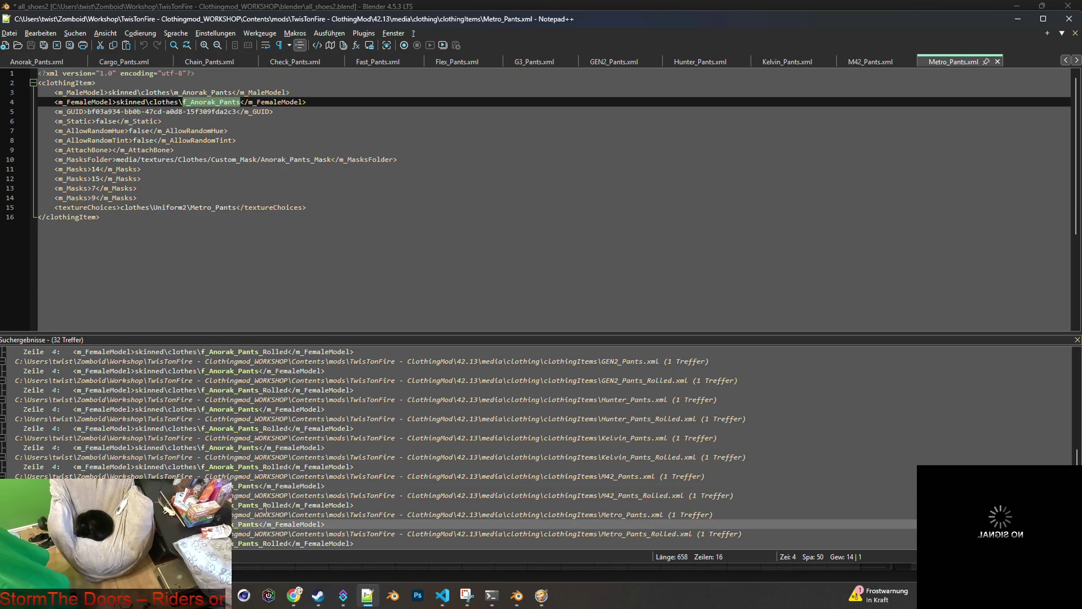
scroll(266, 507, "down", 2)
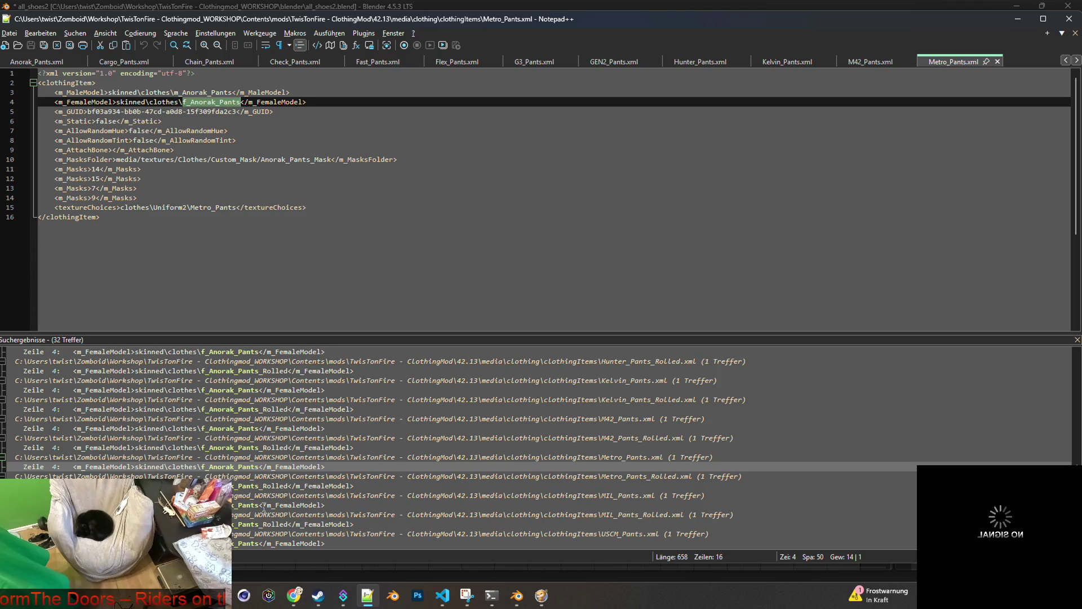
left_click(263, 505)
double_click(263, 506)
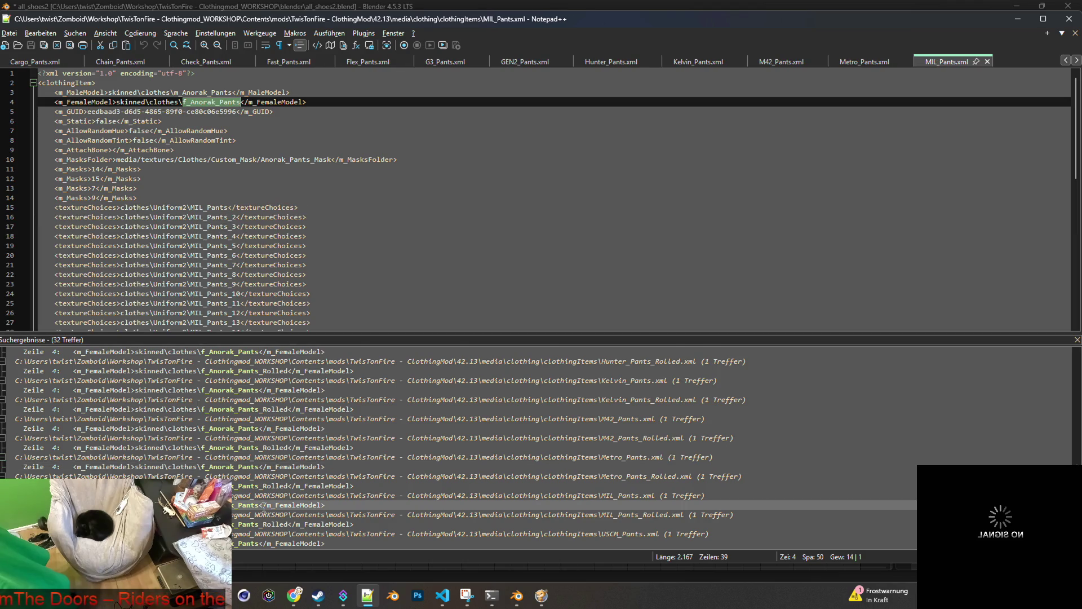
scroll(267, 499, "down", 2)
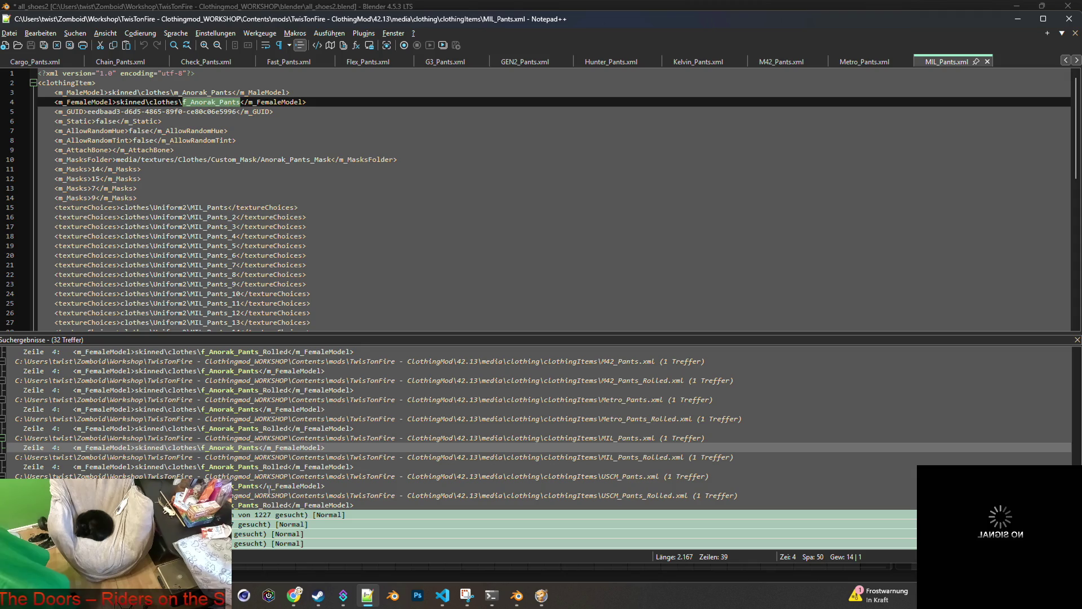
double_click(270, 485)
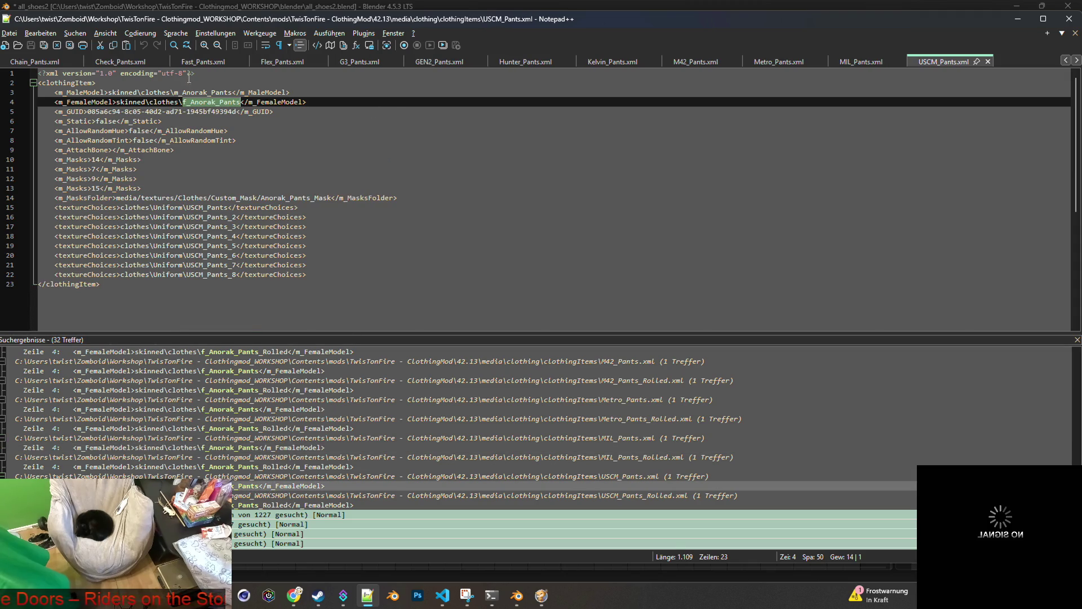
left_click(49, 61)
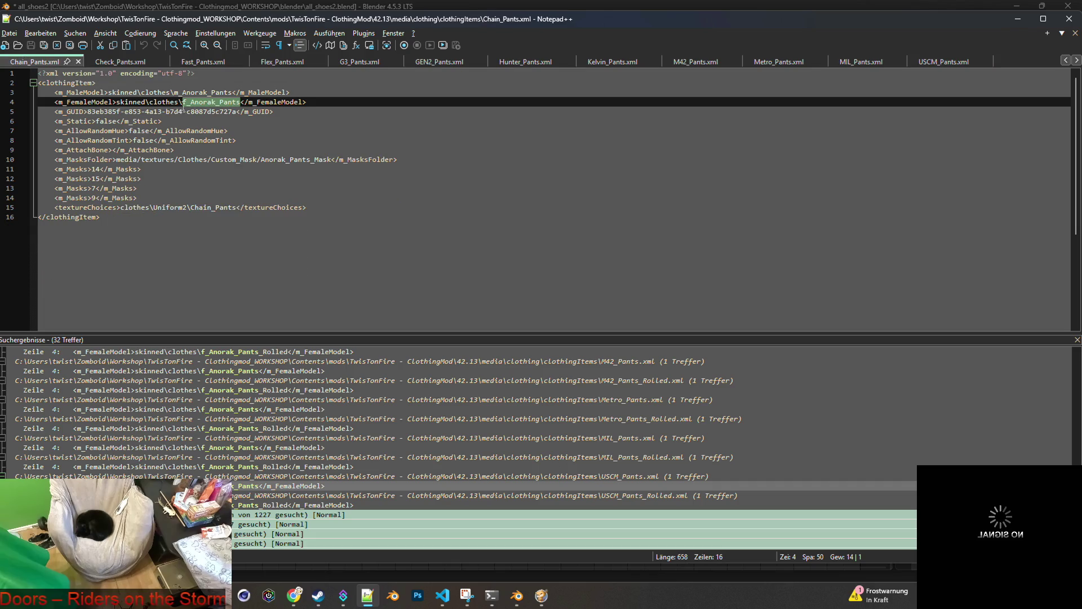
scroll(174, 59, "up", 5)
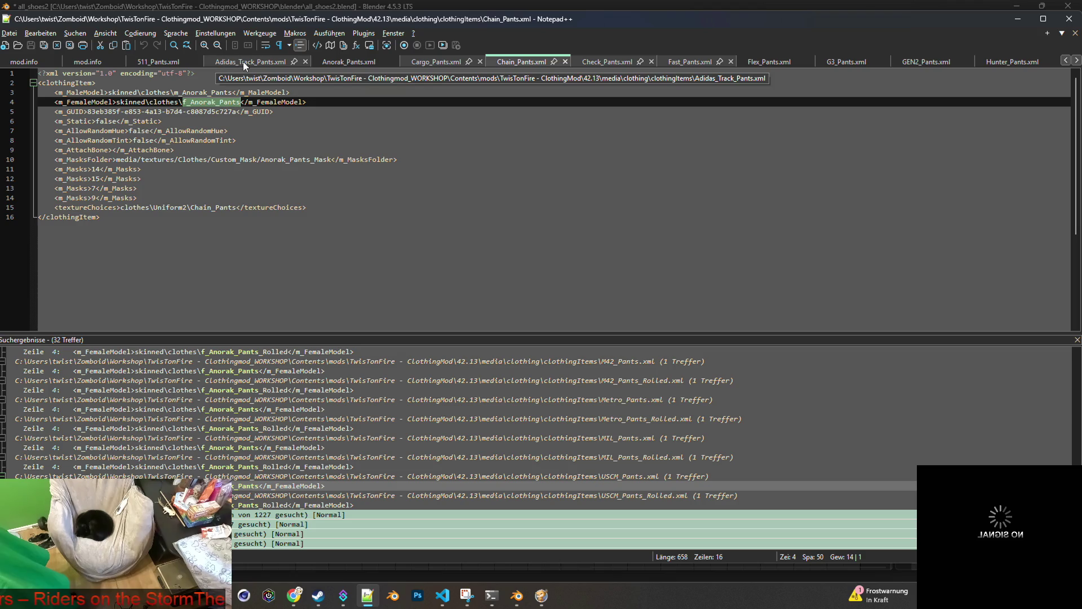
Replace line 4's model name in 511_Pants.xml with F_Anorak_Pants.fbx and save.
scroll(242, 62, "up", 1)
left_click(163, 59)
left_click(200, 102)
left_click_drag(185, 100, 242, 101)
type("F_Anorak_Pants.fbx")
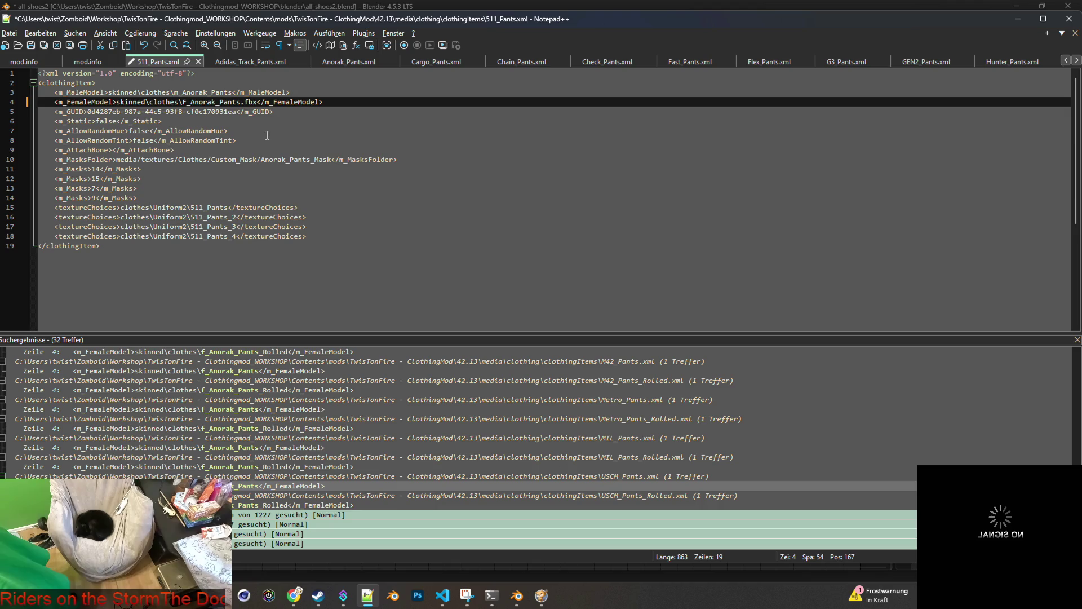
left_click(30, 46)
Make the same replacement in Adidas_Track_Pants.xml, save it, and bring up Anorak_Pants.xml.
left_click(260, 63)
left_click_drag(183, 102, 242, 102)
type("F_Anorak_Pants.fbx")
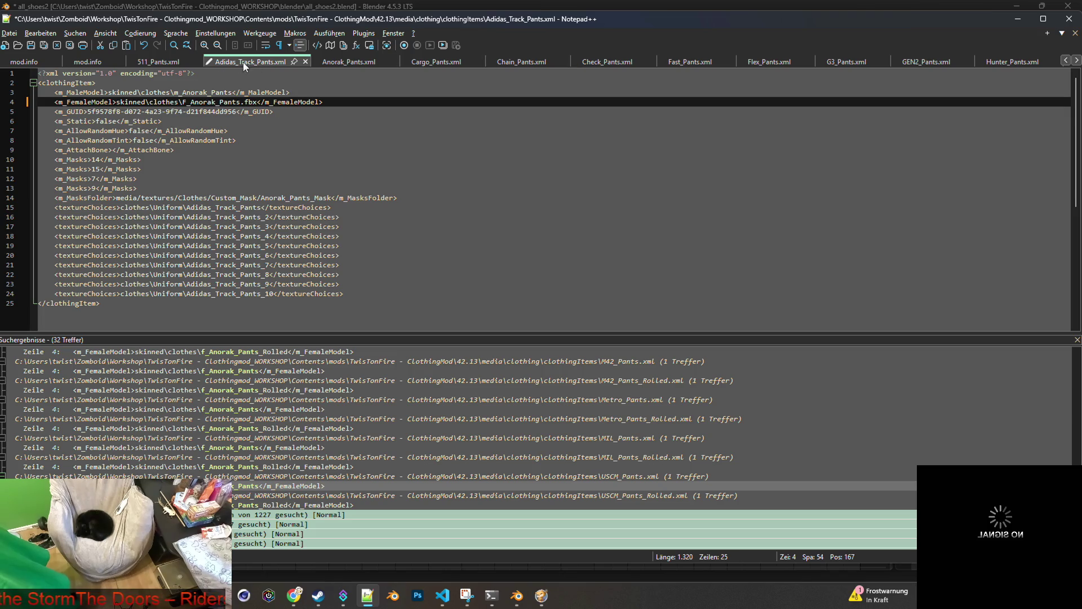
left_click(31, 43)
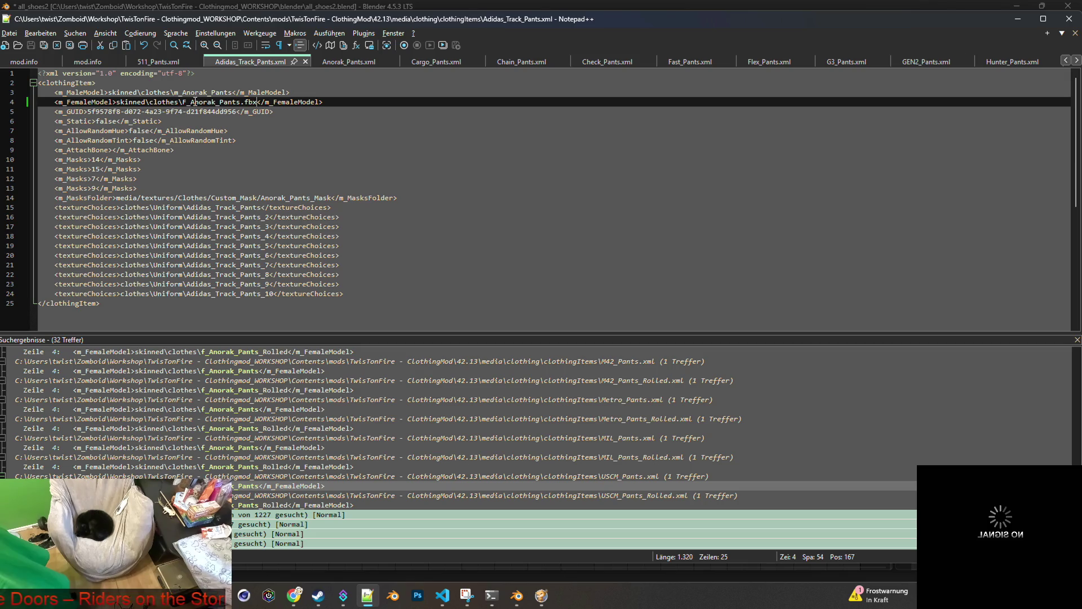
left_click(343, 59)
left_click(71, 32)
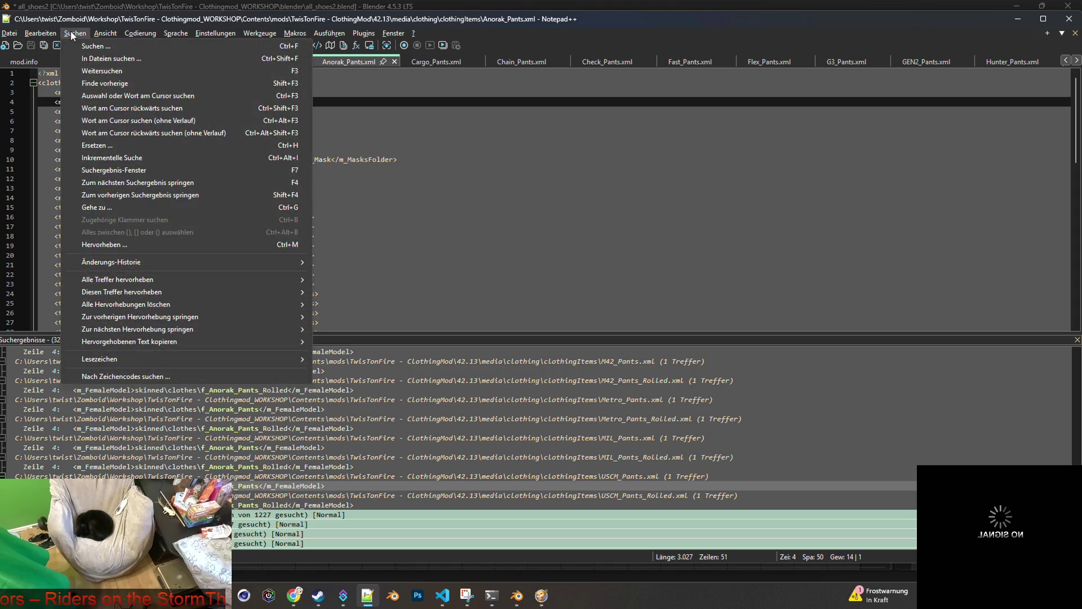
Replace the female model with F_Anorak_Pants.fbx in Anorak_Pants.xml and Cargo_Pants.xml, saving both.
mouse_move(40, 33)
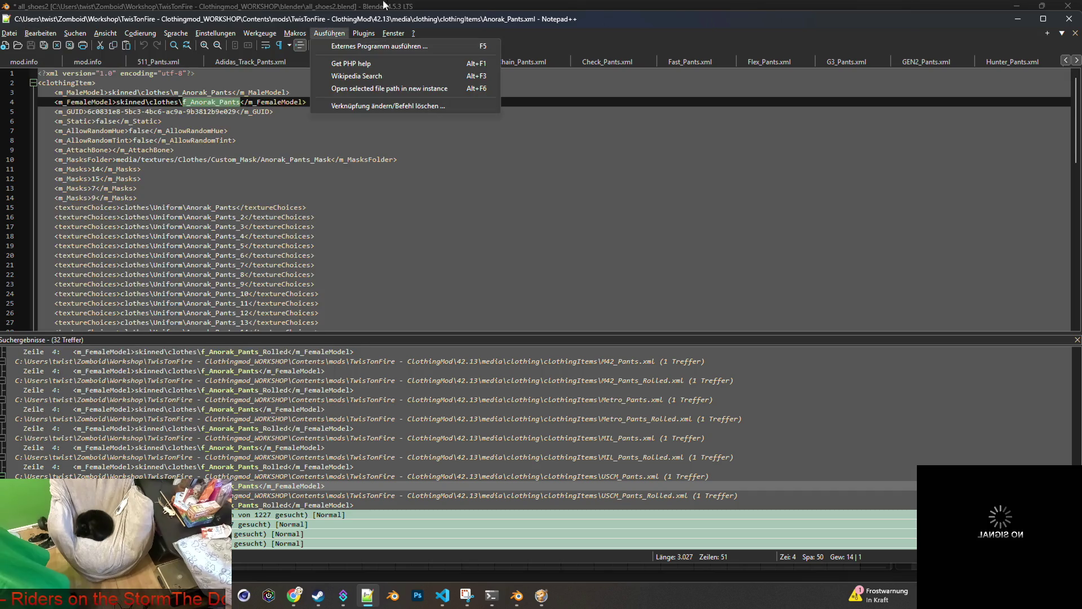
left_click(431, 23)
left_click(211, 102)
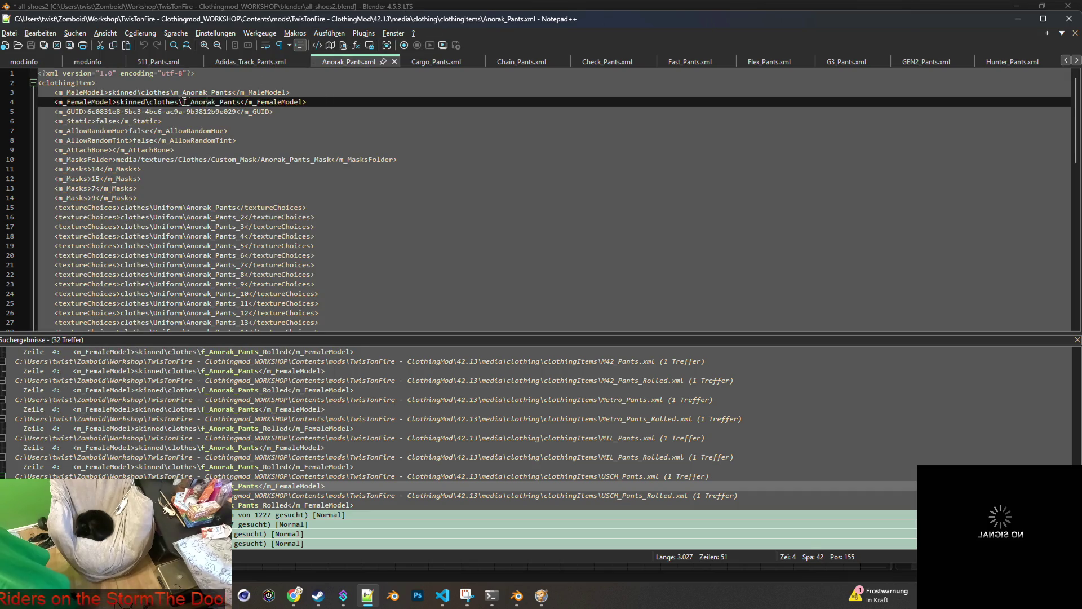
left_click_drag(182, 102, 242, 102)
type("F_Anorak_Pants.fbx")
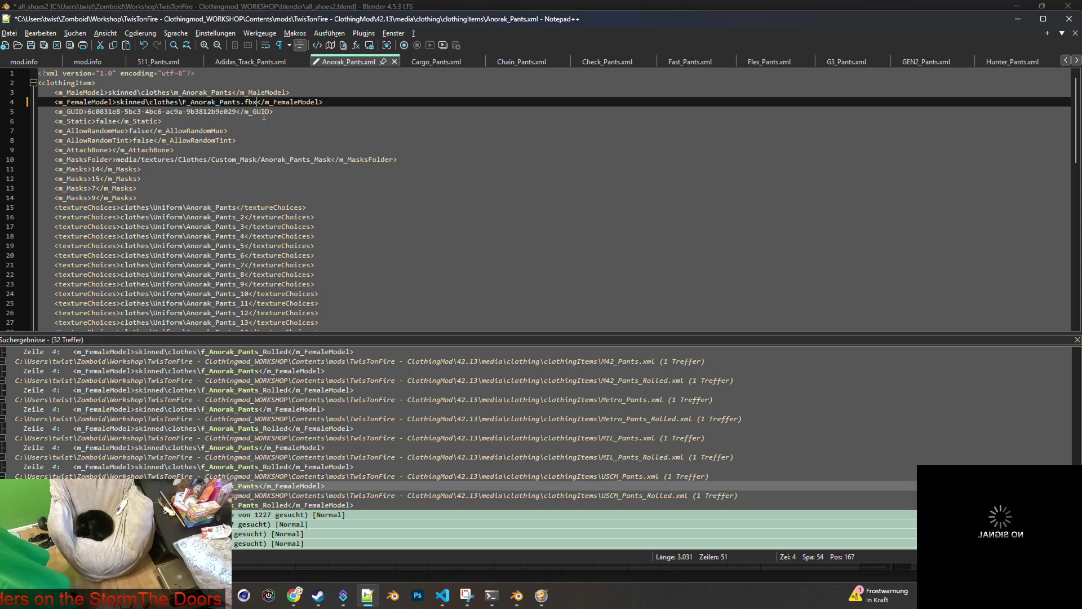
left_click(45, 46)
left_click(439, 62)
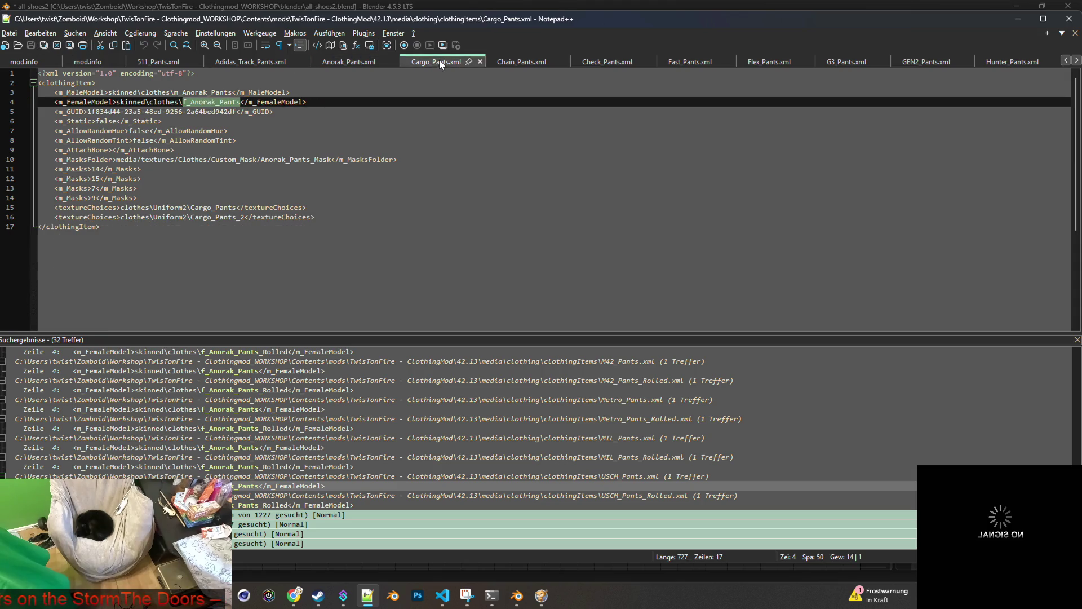
left_click(203, 121)
left_click_drag(182, 102, 243, 103)
type("F_Anorak_Pants.fbx")
left_click(34, 44)
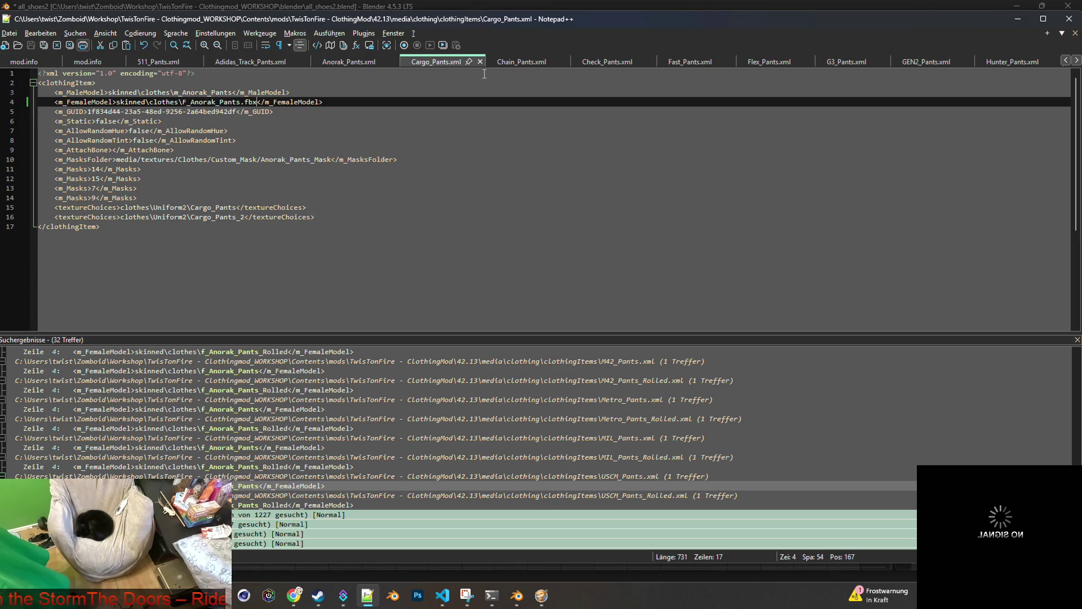
Replace the female model with F_Anorak_Pants.fbx in Chain_Pants.xml and Check_Pants.xml, saving both.
left_click(513, 63)
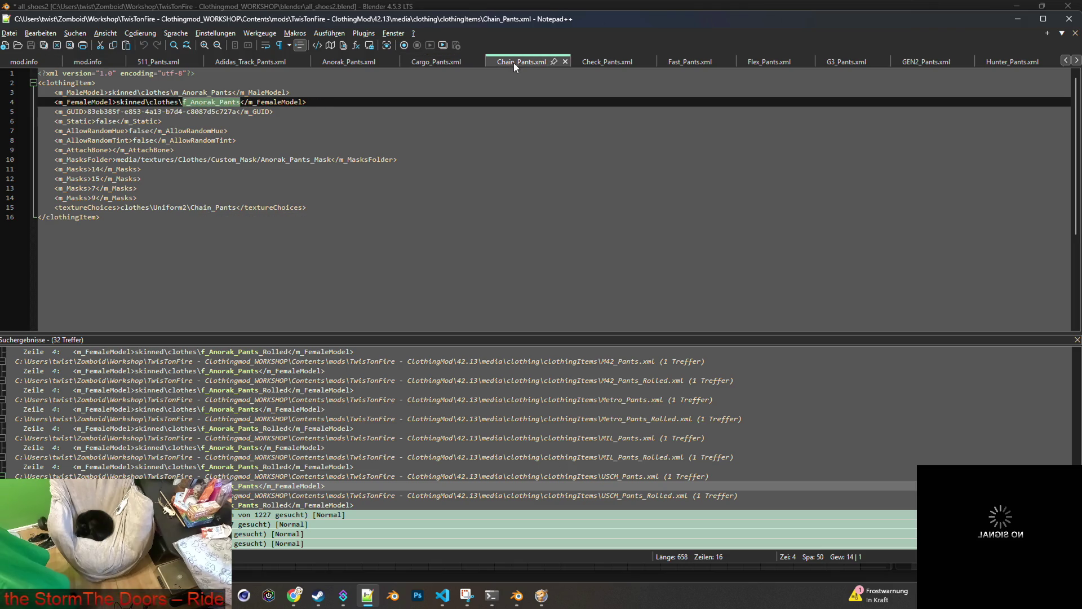
left_click(196, 107)
left_click_drag(182, 102, 241, 102)
type("F_Anorak_Pants.fbx")
key("ctrl+s")
left_click(593, 62)
left_click(185, 102)
left_click_drag(185, 102, 242, 102)
type("F_Anorak_Pants.fbx")
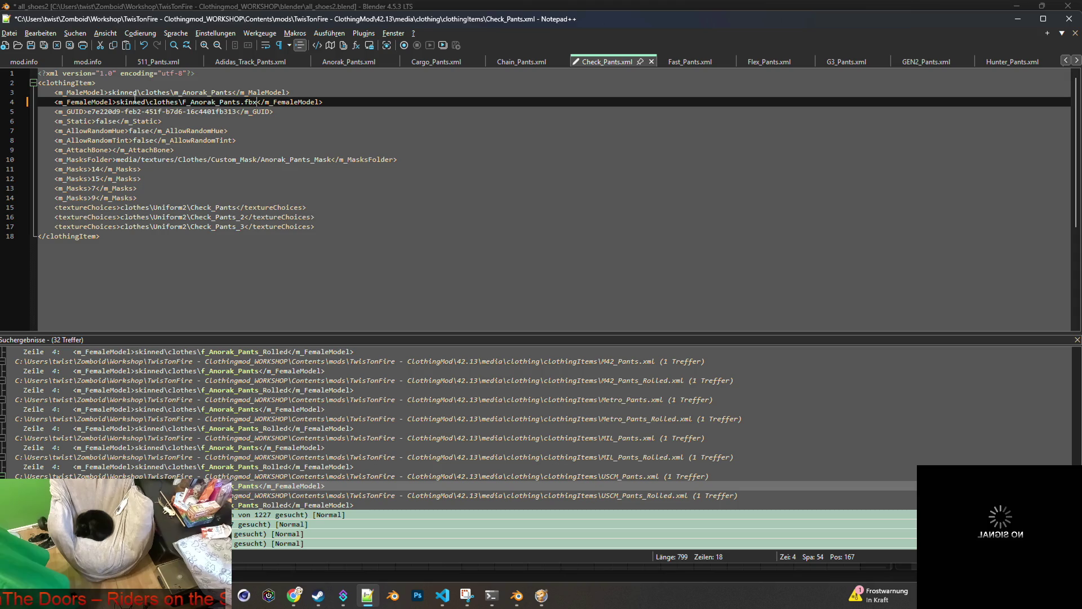
key("ctrl+s")
Set F_Anorak_Pants.fbx as the female model in Fast_Pants, Flex_Pants and G3_Pants, saving each.
left_click(722, 63)
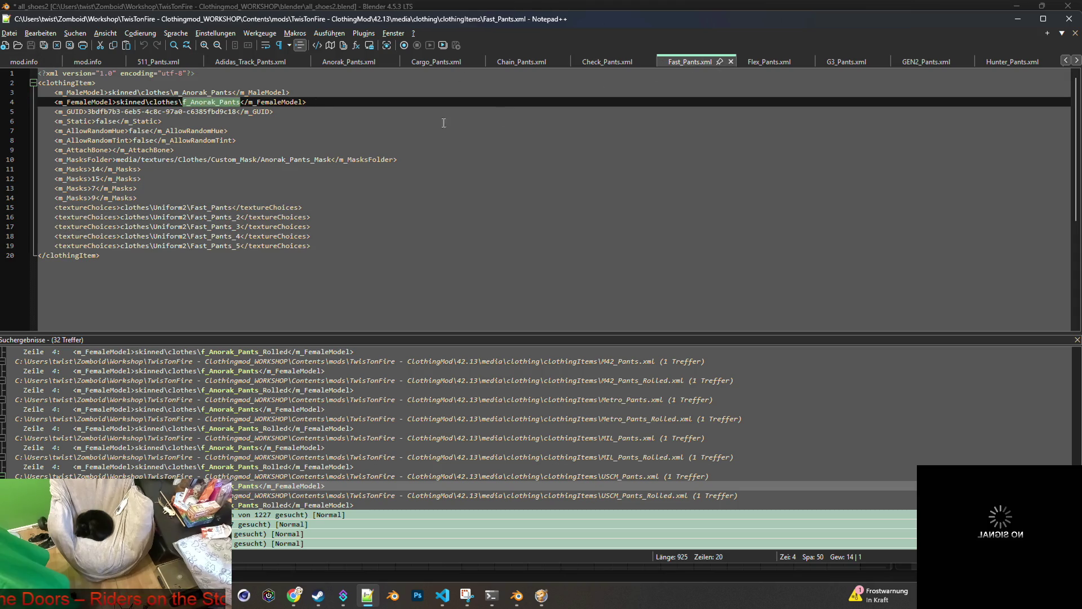
left_click_drag(182, 102, 242, 102)
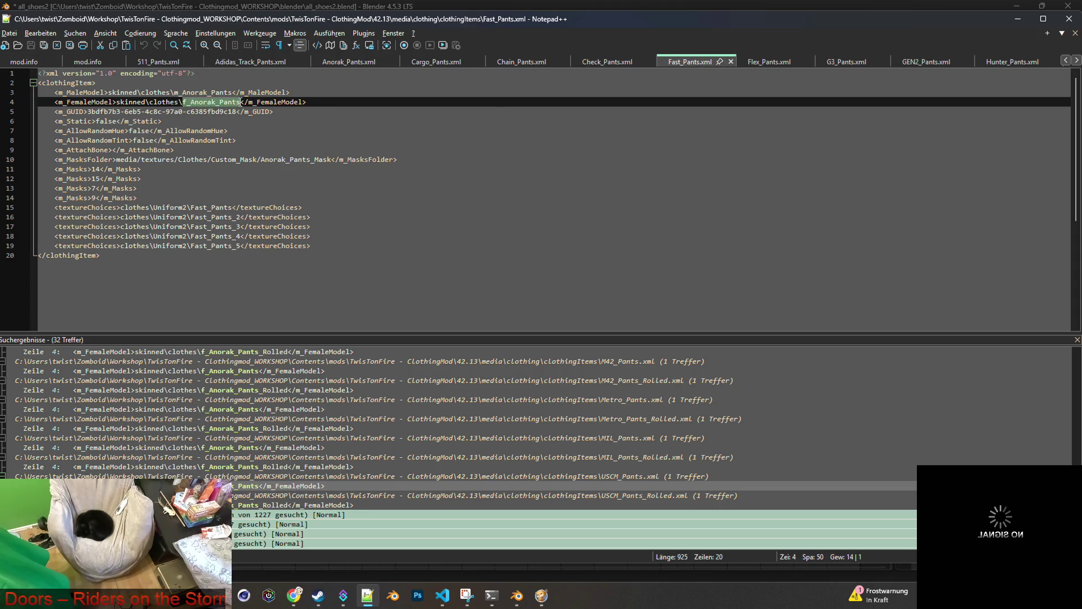
type("F_Anorak_Pants.fbx")
left_click(31, 45)
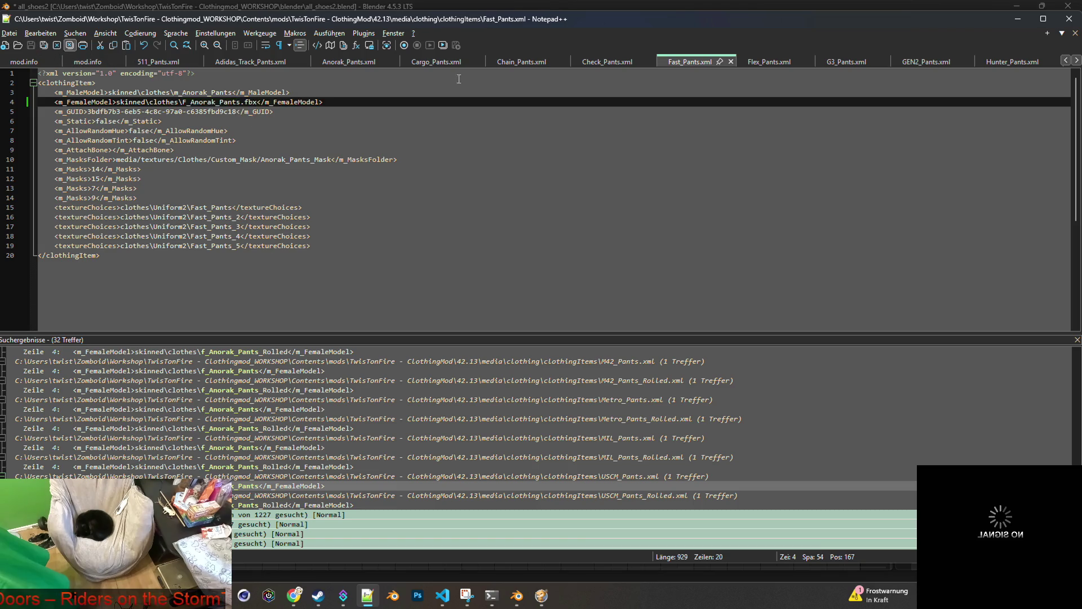
left_click(768, 63)
left_click(181, 102)
left_click_drag(181, 102, 241, 102)
type("F_Anorak_Pants.fbx")
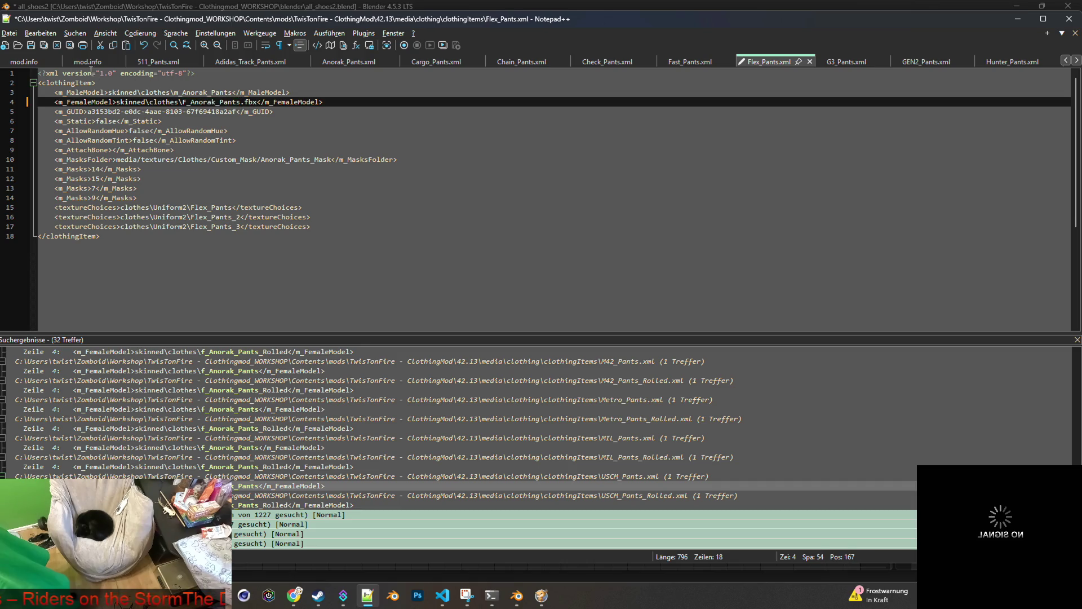
left_click(31, 45)
left_click(845, 62)
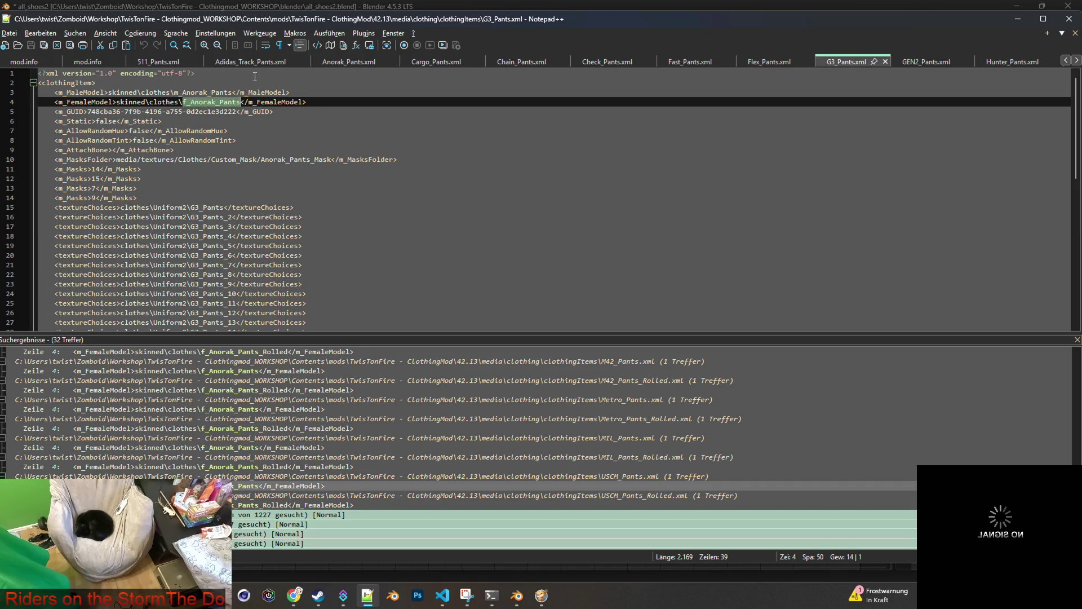
left_click_drag(181, 102, 239, 102)
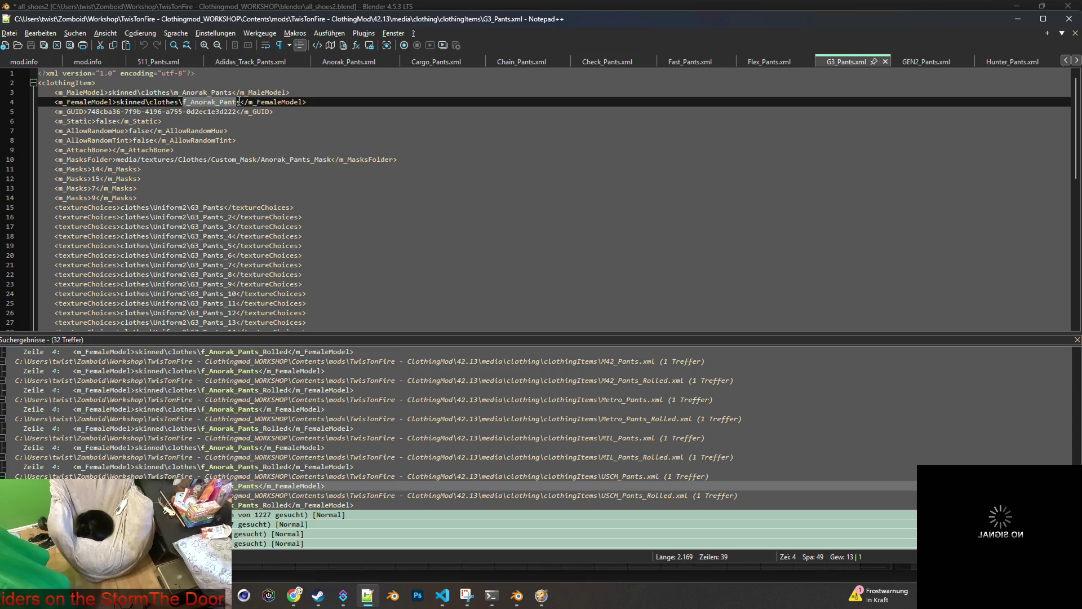
type("F_Anorak_Pants.fbx")
left_click(38, 46)
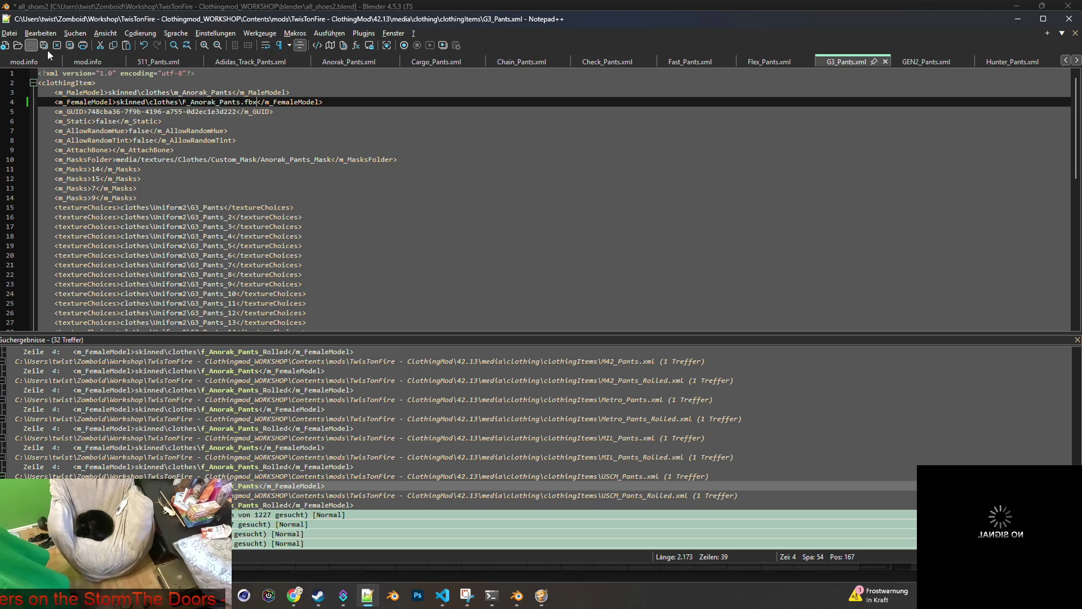
Set F_Anorak_Pants.fbx as the female model in GEN2_Pants, Hunter_Pants and Kelvin_Pants, saving each.
left_click(919, 62)
left_click_drag(181, 102, 241, 102)
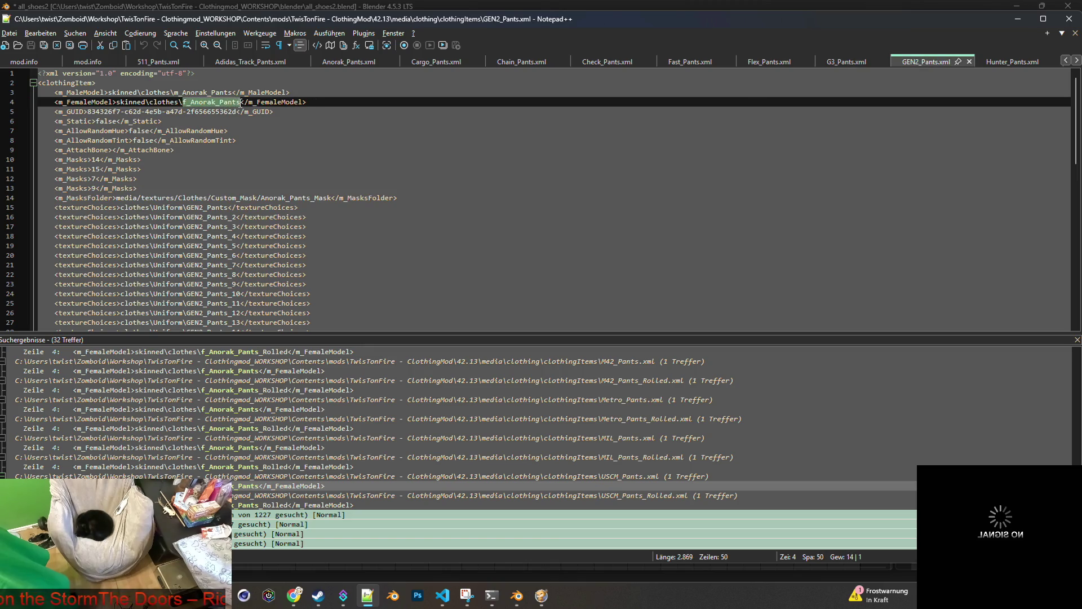
type("F_Anorak_Pants.fbx")
left_click(38, 46)
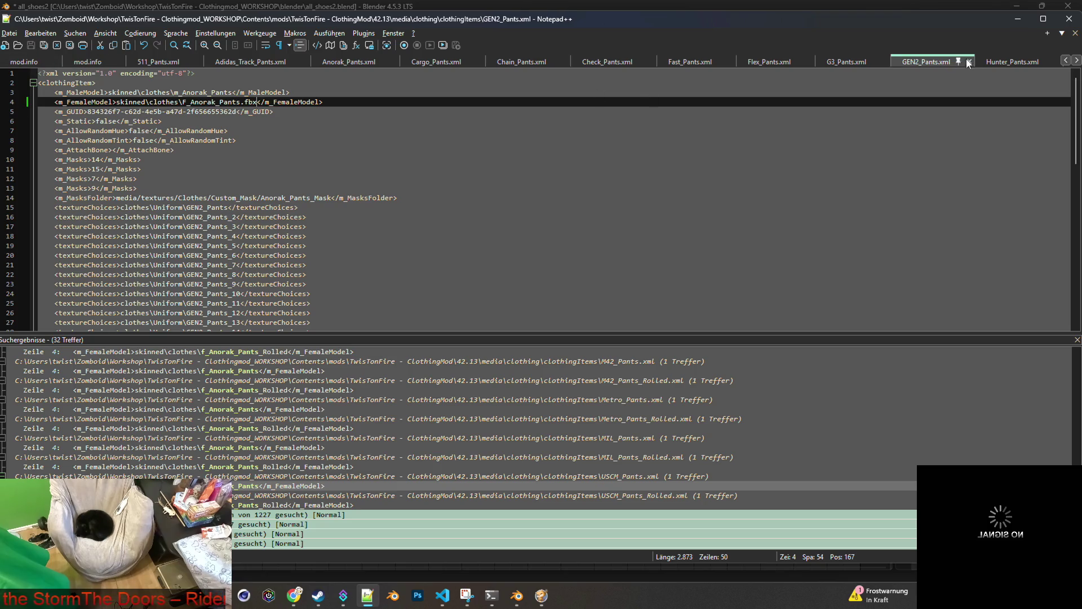
left_click(992, 63)
left_click(206, 102)
left_click_drag(181, 102, 242, 102)
left_click(47, 47)
left_click(1014, 65)
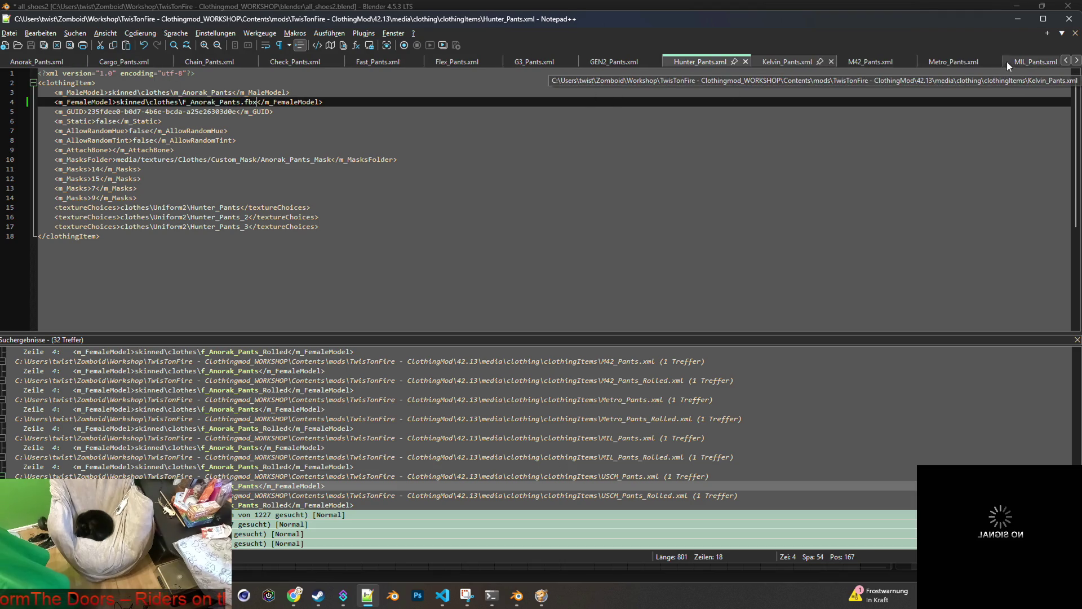
left_click_drag(182, 101, 239, 100)
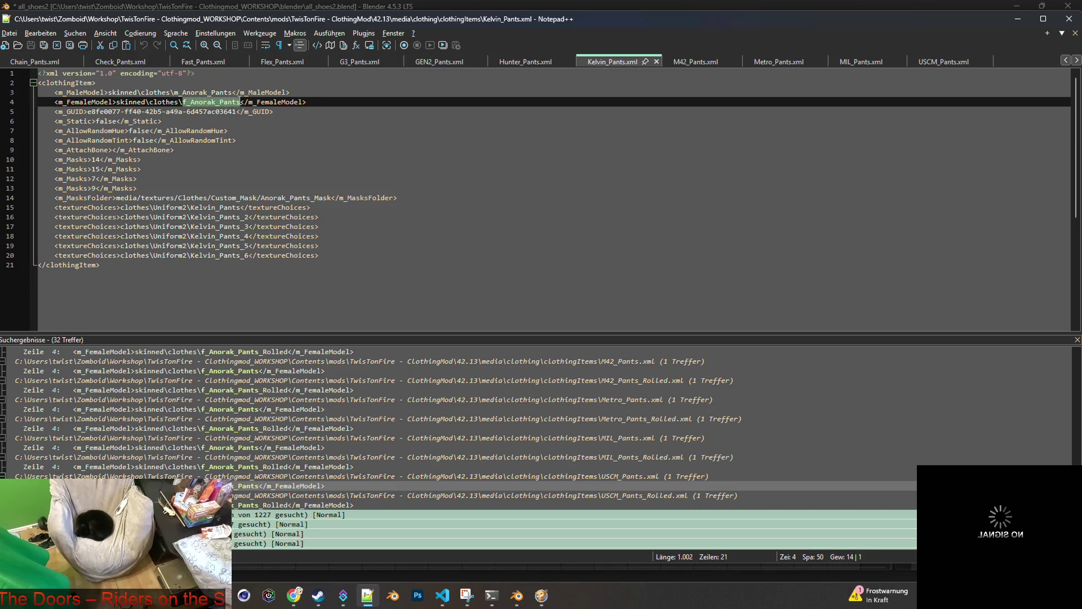
type("F_Anorak_Pants.fbx")
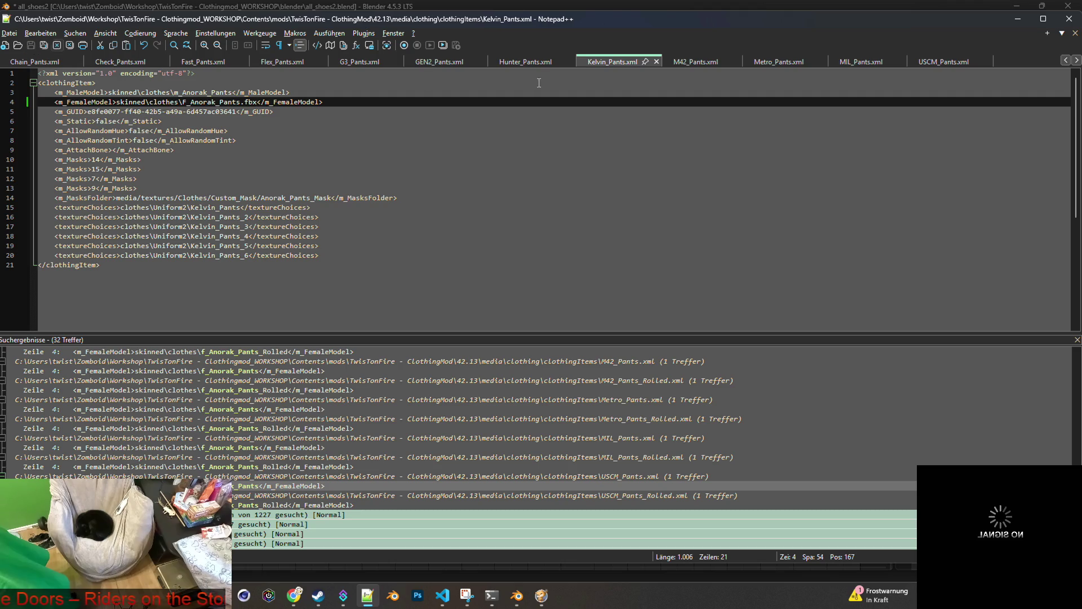
left_click(691, 60)
Set F_Anorak_Pants.fbx as the female model in M42_Pants.xml and Metro_Pants.xml, saving both.
left_click(184, 102)
left_click_drag(183, 101, 244, 102)
type("F_Anorak_Pants.fbx")
left_click(36, 46)
left_click(779, 63)
double_click(200, 104)
left_click_drag(184, 102, 242, 103)
type("F_Anorak_Pants.fbx")
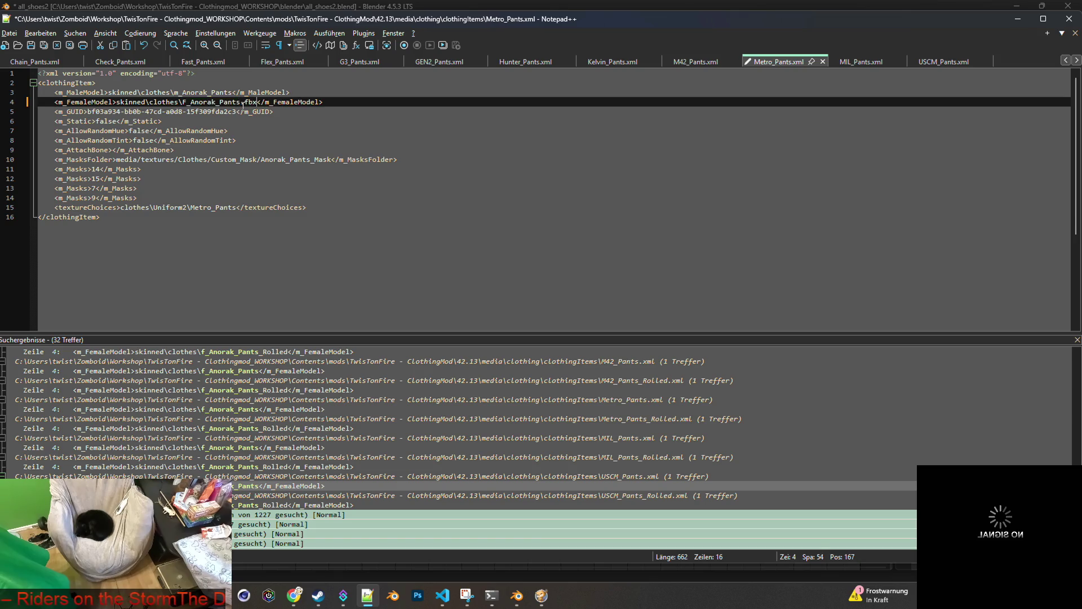
left_click(31, 45)
Set F_Anorak_Pants.fbx in MIL_Pants.xml and USCM_Pants.xml, save both, and return to Blender.
left_click(862, 61)
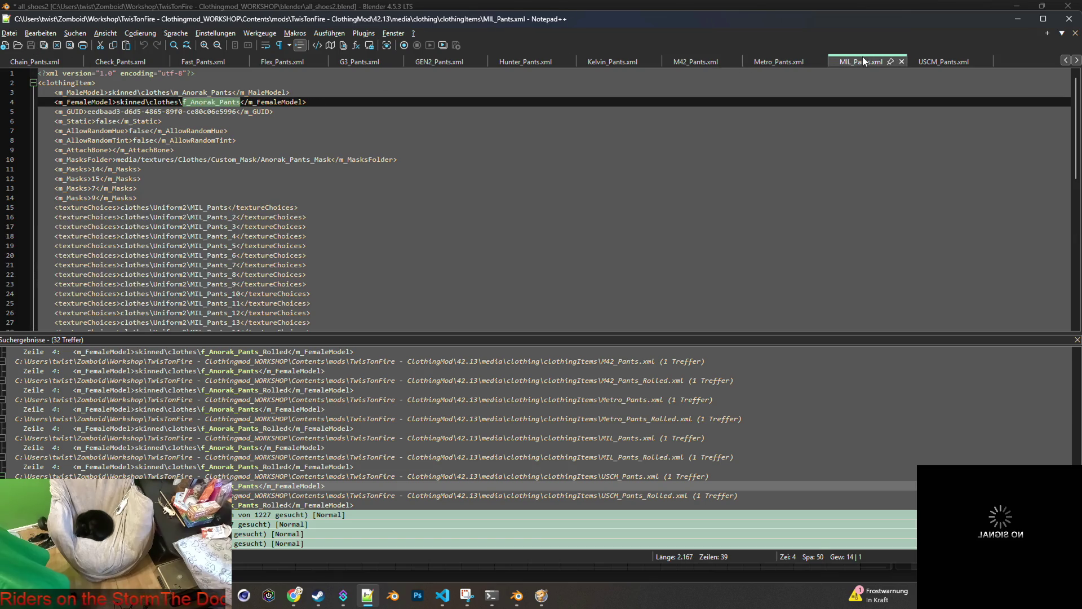
left_click_drag(184, 102, 241, 102)
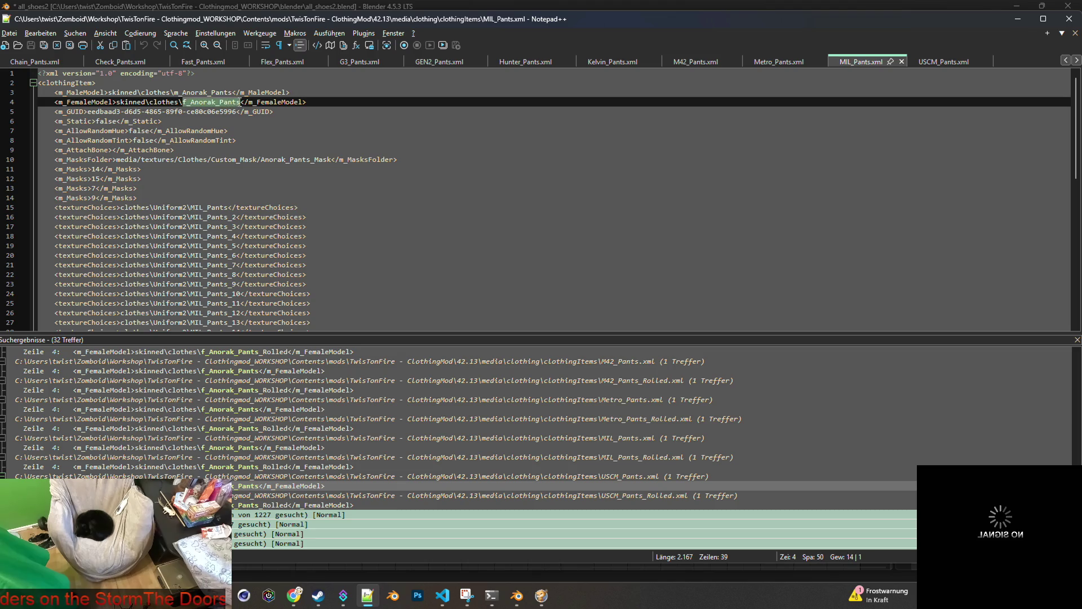
type("F_Anorak_Pants.fbx")
left_click(31, 45)
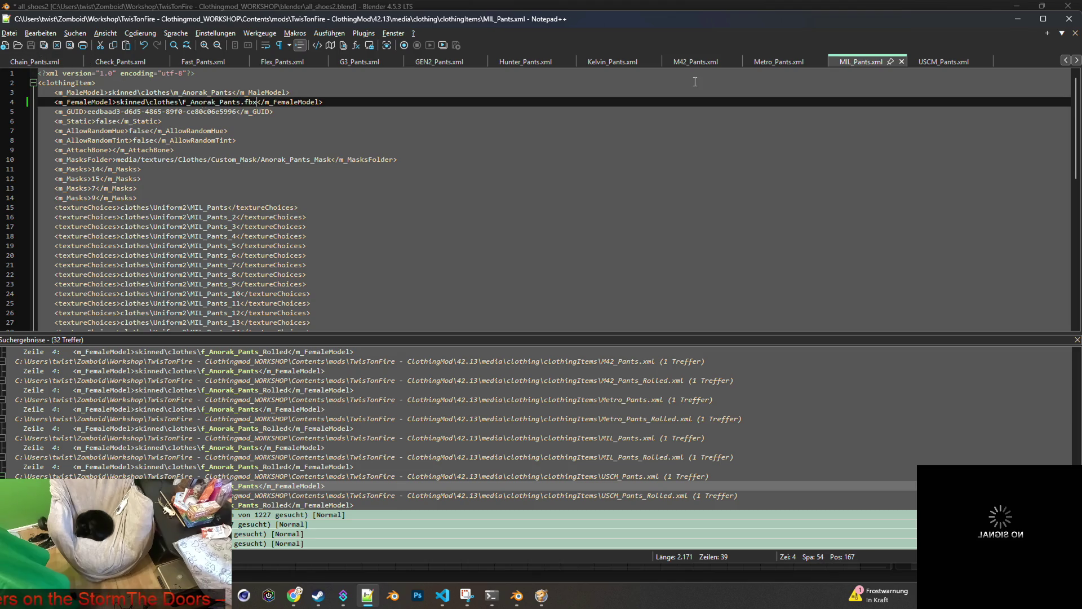
left_click(928, 59)
left_click_drag(184, 102, 242, 101)
type("F_Anorak_Pants.fbx")
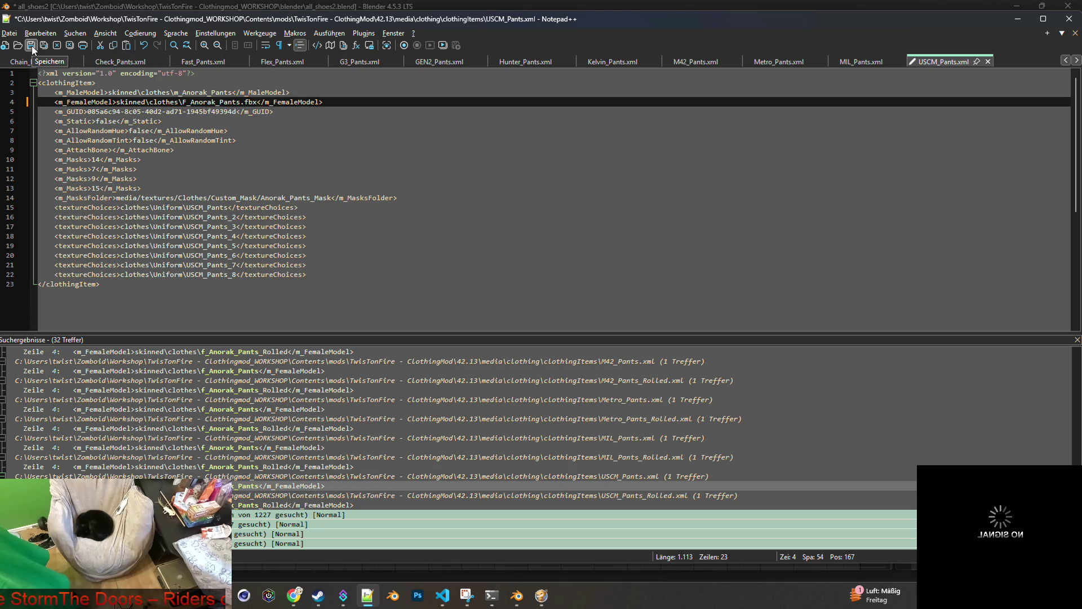
left_click(32, 46)
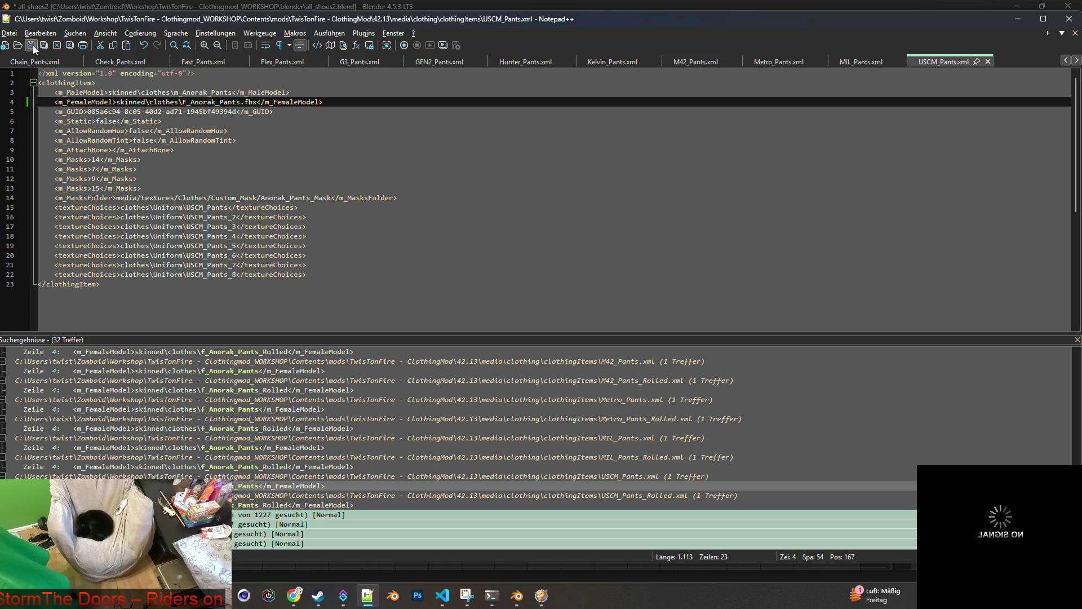
key("alt+Tab")
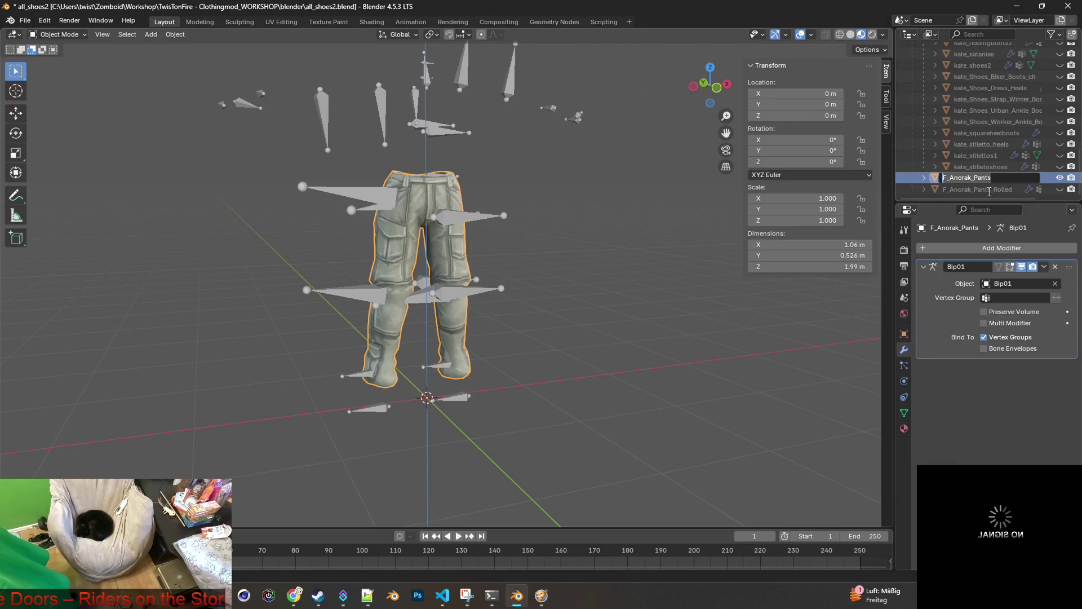
Hide F_Anorak_Pants, show and select F_Anorak_Pants_Rolled, and view it on the rig.
key("Return")
left_click(969, 188)
left_click(969, 177)
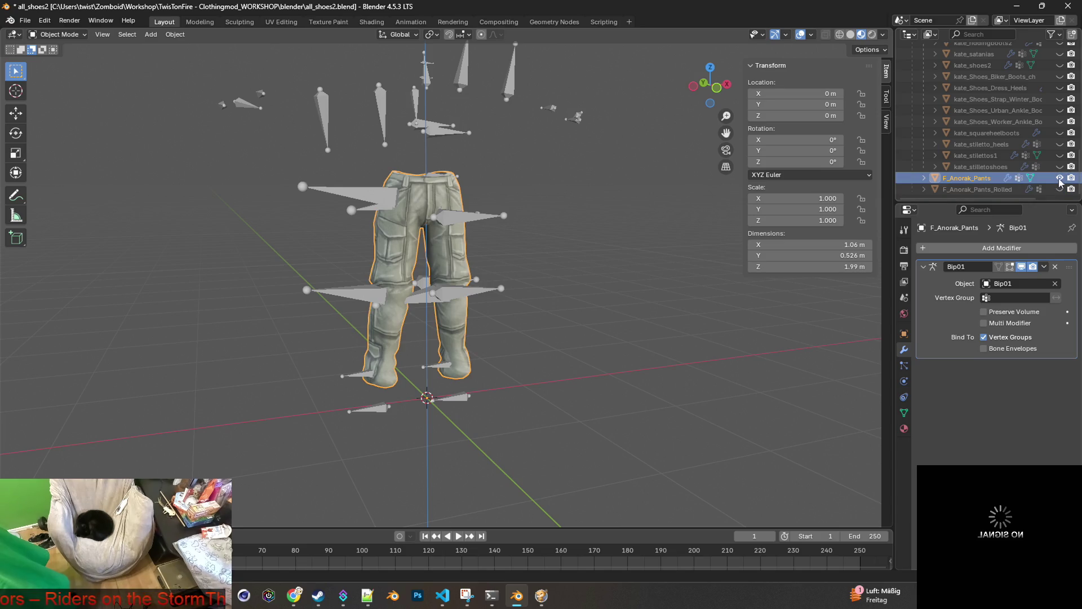
left_click(1059, 177)
left_click(1059, 189)
left_click(970, 190)
mouse_move(567, 201)
middle_mouse_down()
mouse_move(303, 202)
mouse_move(436, 235)
mouse_move(539, 220)
mouse_move(555, 257)
mouse_move(563, 201)
middle_mouse_up()
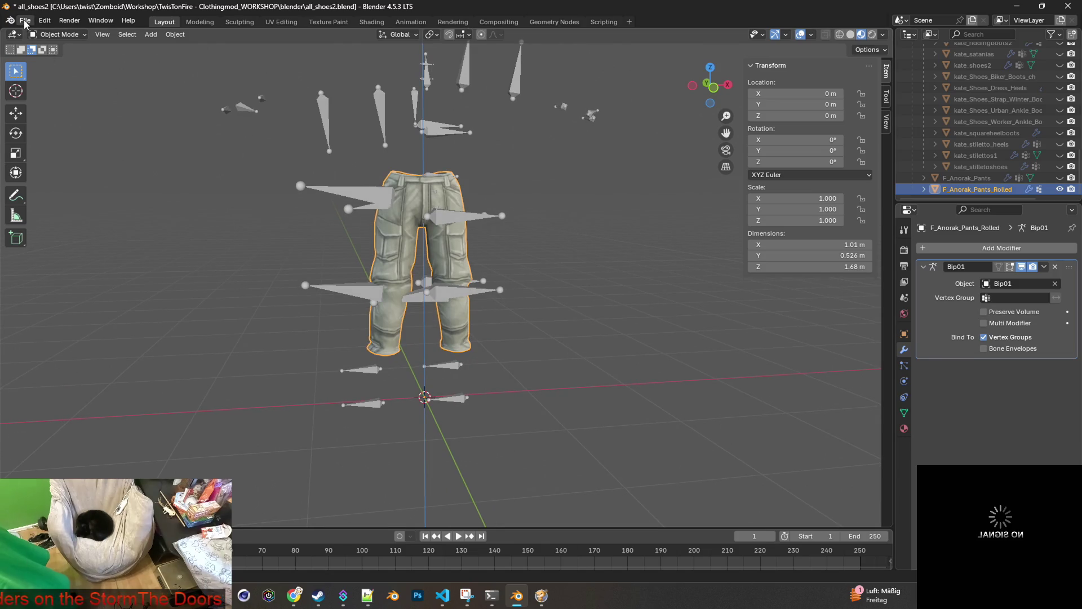
Keep the object name F_Anorak_Pants_Rolled and start an FBX export of the scene.
double_click(1015, 189)
left_click_drag(1015, 188, 942, 189)
key("ctrl+c")
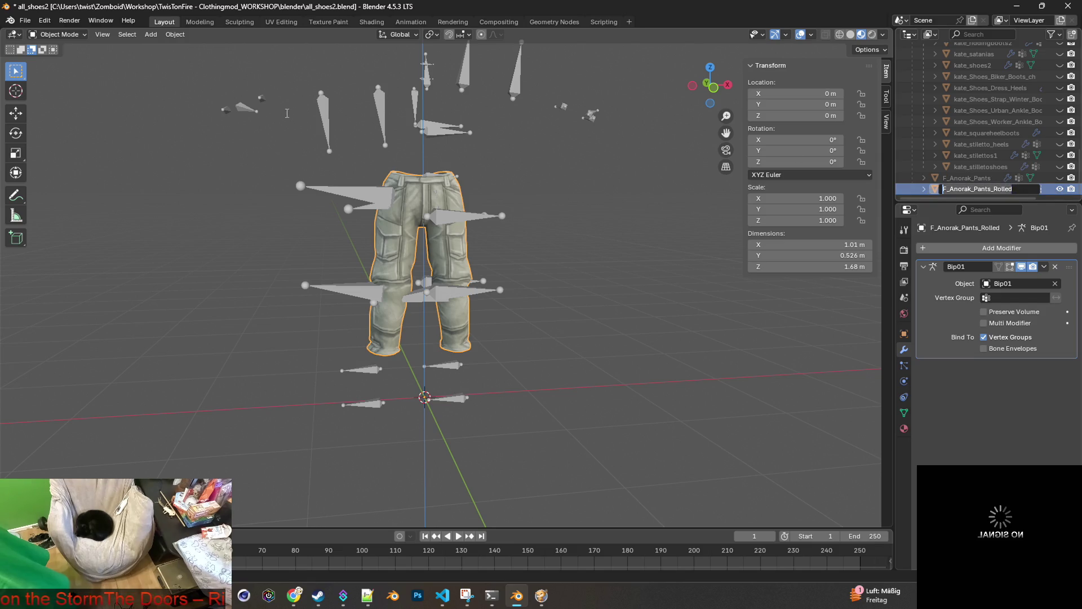
key("Return")
left_click(25, 21)
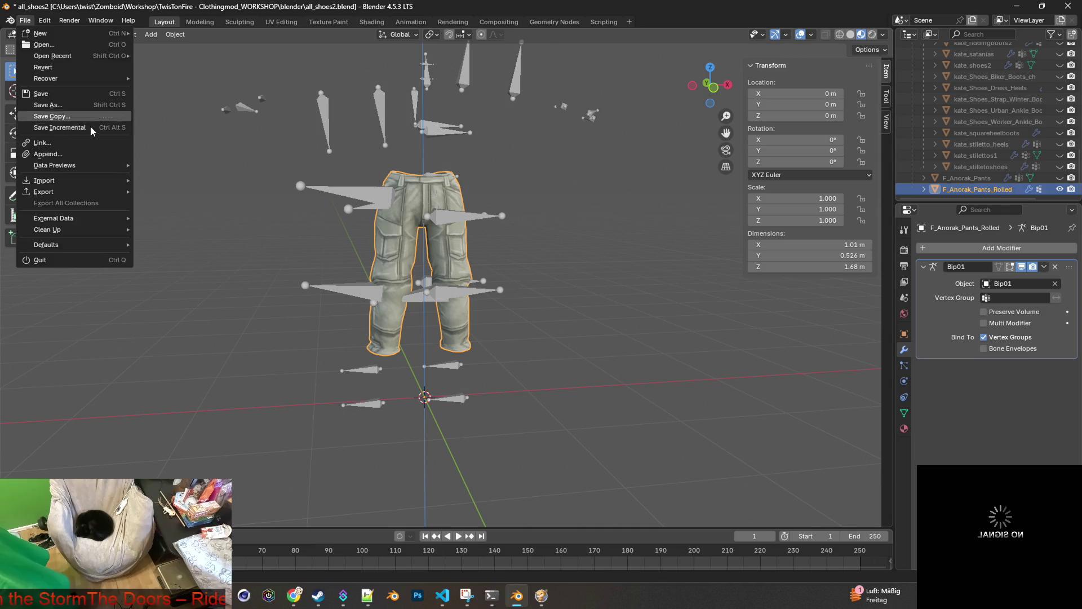
mouse_move(97, 191)
left_click(200, 280)
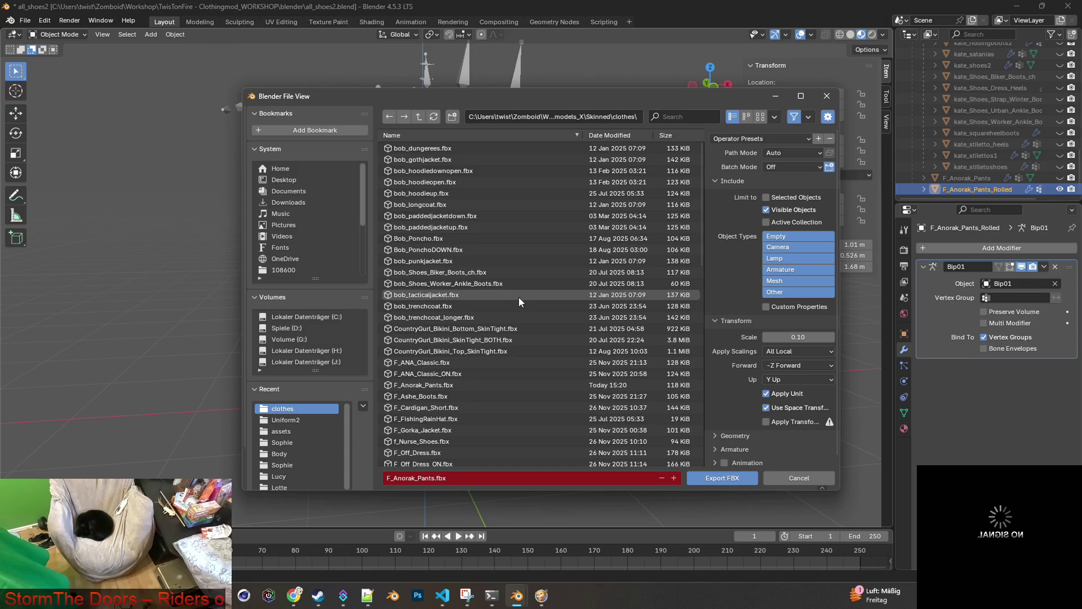
Append _Rolled to the export name, export F_Anorak_Pants_Rolled.fbx, and return to Notepad++.
left_click(464, 477)
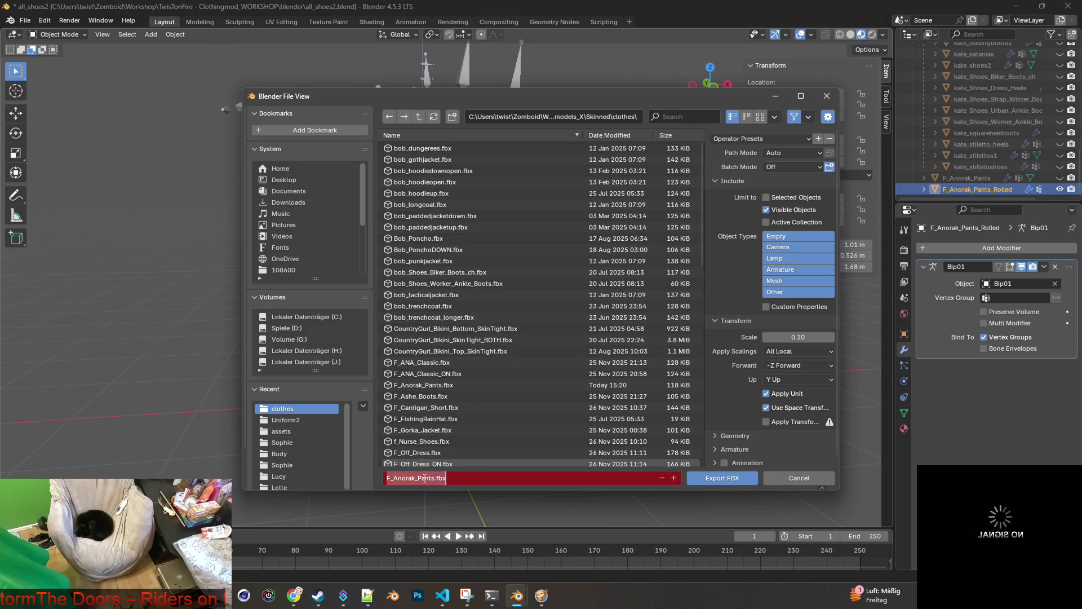
left_click(445, 477)
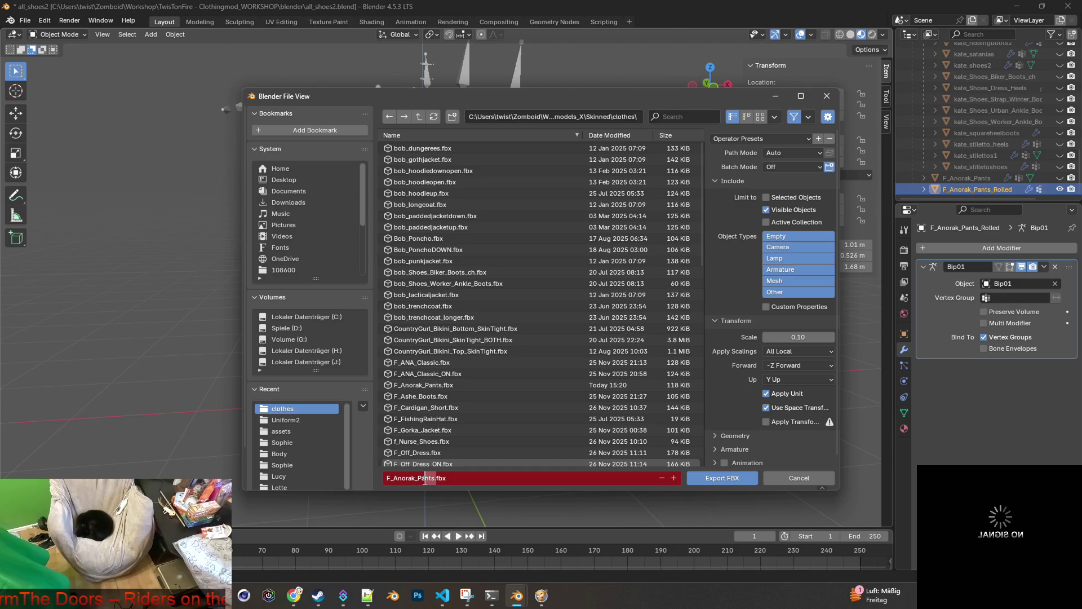
key("Left")
key("Left")
key("Left")
type("_Rolled")
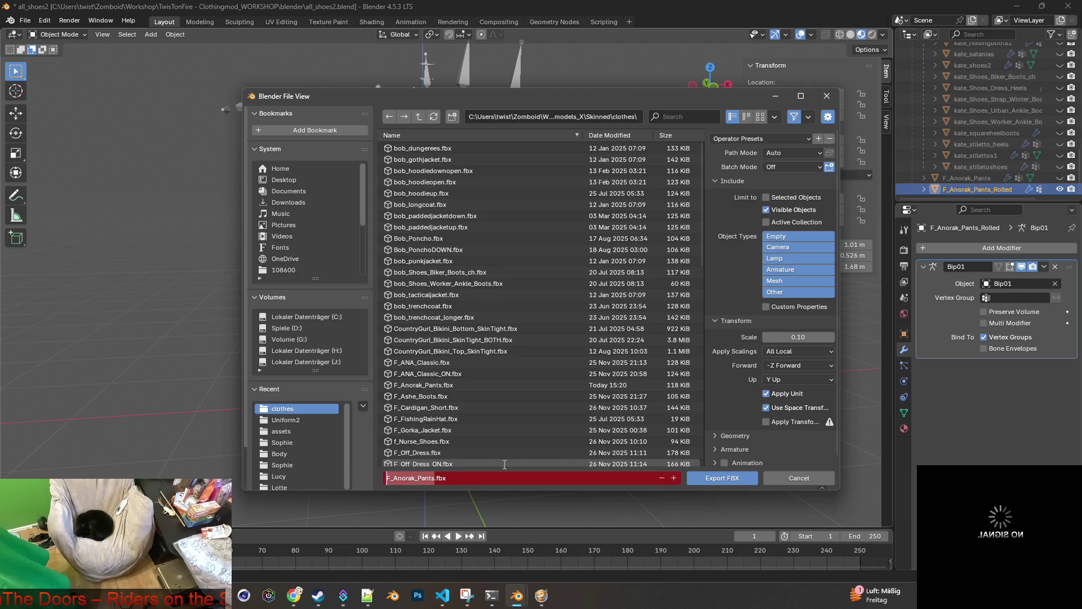
left_click(523, 477)
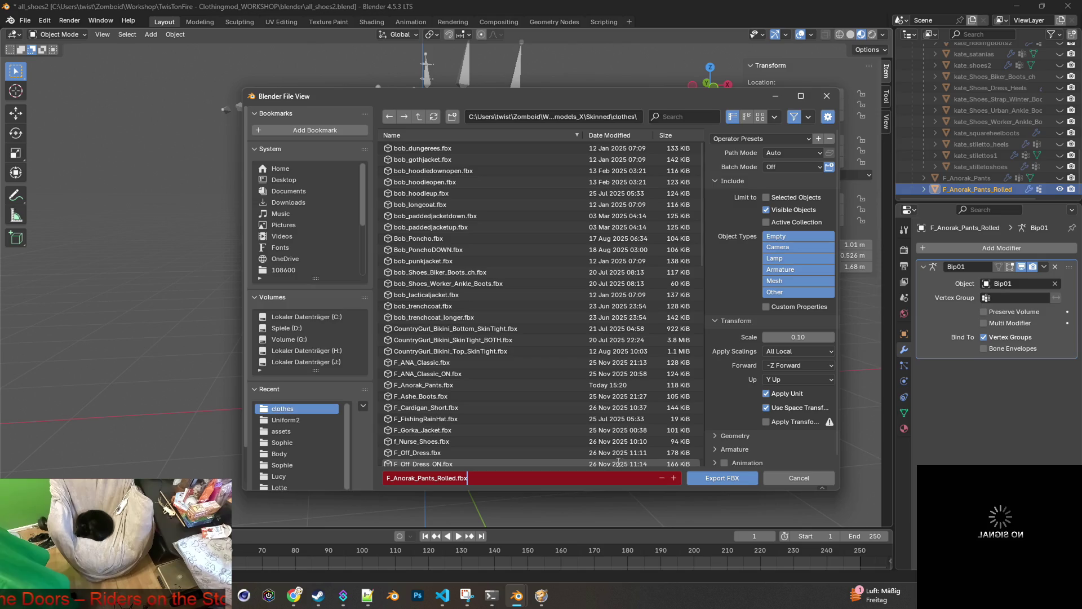
left_click(772, 452)
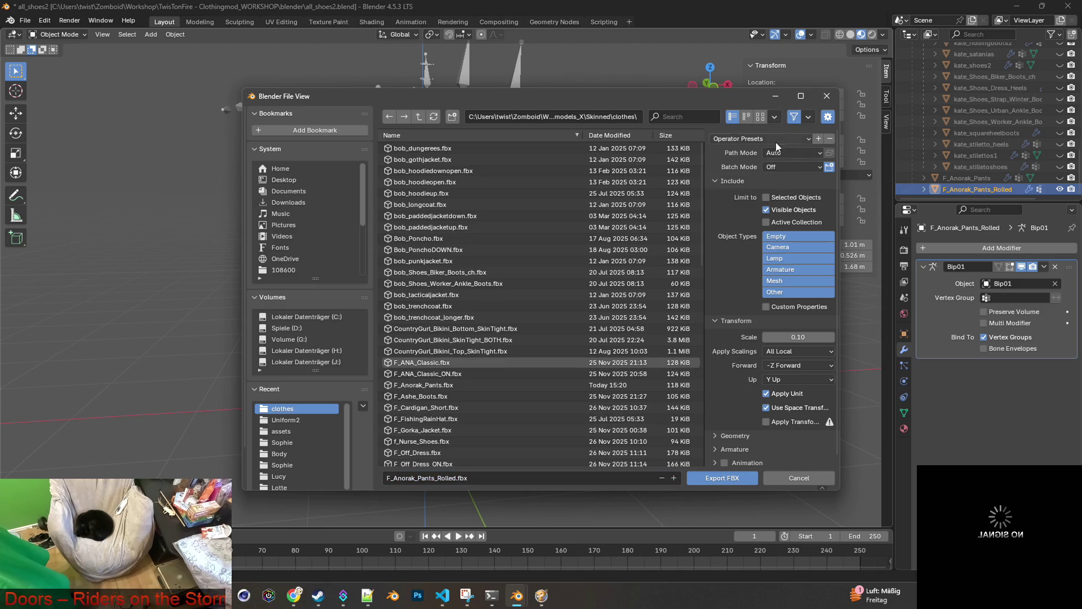
left_click(703, 478)
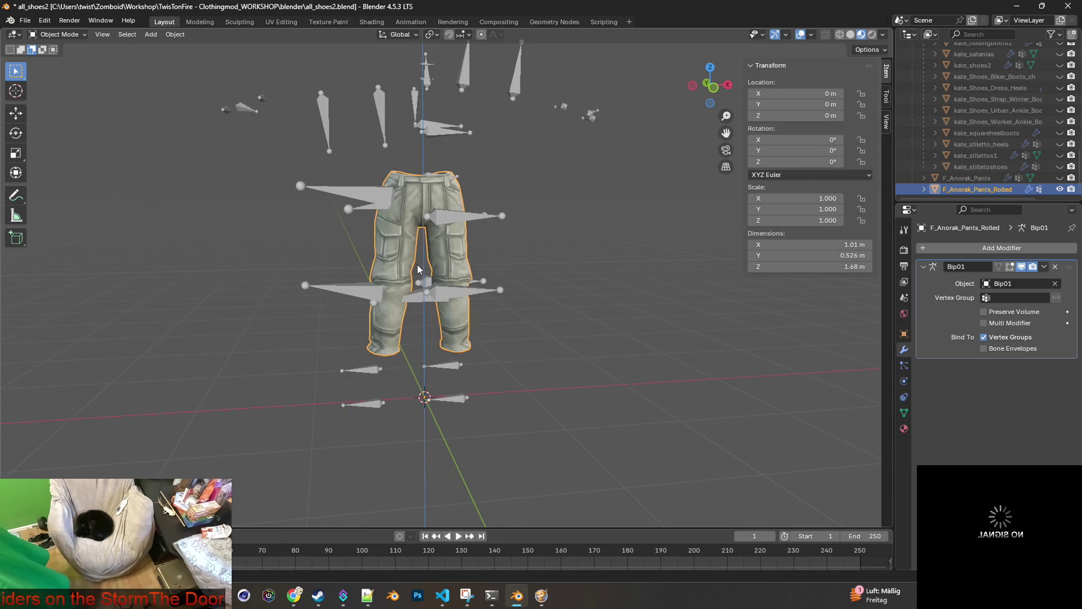
key("alt+Tab")
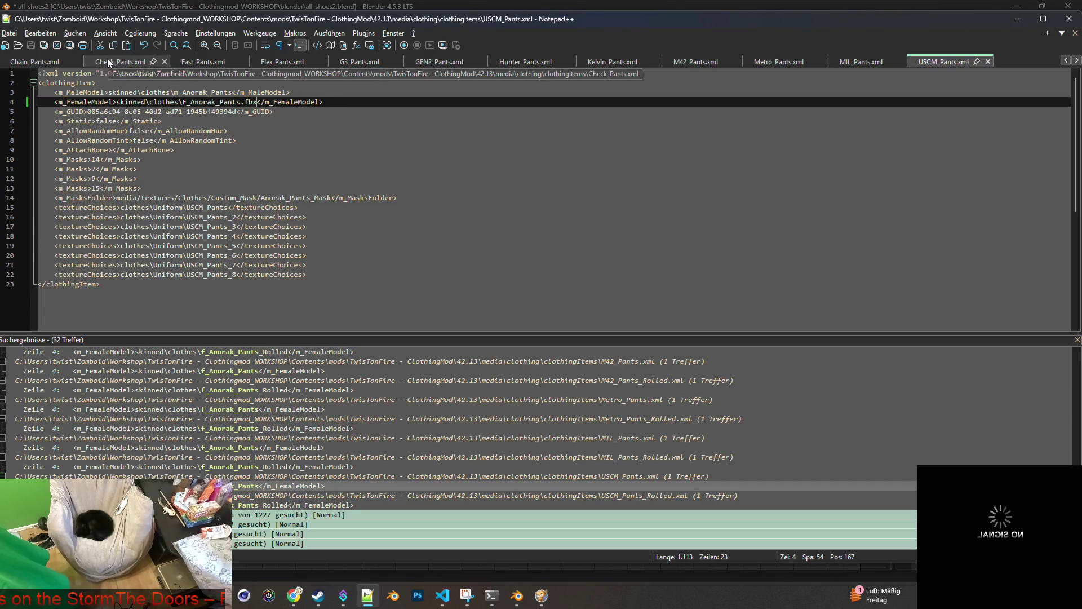
Close the pants tabs from 511_Pants.xml through G3_Pants.xml.
scroll(113, 62, "up", 5)
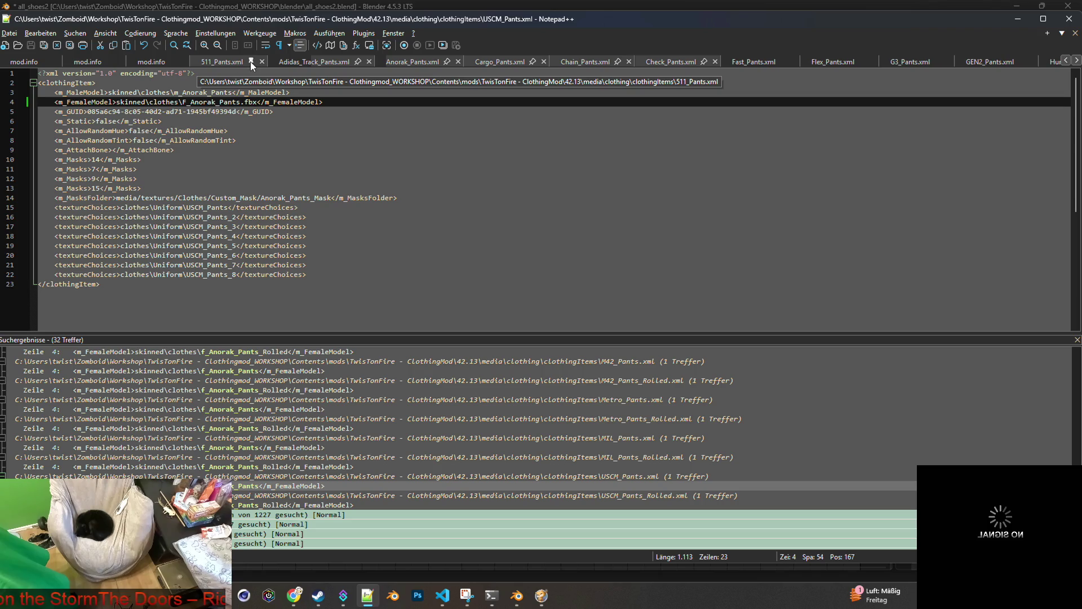
scroll(250, 62, "up", 4)
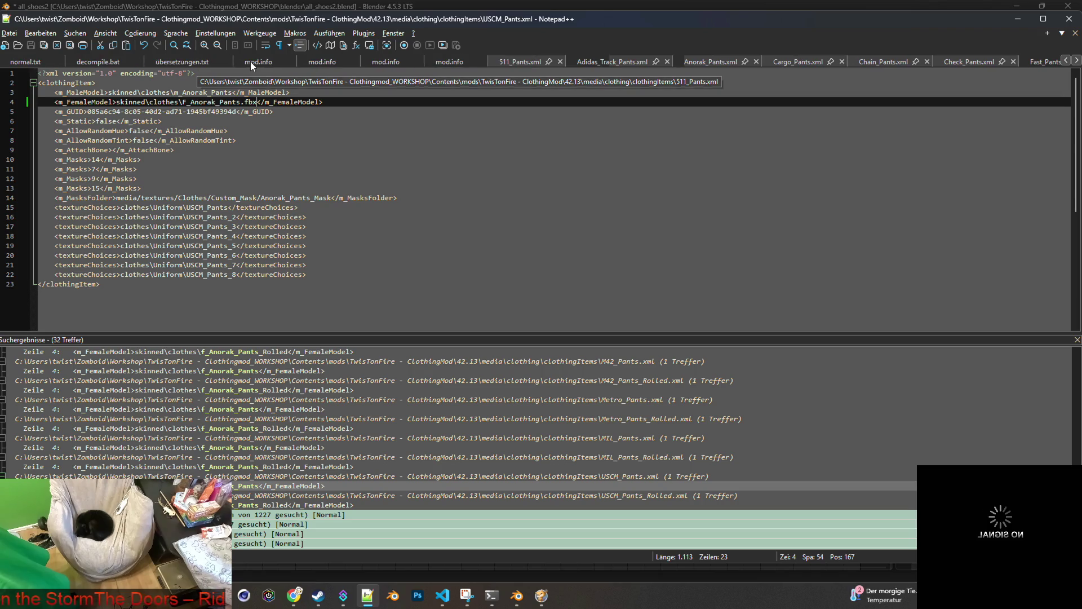
left_click(560, 61)
left_click(589, 61)
left_click(570, 60)
left_click(571, 60)
left_click(568, 61)
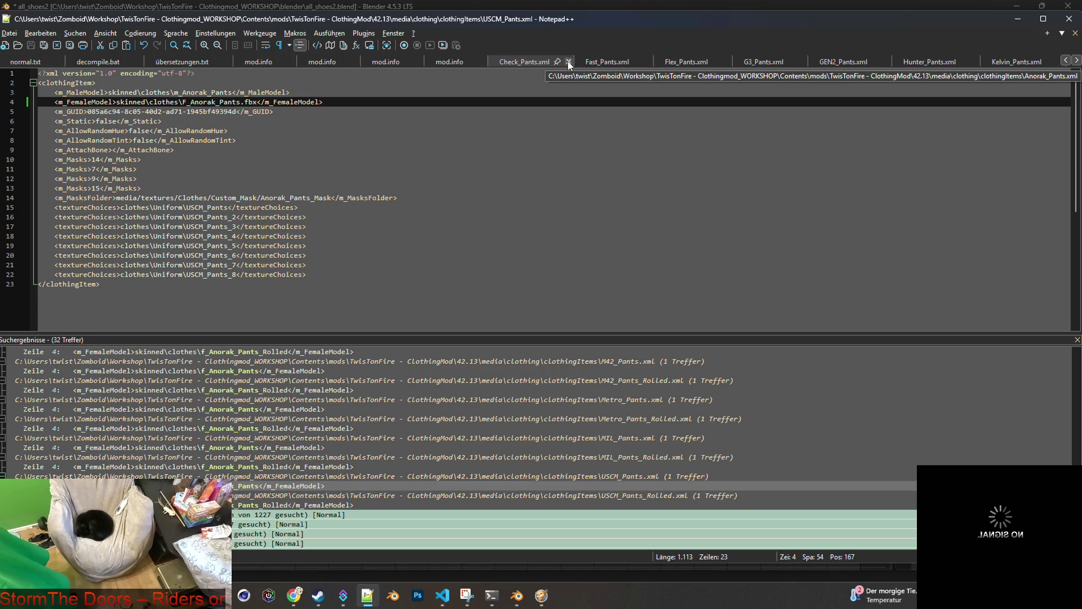
left_click(568, 62)
left_click(560, 62)
left_click(562, 62)
left_click(560, 61)
Close the GEN2 through USCM pants tabs and open the Find window.
left_click(563, 61)
left_click(569, 60)
left_click(568, 61)
left_click(562, 62)
left_click(564, 62)
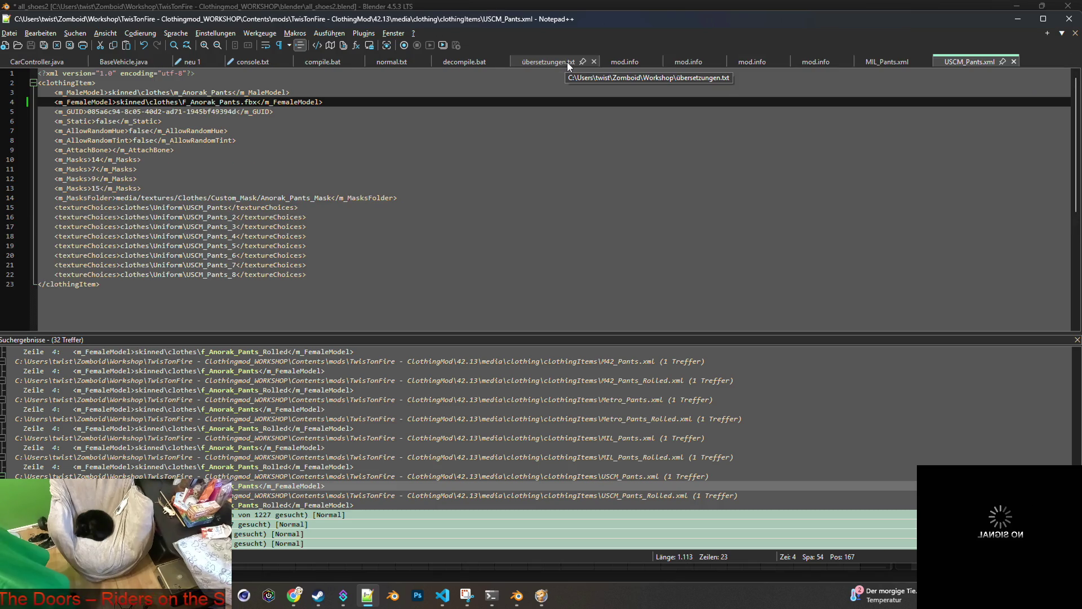
left_click(908, 62)
left_click(925, 62)
left_click(928, 62)
left_click(75, 33)
left_click(96, 46)
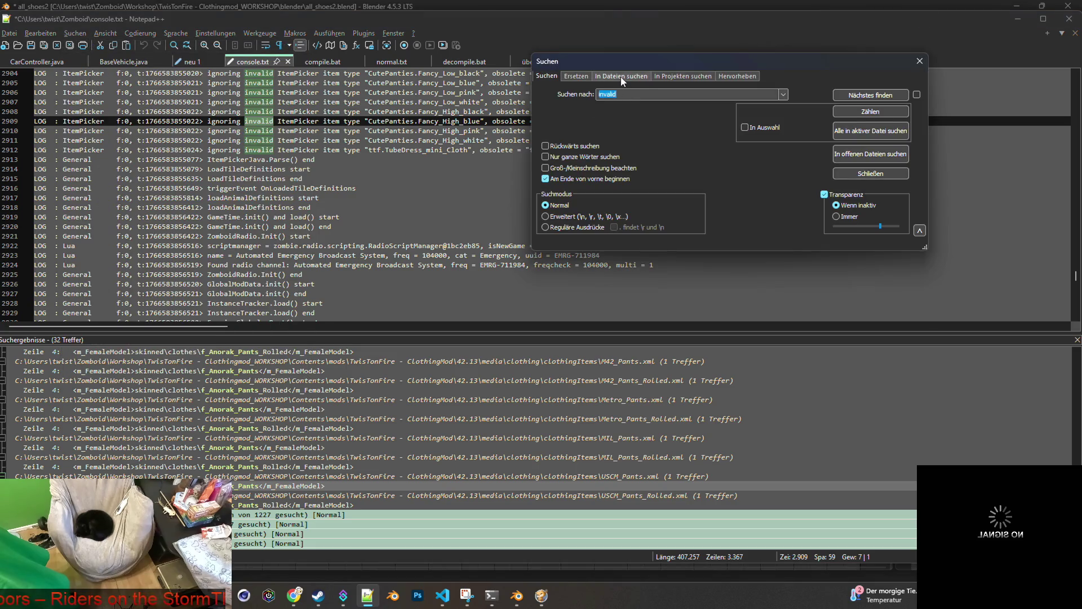
Search all files for F_Anorak_Pants_Rolled and open the 511 through Fast rolled pants XMLs.
left_click(621, 77)
key("ctrl+v")
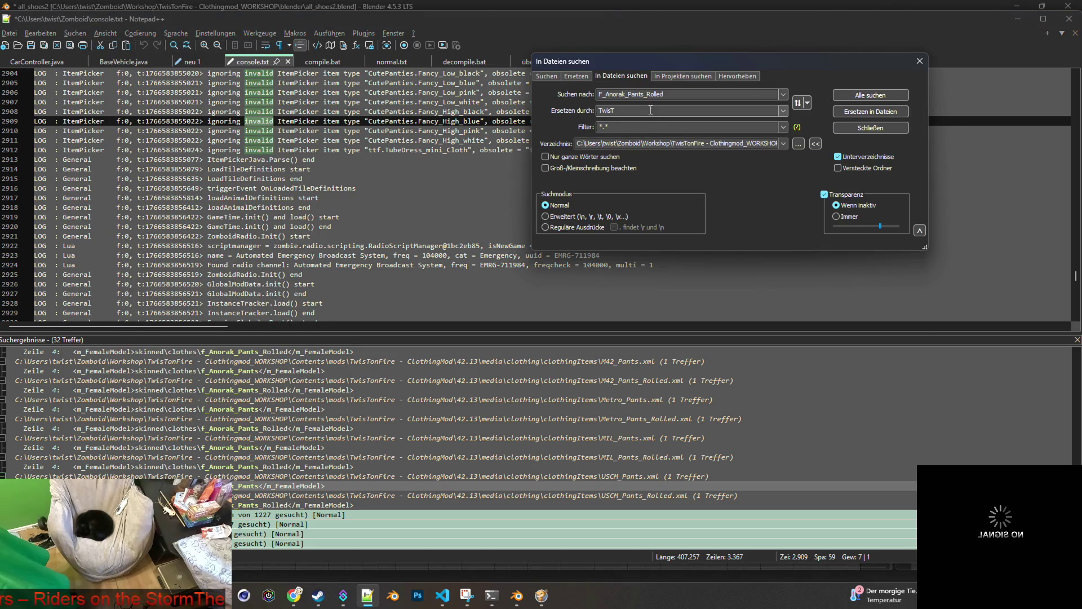
left_click(871, 95)
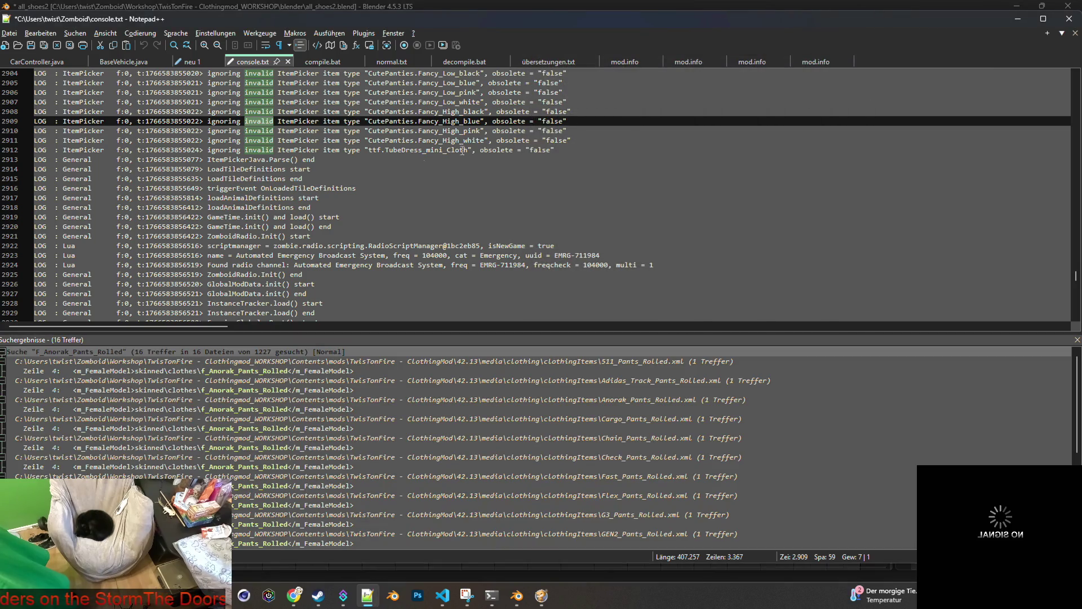
double_click(319, 370)
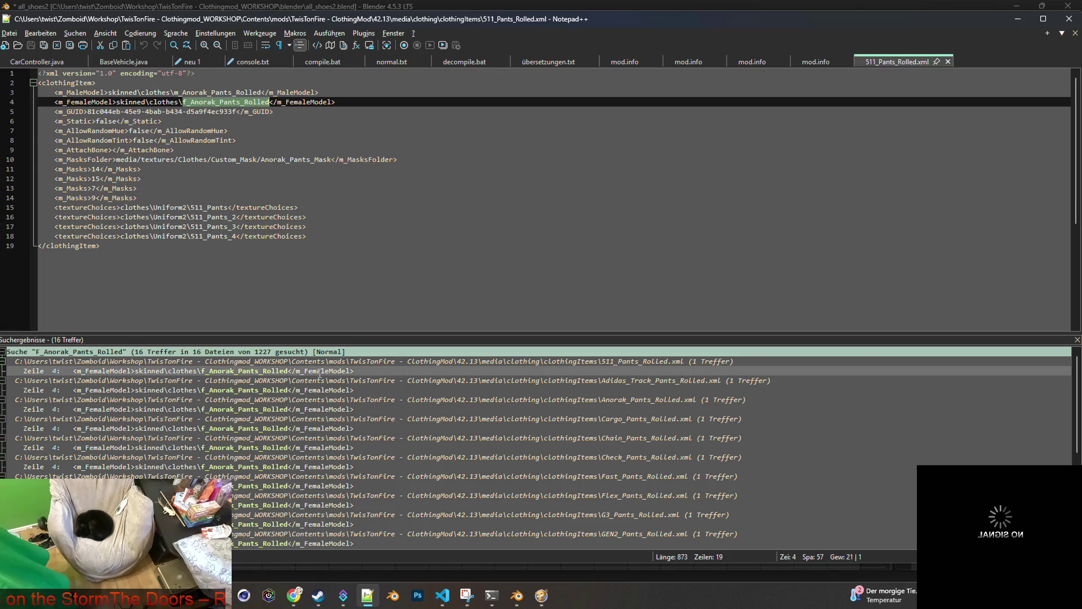
double_click(315, 390)
double_click(309, 409)
double_click(312, 428)
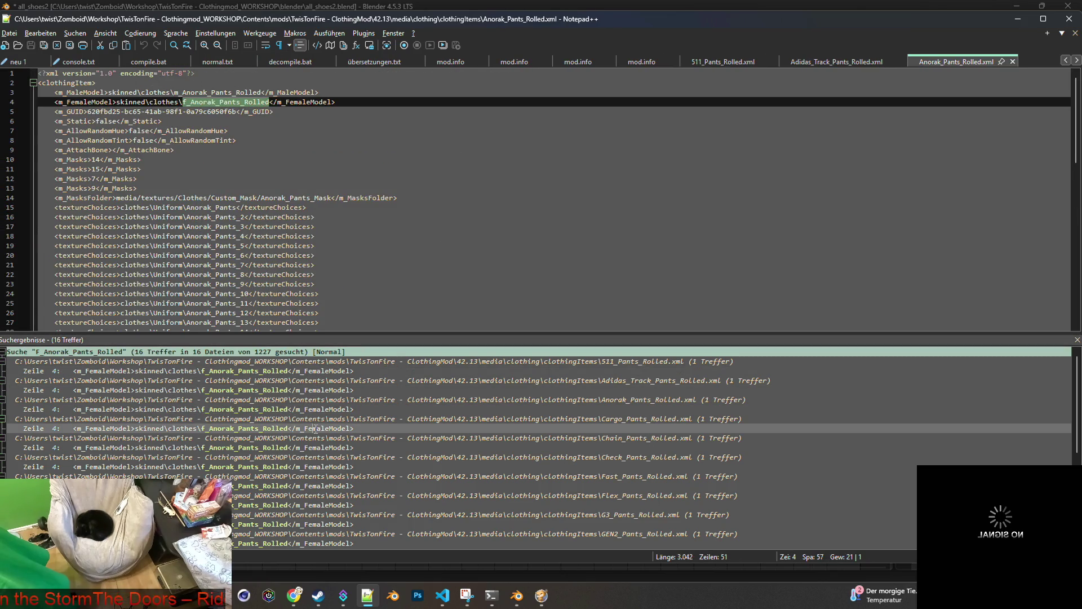
double_click(316, 448)
double_click(316, 466)
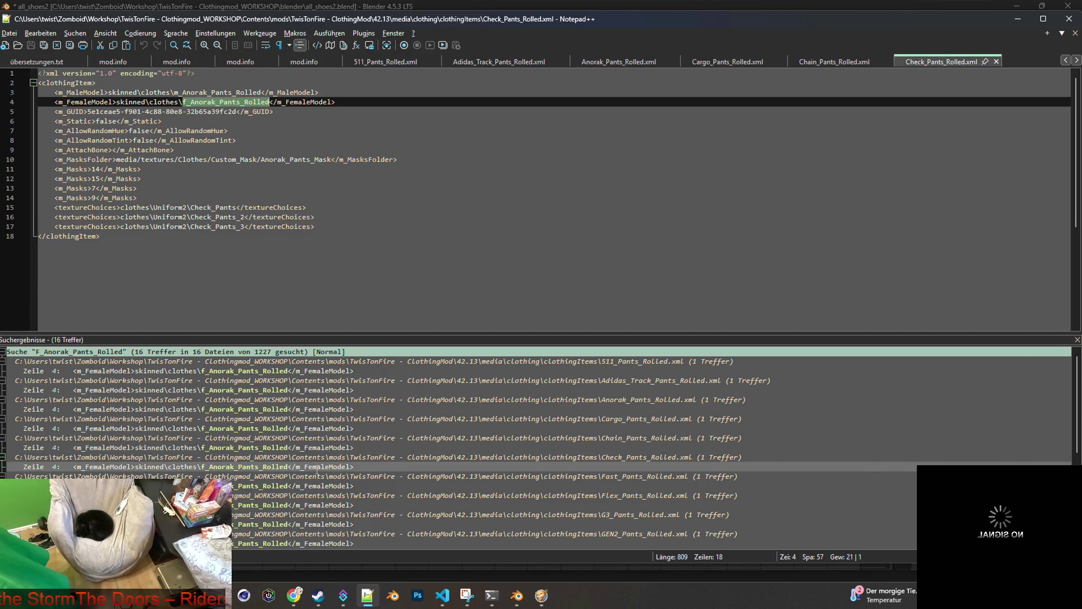
double_click(313, 486)
Open the Flex through USCM rolled pants XMLs from the results, then show 511_Pants_Rolled.xml.
double_click(309, 505)
double_click(303, 524)
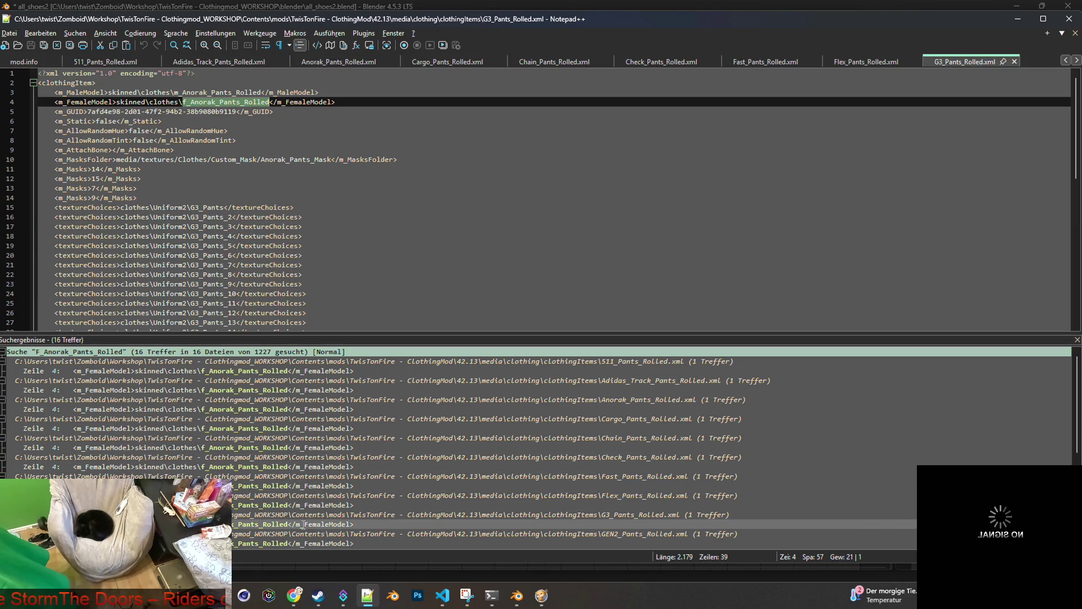
double_click(307, 543)
scroll(338, 485, "down", 6)
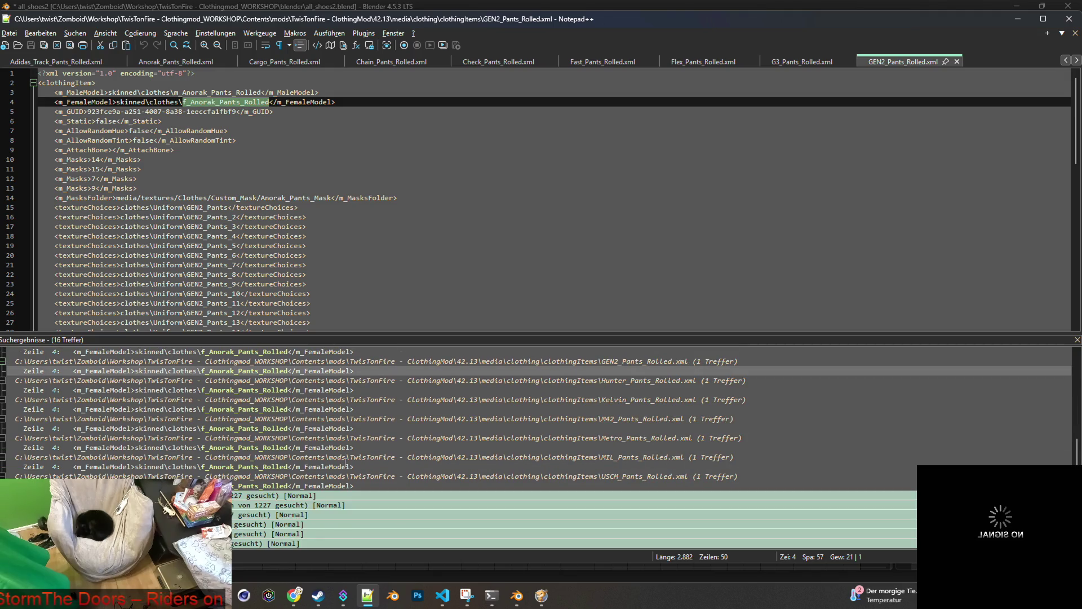
double_click(313, 390)
double_click(317, 409)
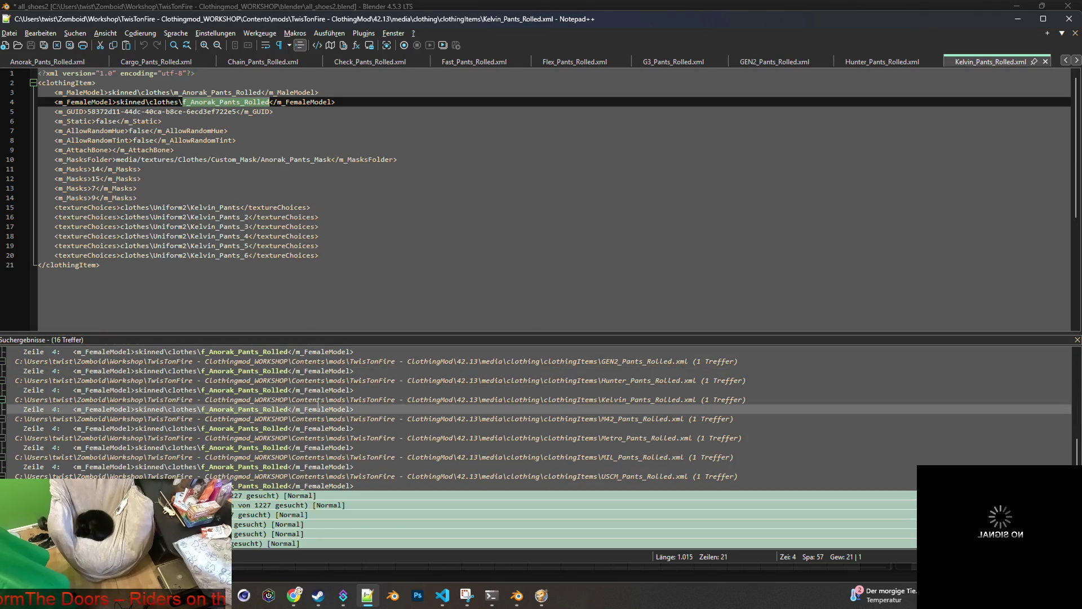
double_click(315, 428)
double_click(314, 448)
double_click(315, 467)
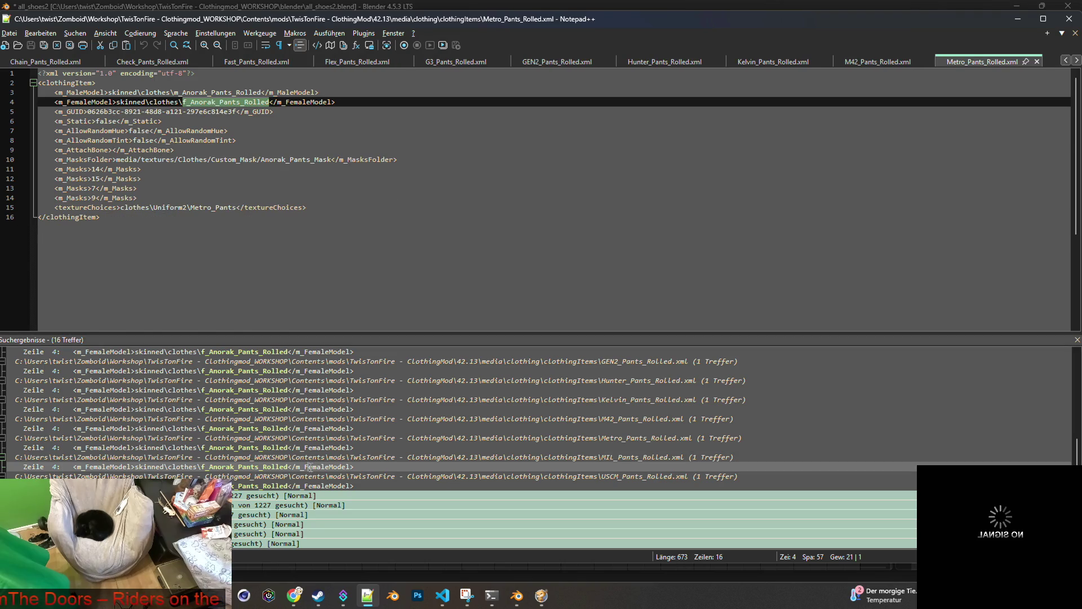
double_click(319, 486)
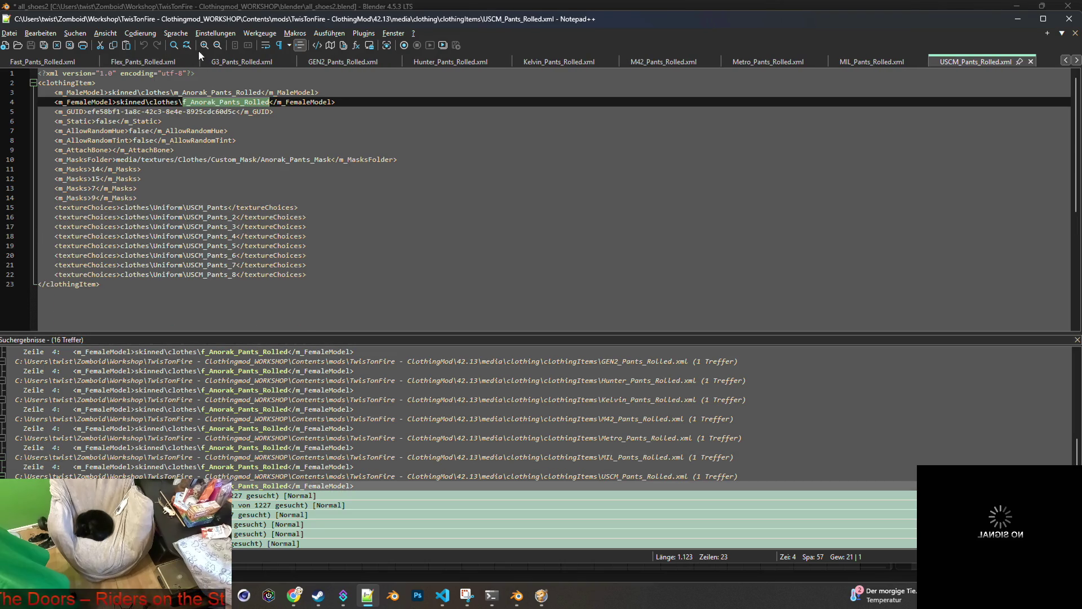
scroll(214, 60, "up", 5)
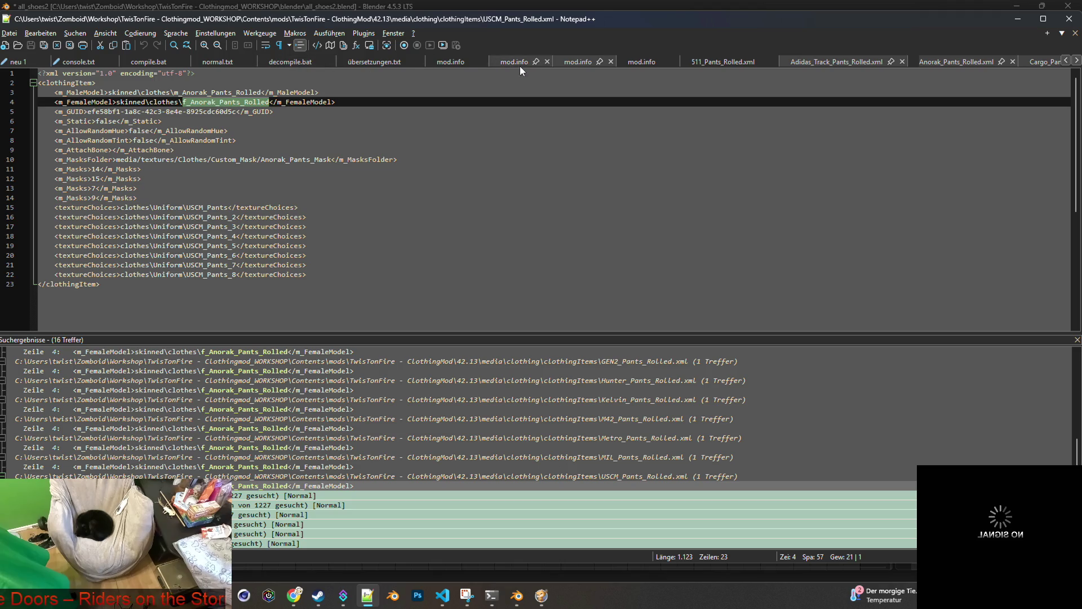
scroll(520, 66, "down", 3)
left_click(464, 63)
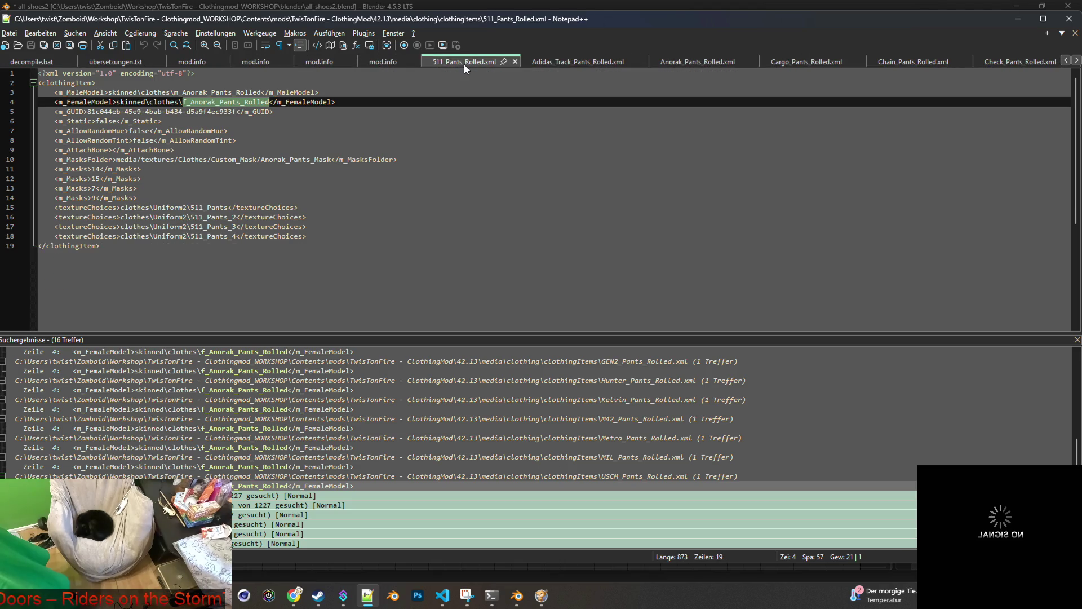
Change 511_Pants_Rolled.xml's female model on line 4 to F_Anorak_Pants_Rolled.fbx and save it.
left_click_drag(182, 101, 269, 102)
type("F_Anorak_Pants_Rolled")
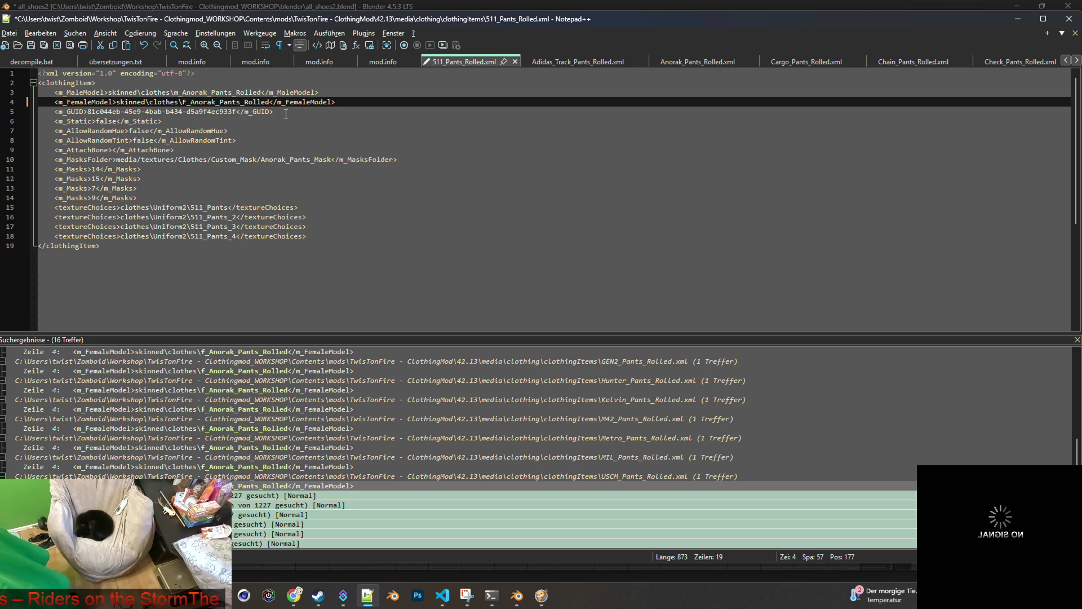
type(".fbx")
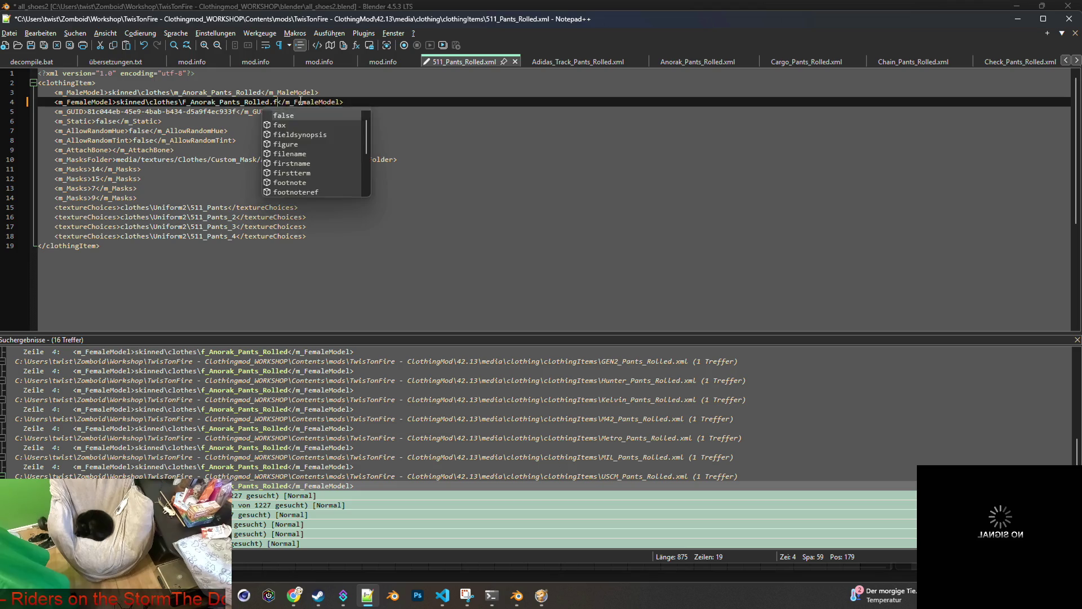
left_click_drag(182, 102, 285, 102)
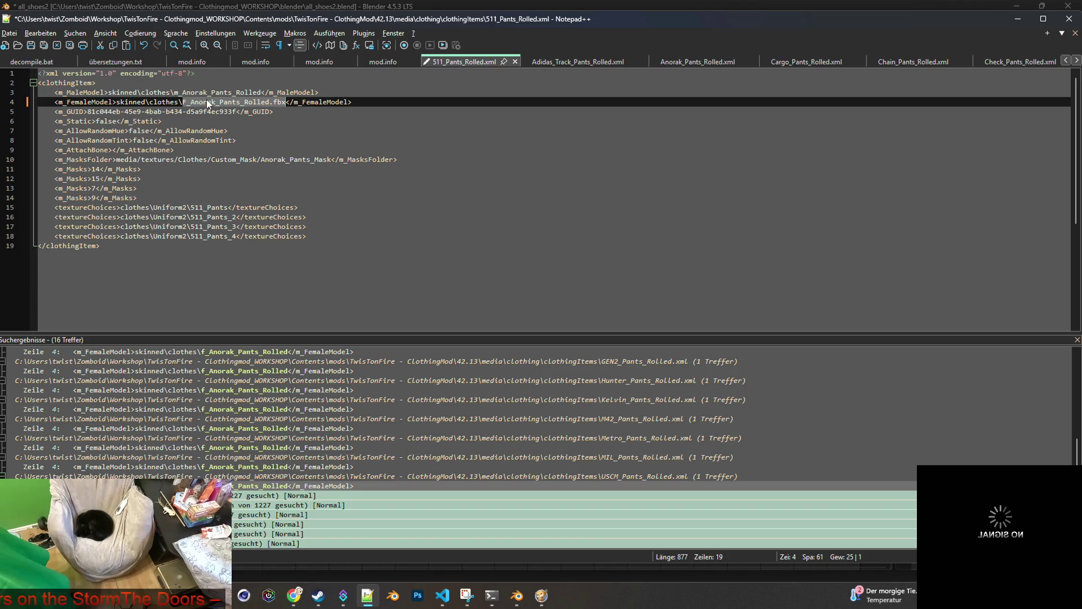
left_click(44, 45)
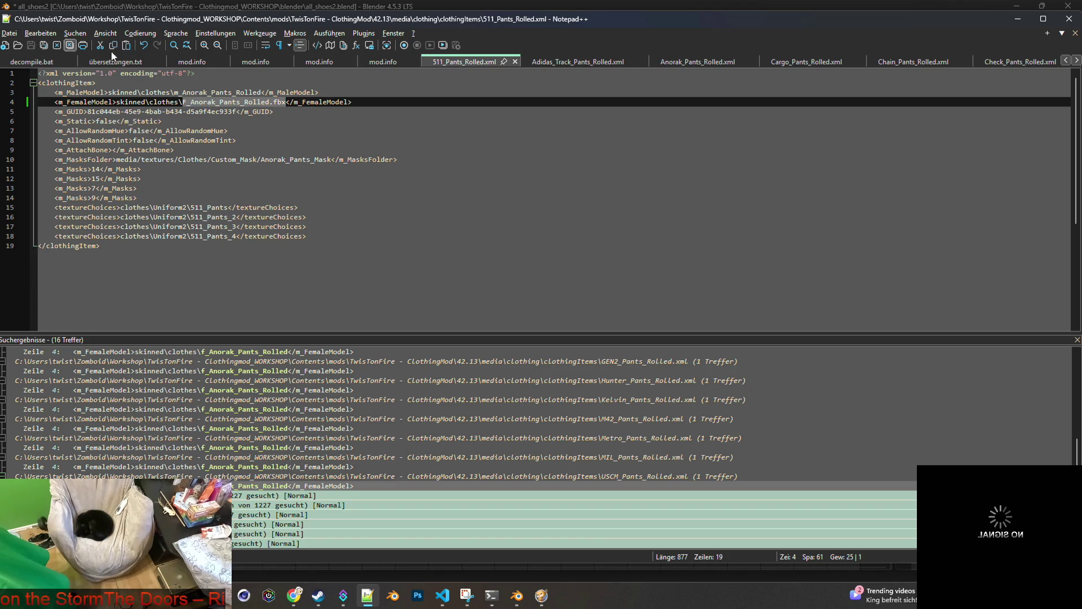
Select the female model path on line 4 of Adidas_Track_Pants_Rolled.xml.
left_click(560, 61)
double_click(235, 104)
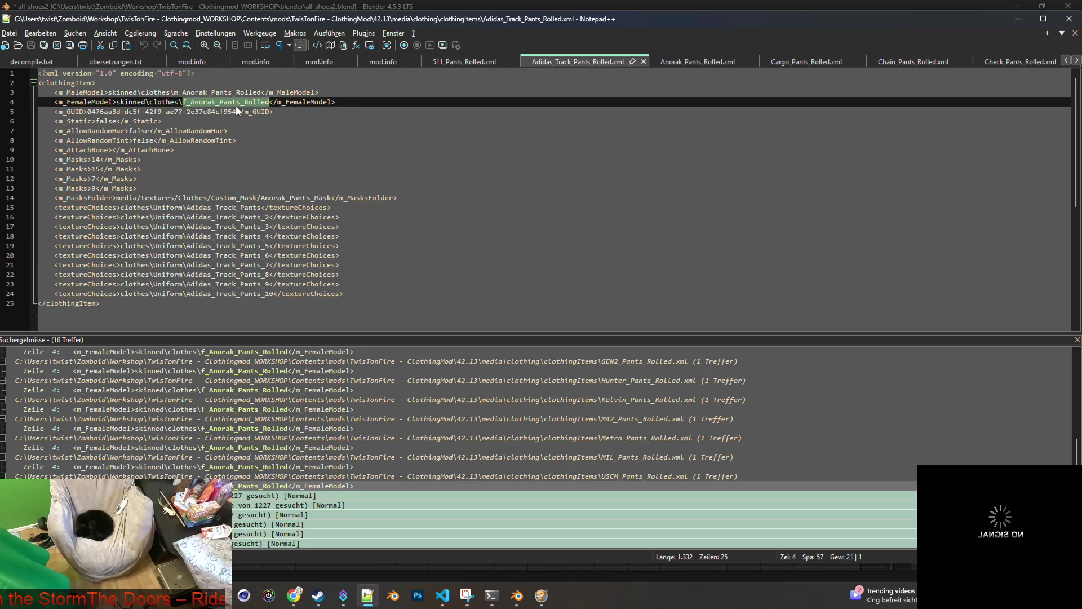
left_click_drag(179, 102, 352, 102)
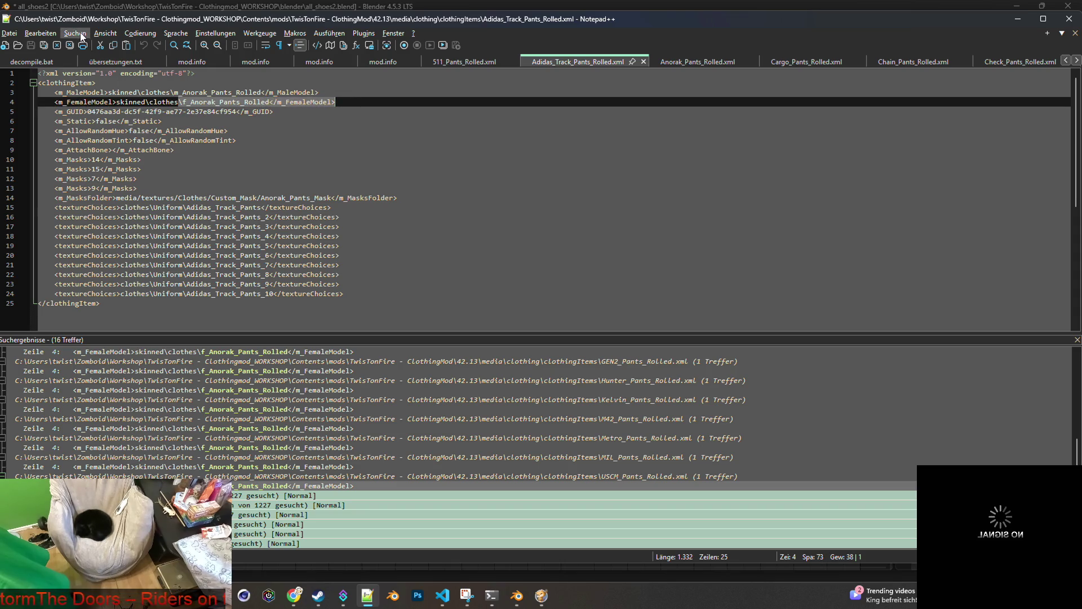
Set up Replace to swap \f_Anorak_Pants_Rolled</m_FemaleModel> for \F_Anorak_Pants_Rolled.fbx</m_FemaleModel>.
key("ctrl+h")
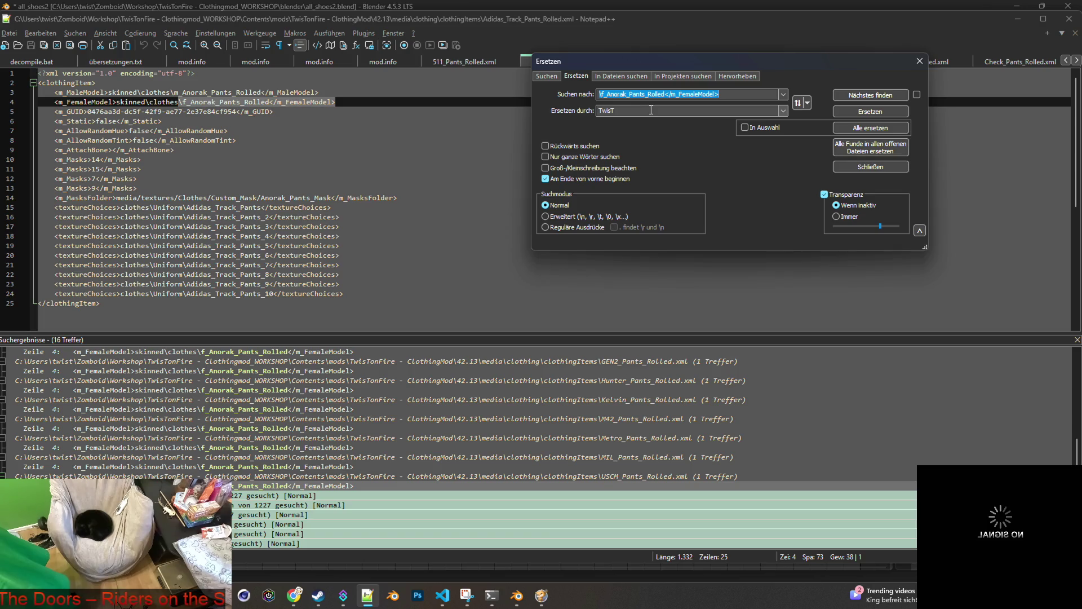
left_click_drag(724, 94, 590, 90)
key("ctrl+c")
key("Tab")
key("ctrl+v")
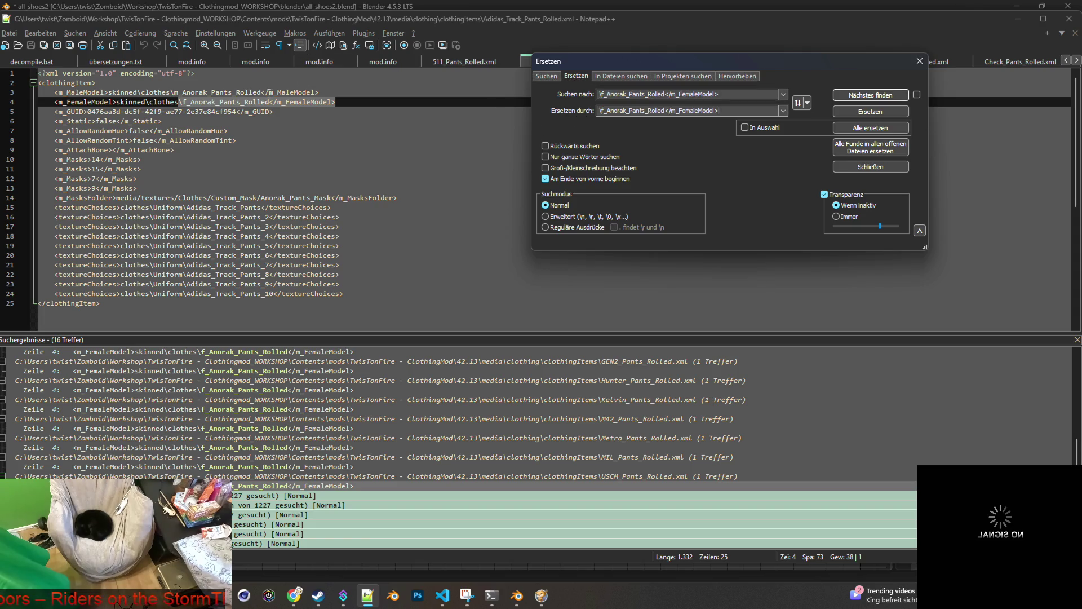
left_click(459, 59)
left_click_drag(183, 102, 287, 102)
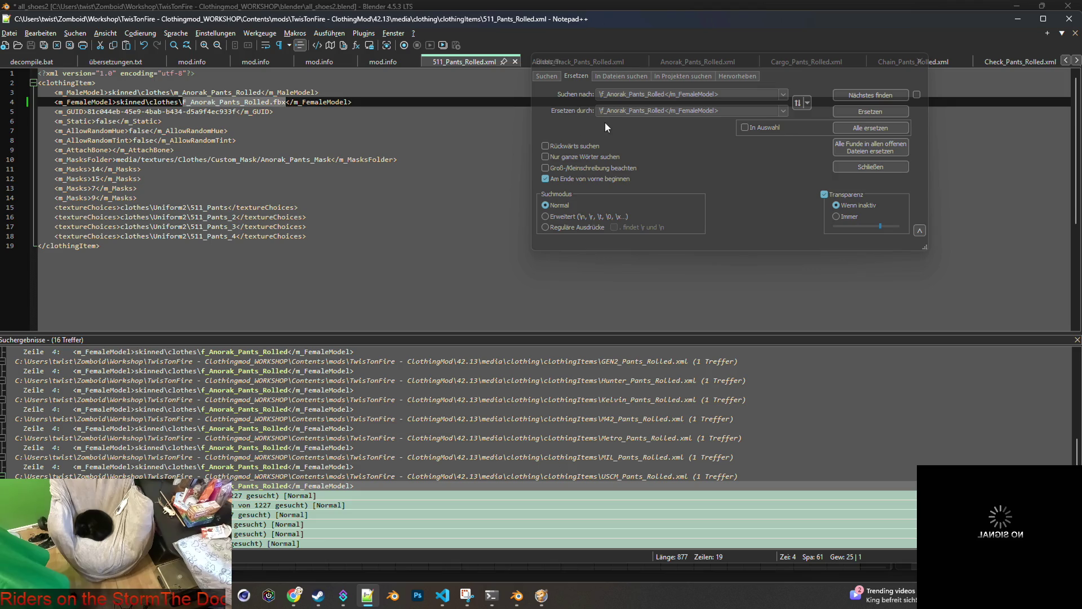
left_click(645, 112)
left_click_drag(601, 111, 665, 112)
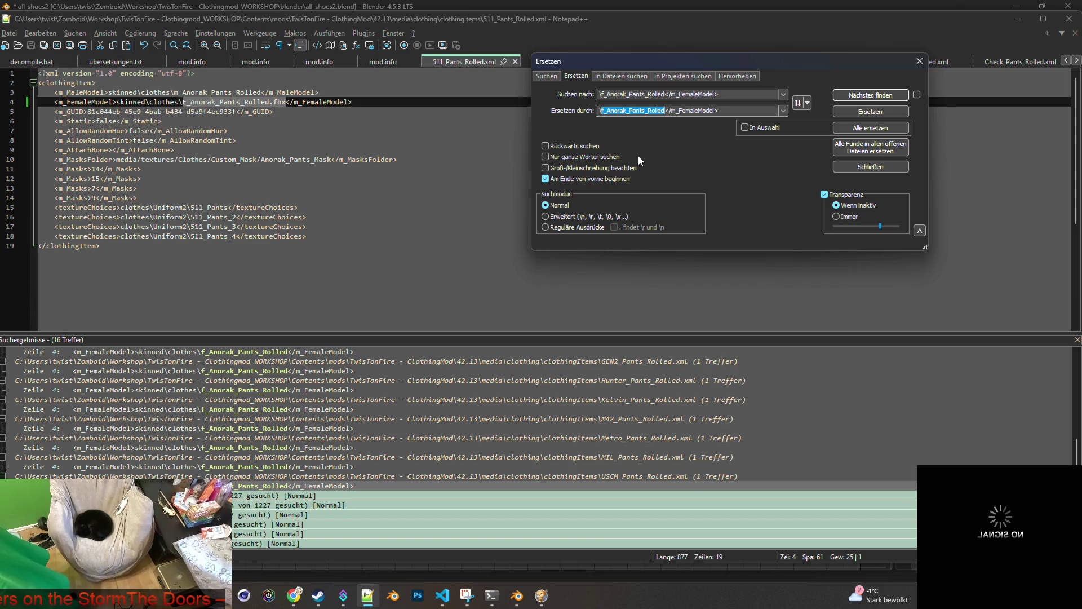
key("ctrl+v")
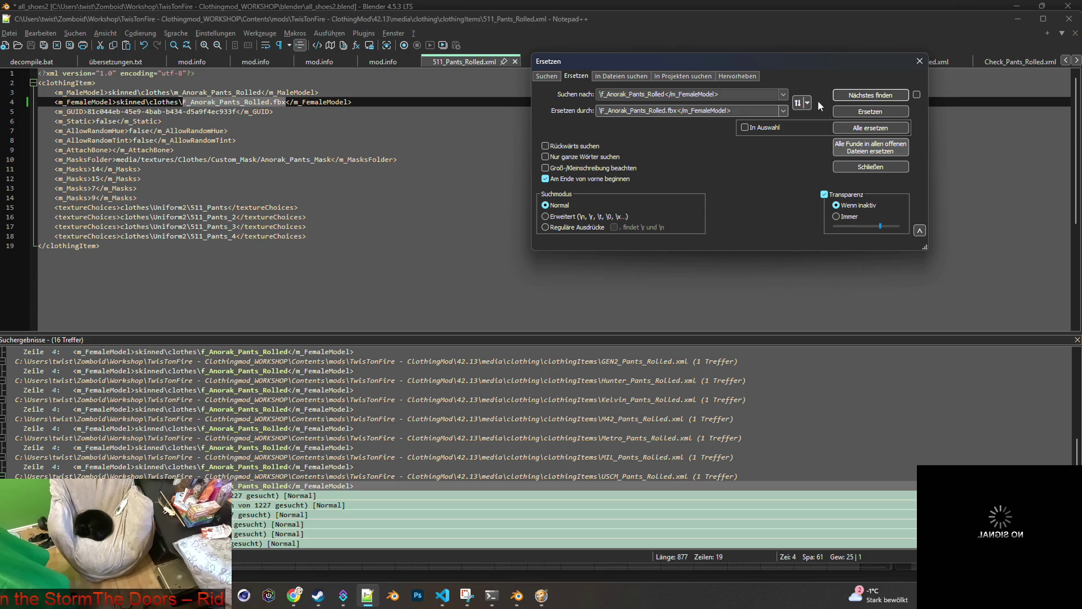
Replace All in All Opened Documents, confirming the 15 replacements, and close the Replace window.
mouse_move(803, 60)
left_mouse_down()
mouse_move(607, 86)
mouse_move(570, 118)
left_mouse_up()
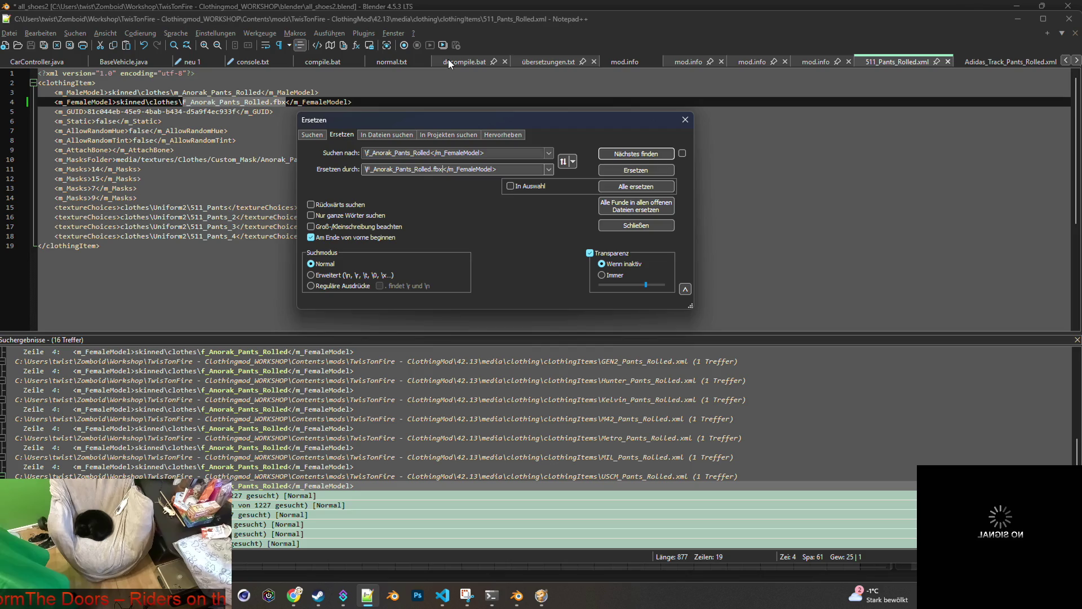
scroll(448, 59, "down", 5)
scroll(458, 61, "down", 4)
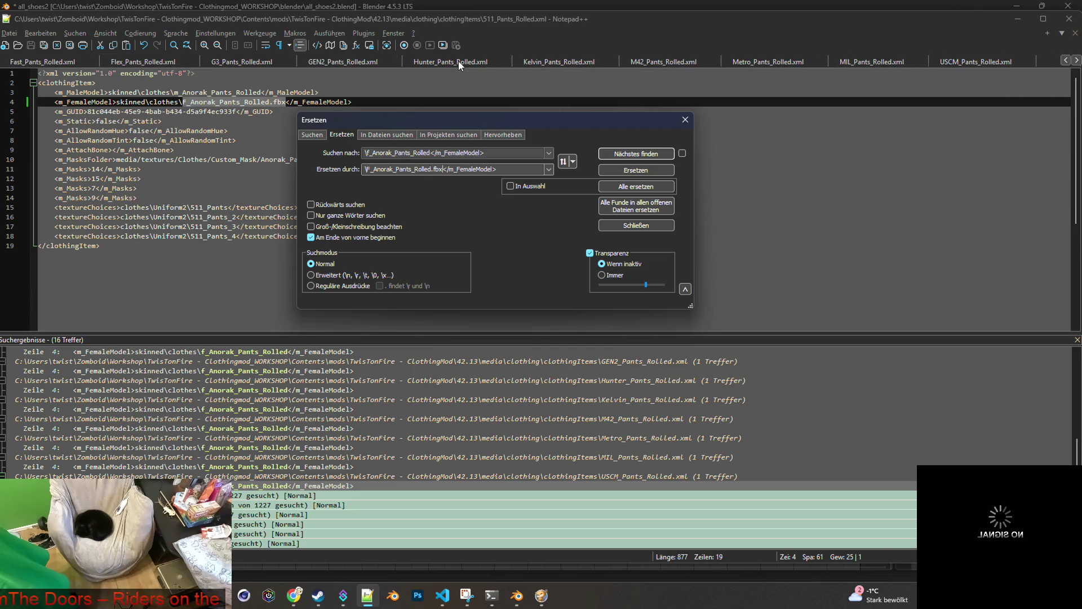
scroll(458, 61, "down", 1)
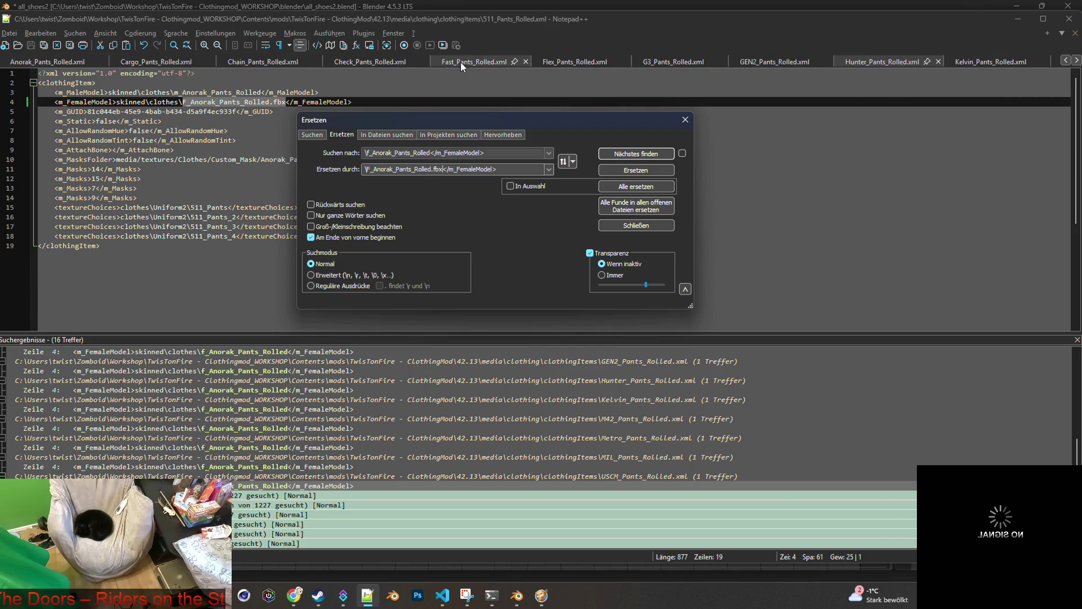
left_click(635, 205)
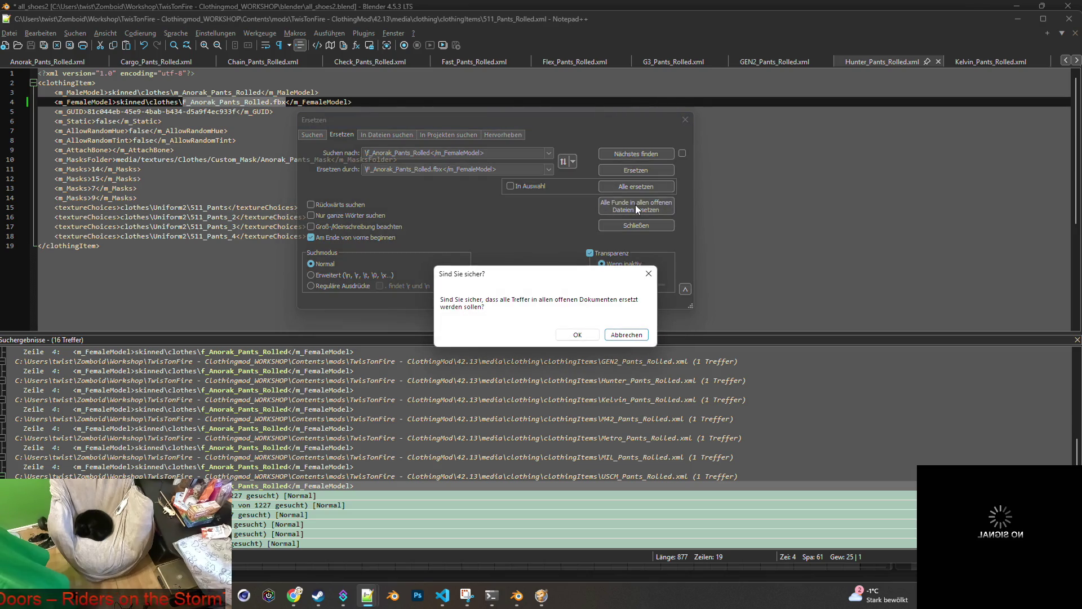
left_click(578, 334)
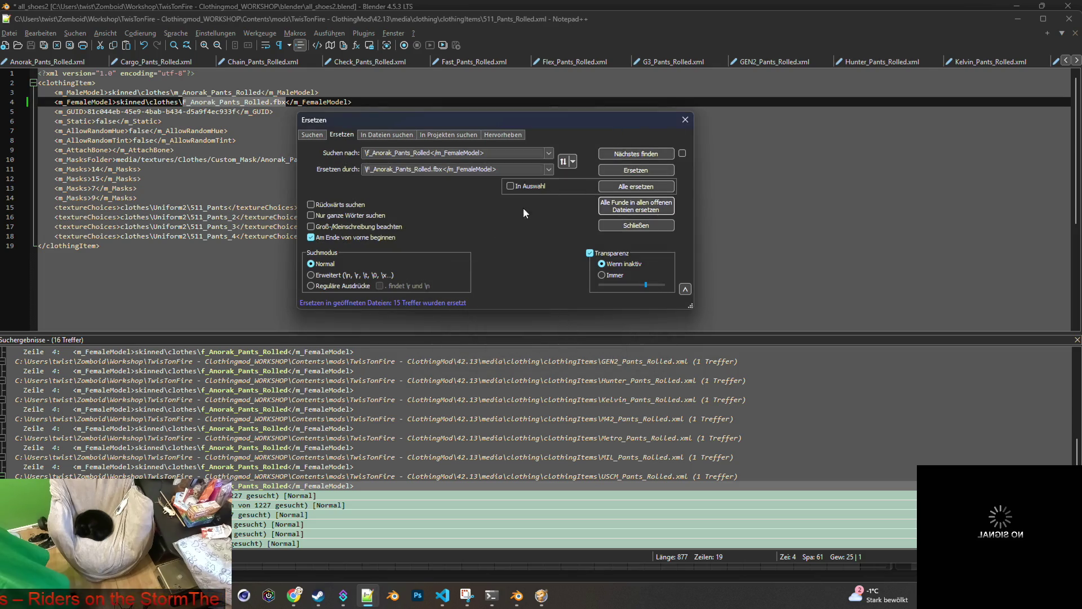
left_click(684, 120)
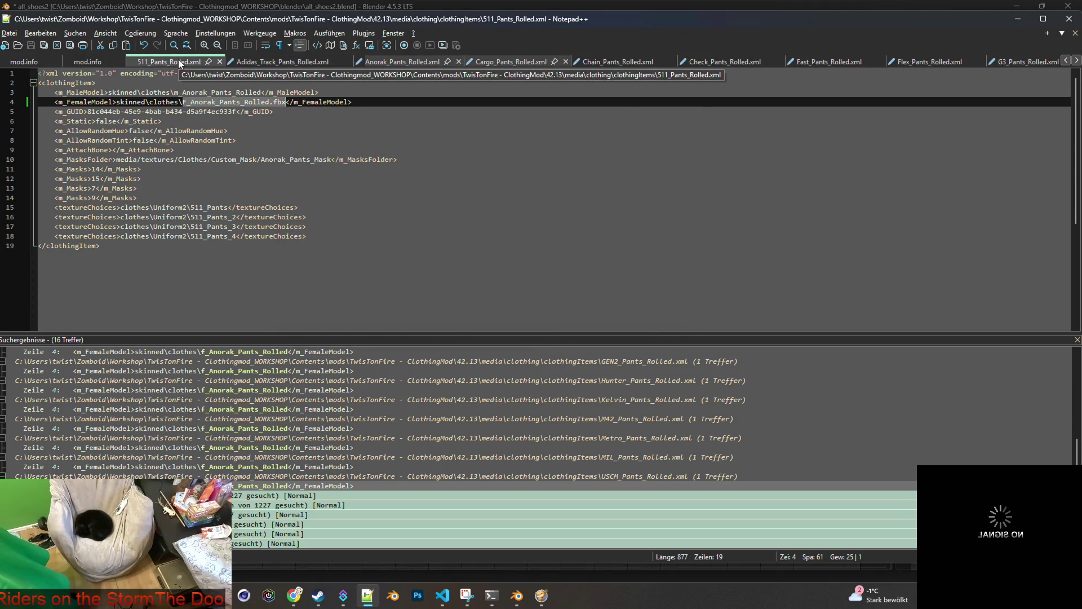
Close 511_Pants_Rolled.xml, then save and close Adidas_Track_Pants_Rolled.xml.
left_click(16, 35)
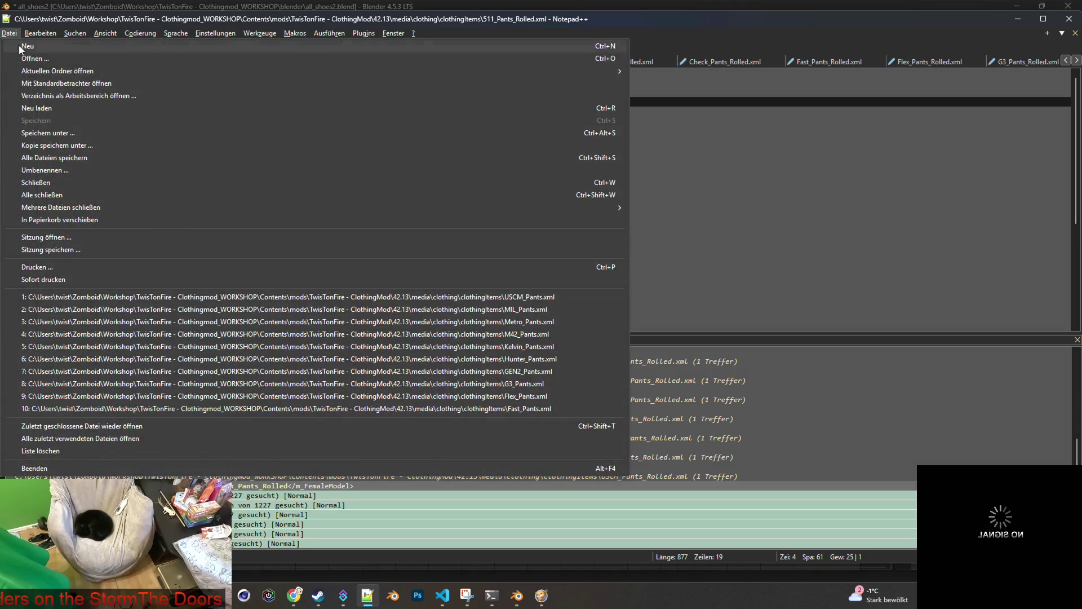
mouse_move(75, 33)
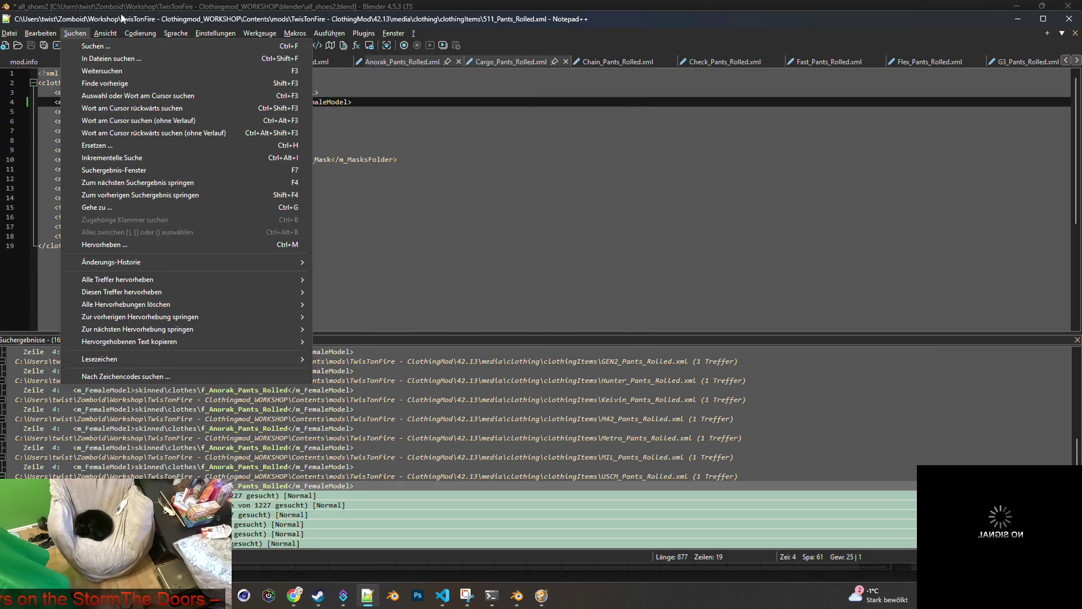
left_click(123, 18)
left_click(218, 61)
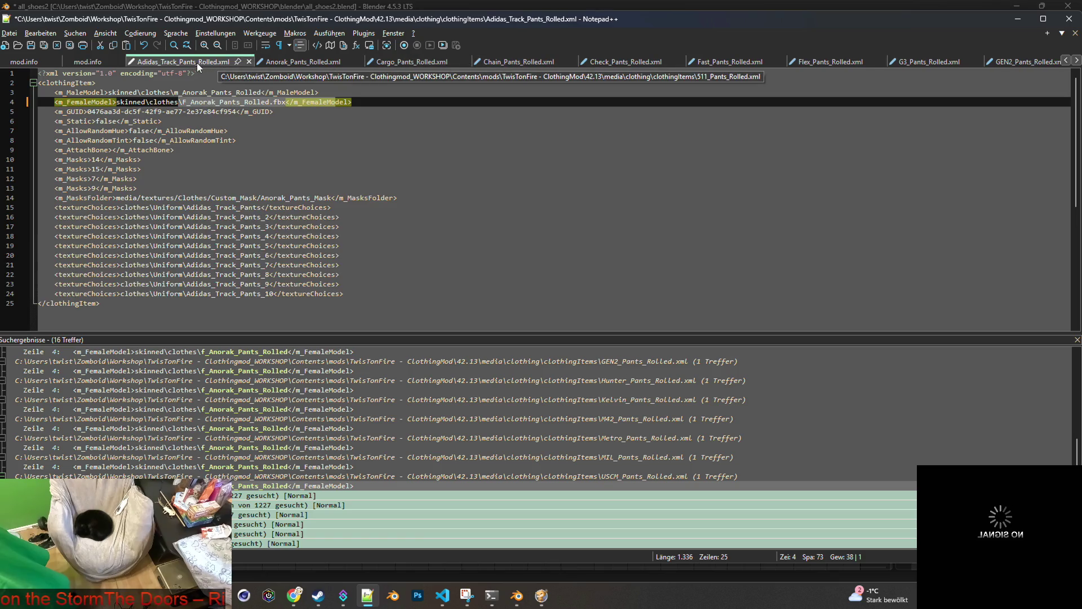
left_click(361, 100)
left_click(31, 45)
left_click(246, 61)
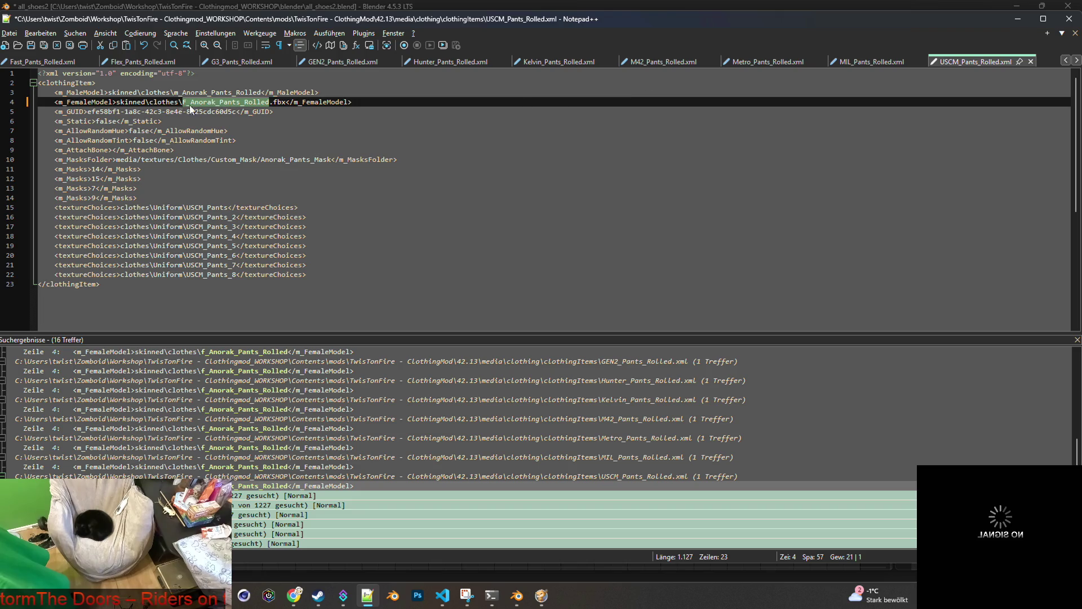
Save and close the USCM, MIL, Metro and M42 rolled-pants XMLs.
left_click(31, 46)
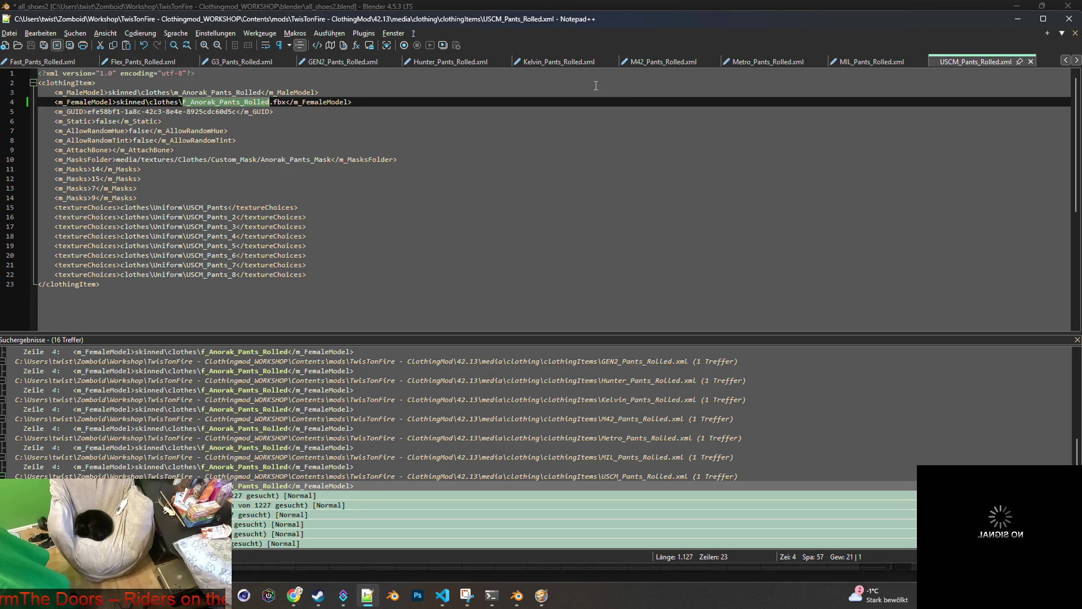
left_click(1032, 61)
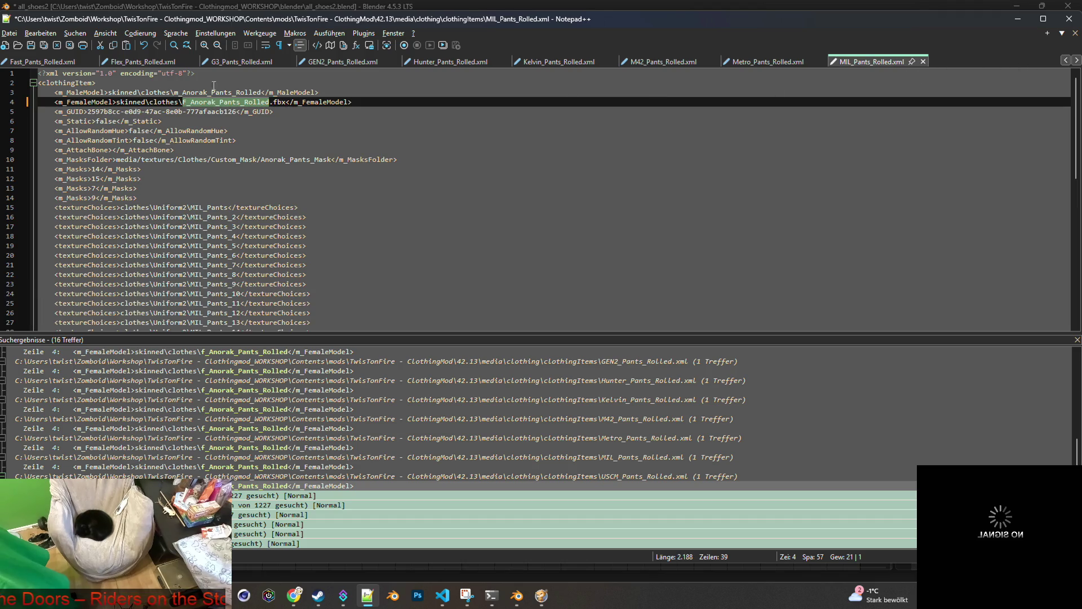
left_click(31, 45)
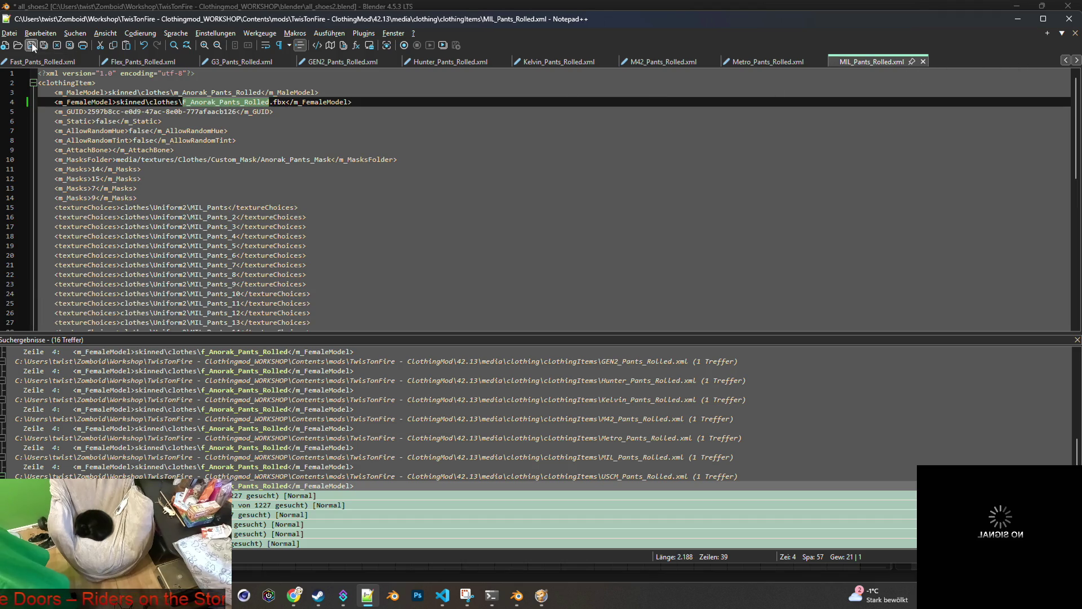
left_click(923, 62)
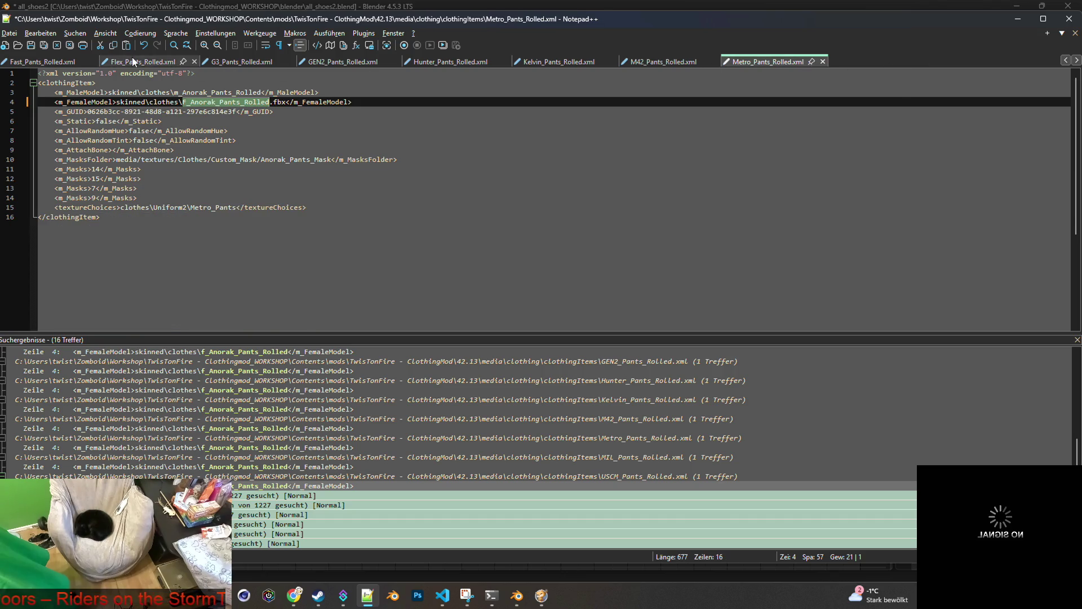
left_click(30, 44)
left_click(822, 61)
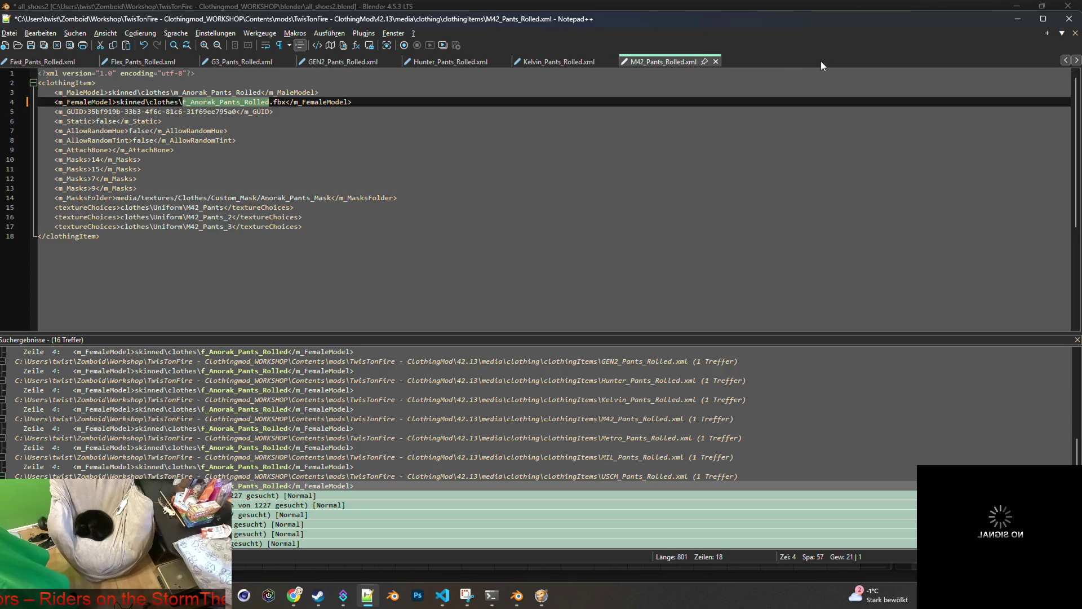
left_click(31, 45)
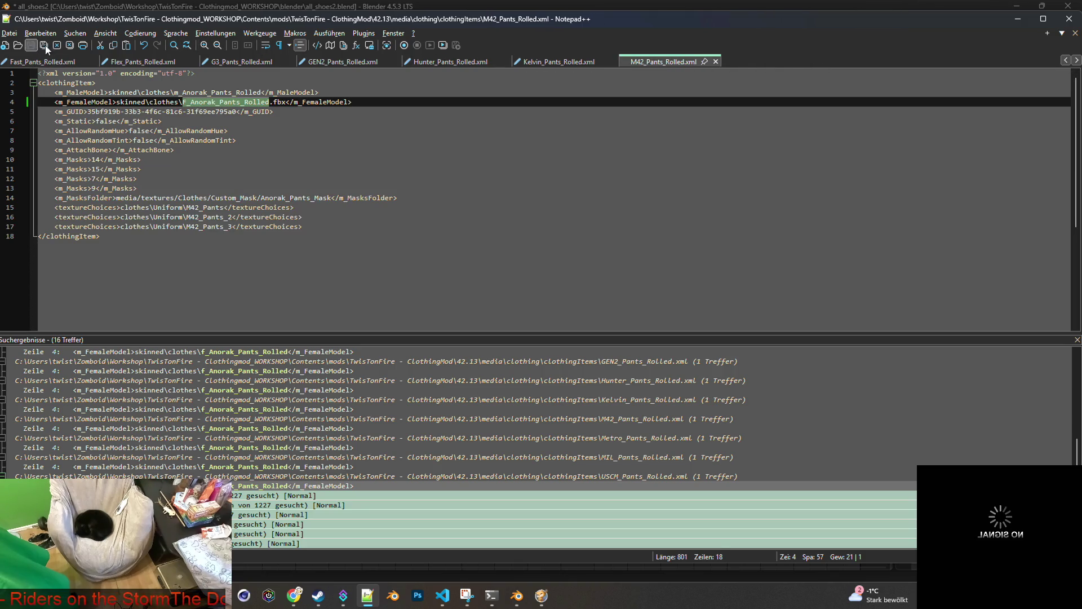
left_click(714, 61)
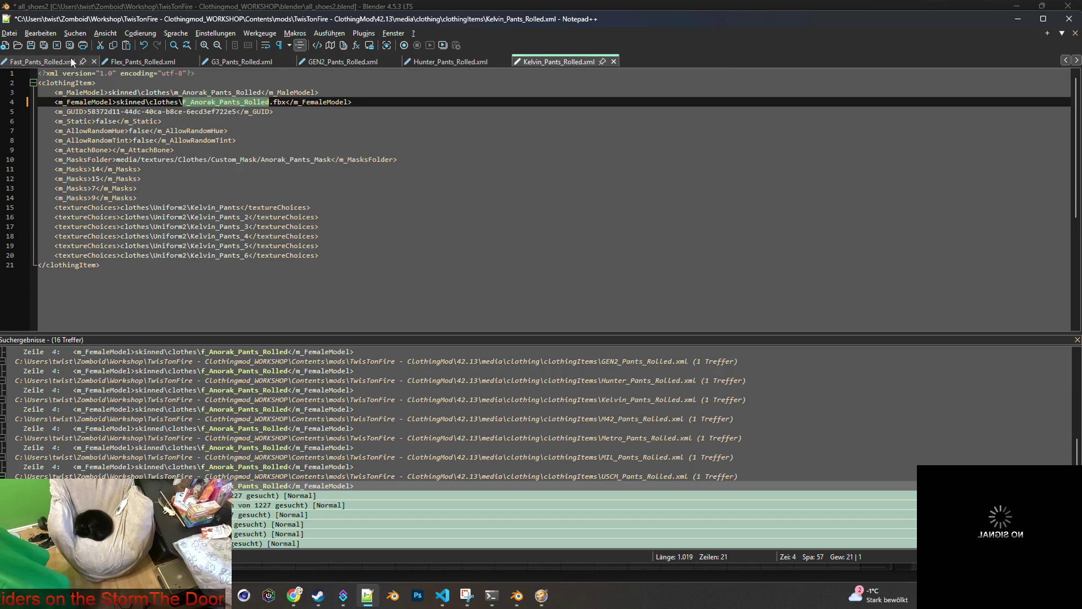
Save and close the Kelvin, Hunter and GEN2 rolled-pants XMLs.
left_click(32, 45)
left_click(613, 62)
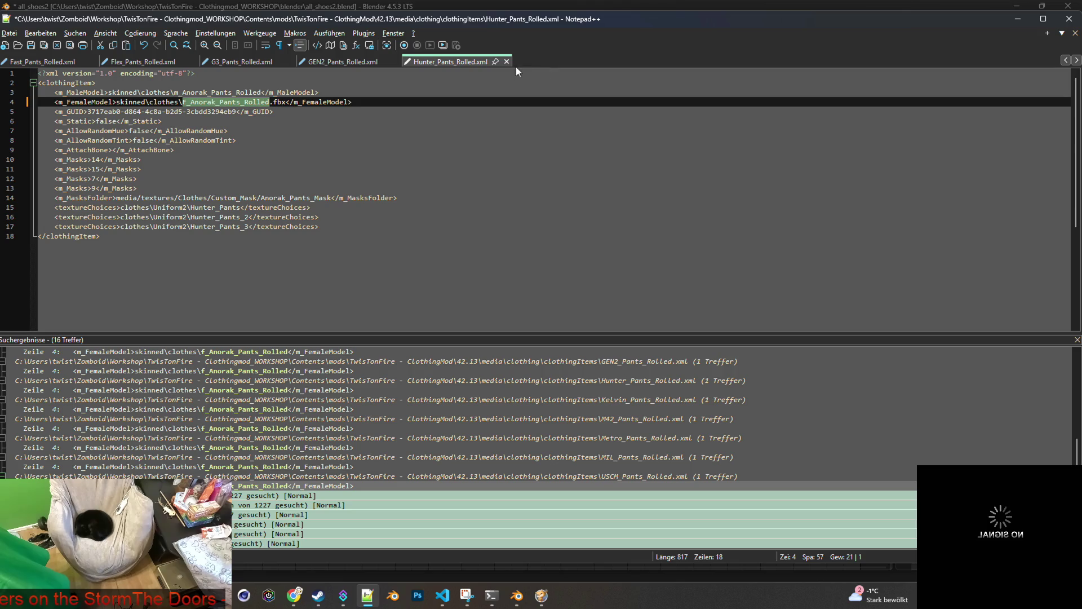
left_click(32, 45)
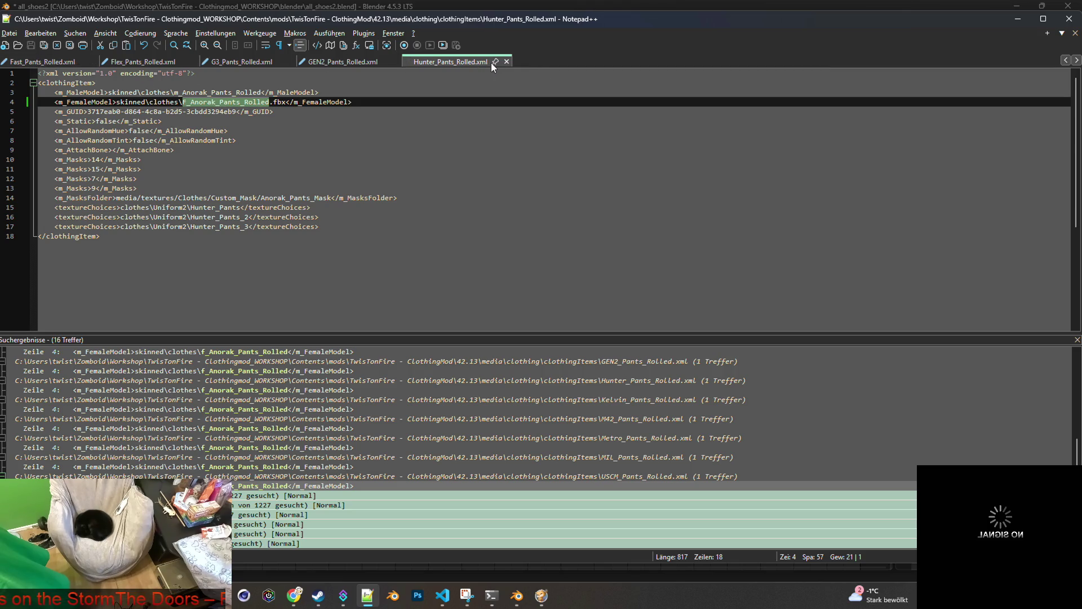
left_click(507, 62)
left_click(32, 46)
left_click(396, 62)
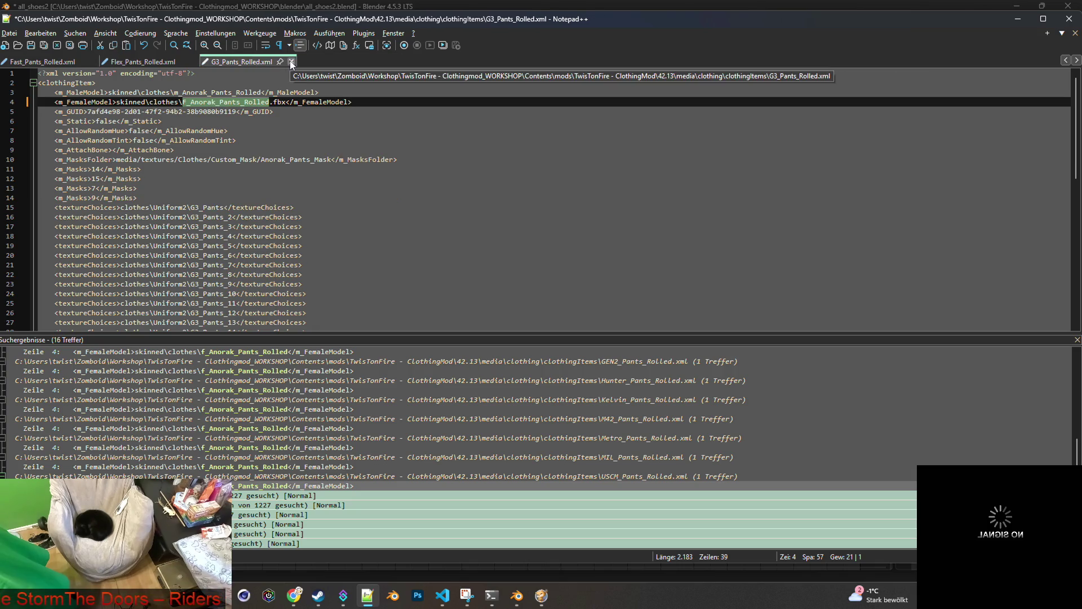
Save and close the G3, Flex, Fast and Check rolled-pants XMLs.
left_click(291, 61)
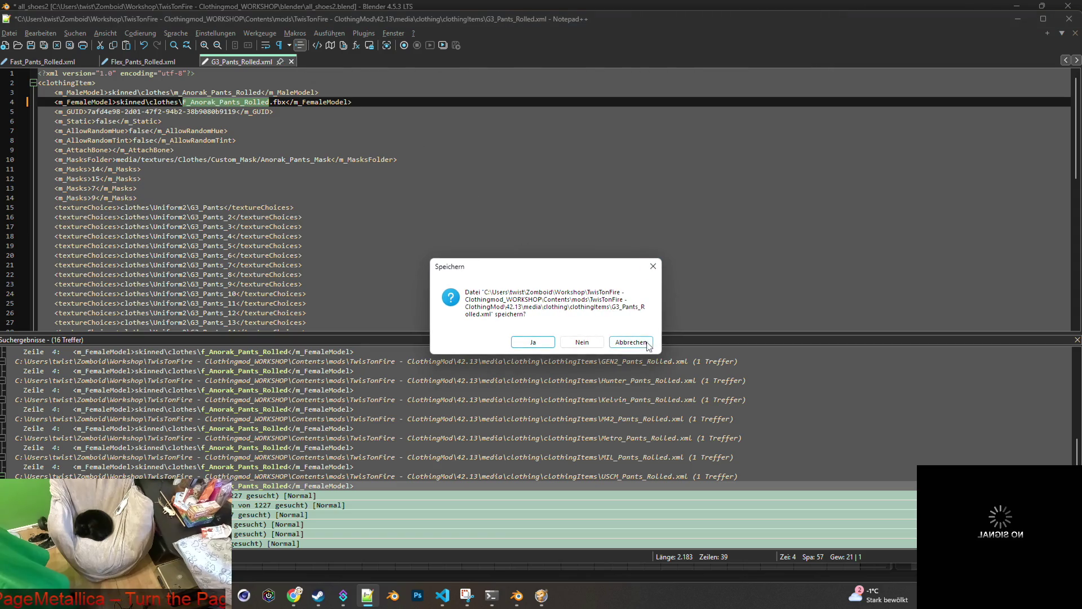
left_click(631, 342)
left_click(31, 45)
left_click(291, 62)
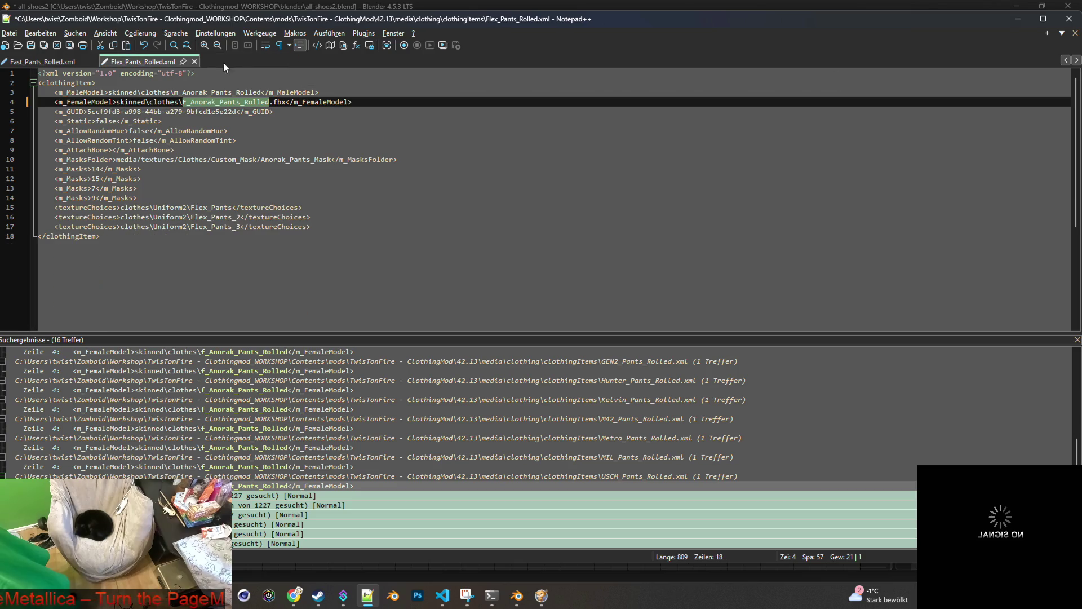
left_click(130, 63)
left_click(31, 45)
middle_click(609, 63)
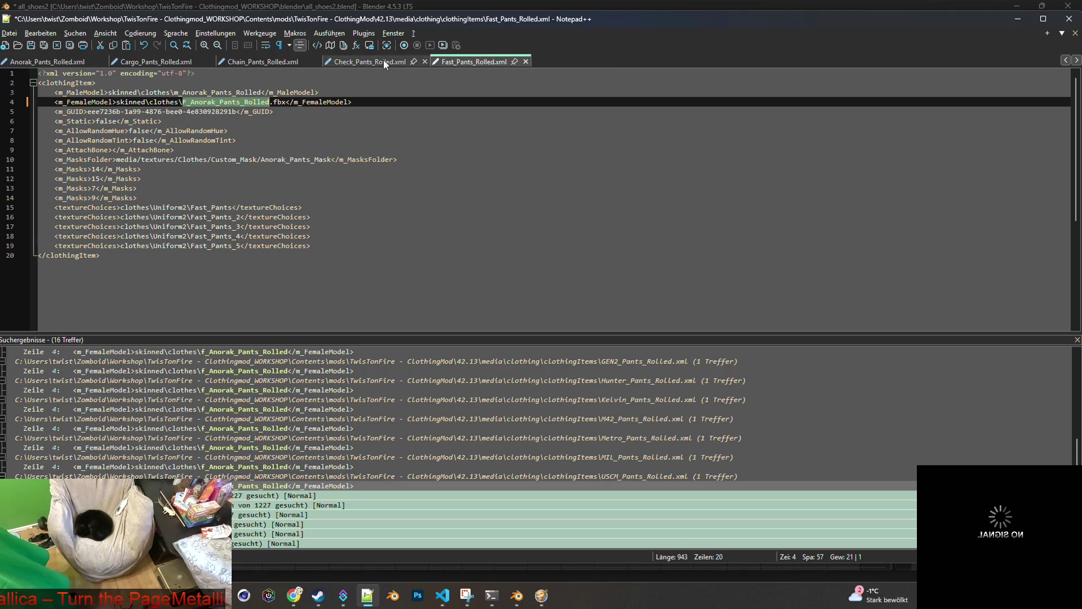
left_click(31, 45)
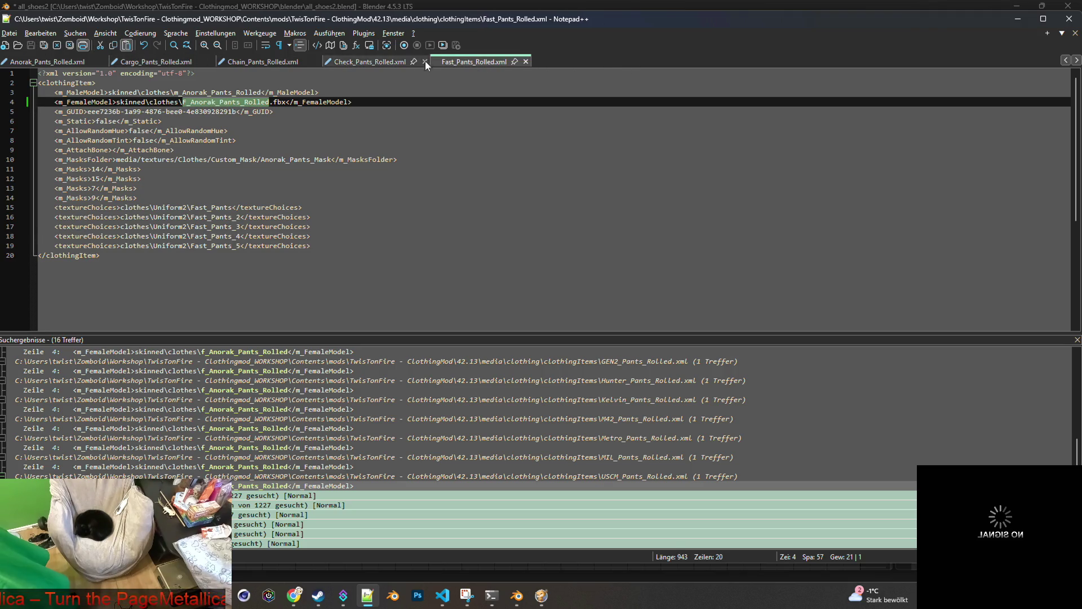
left_click(524, 63)
left_click(31, 45)
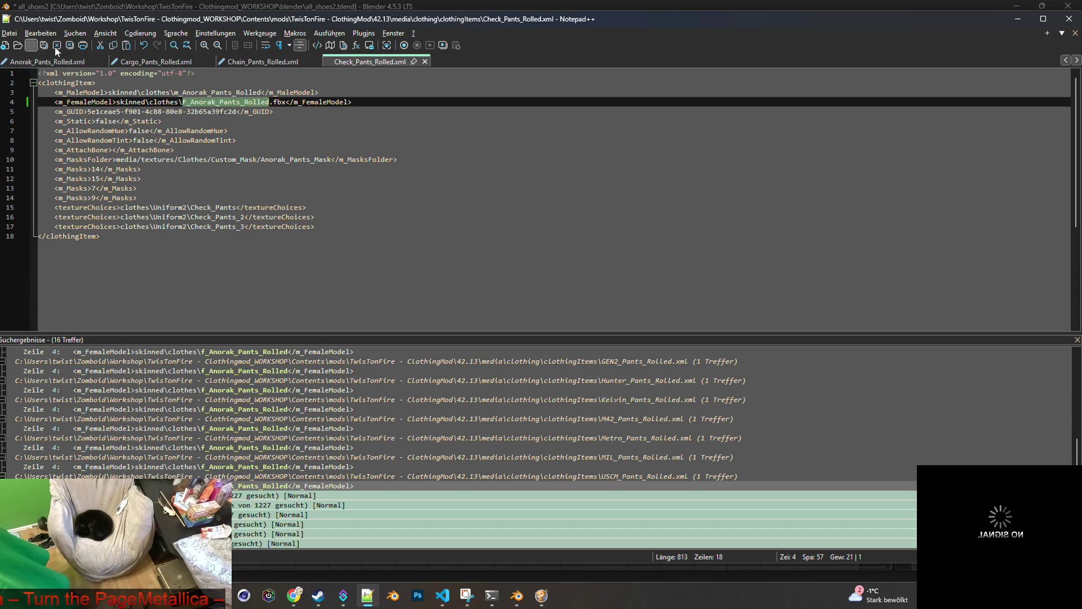
left_click(425, 60)
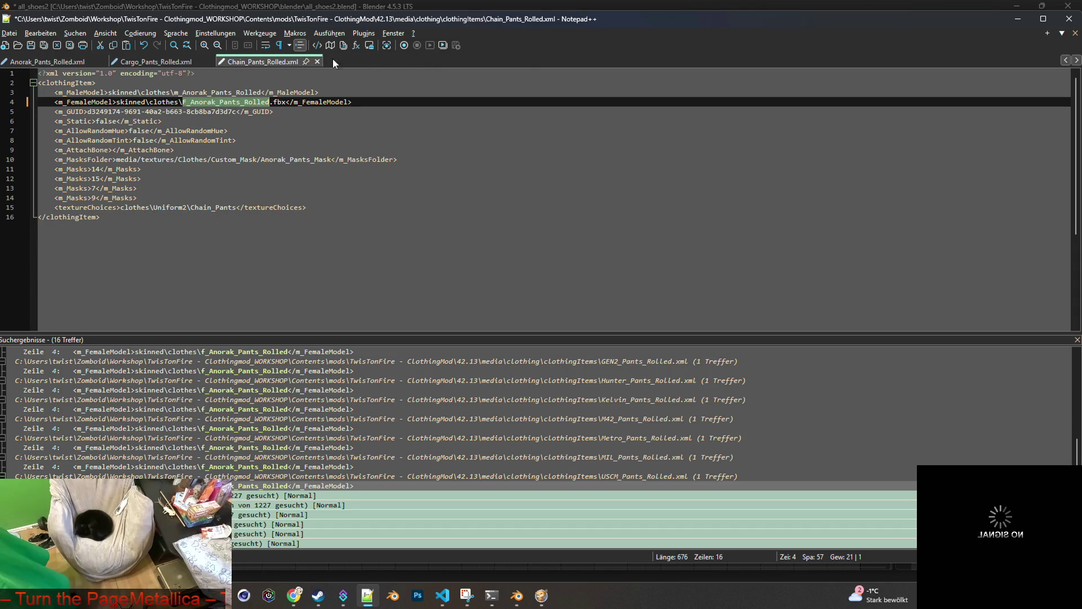
Save and close the Chain, Cargo and Anorak rolled-pants XMLs, then switch to Project Zomboid.
left_click(44, 45)
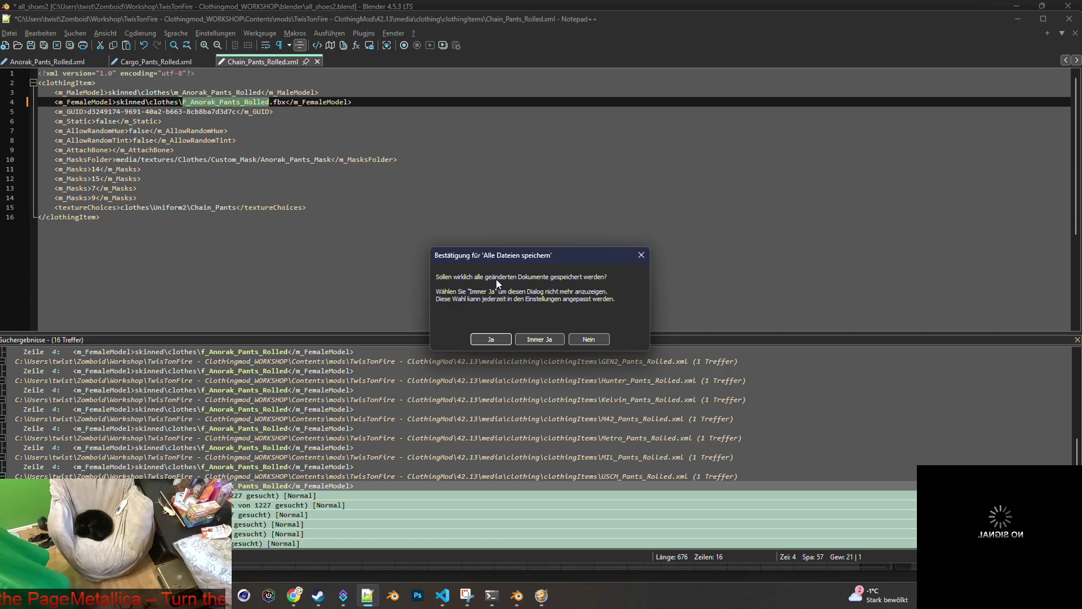
left_click(588, 338)
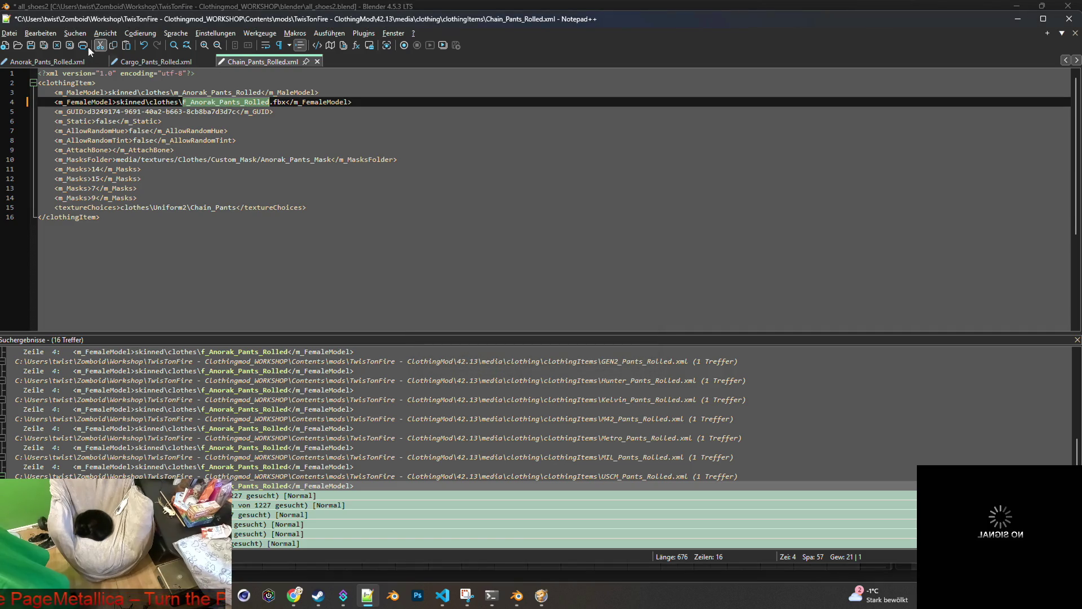
left_click(31, 45)
left_click(317, 61)
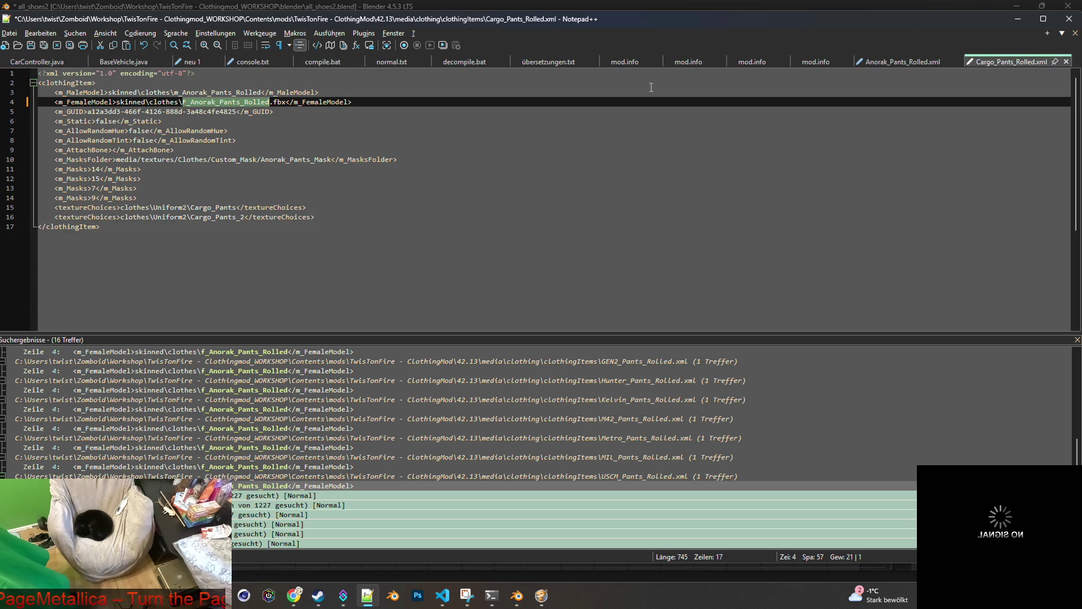
left_click(31, 45)
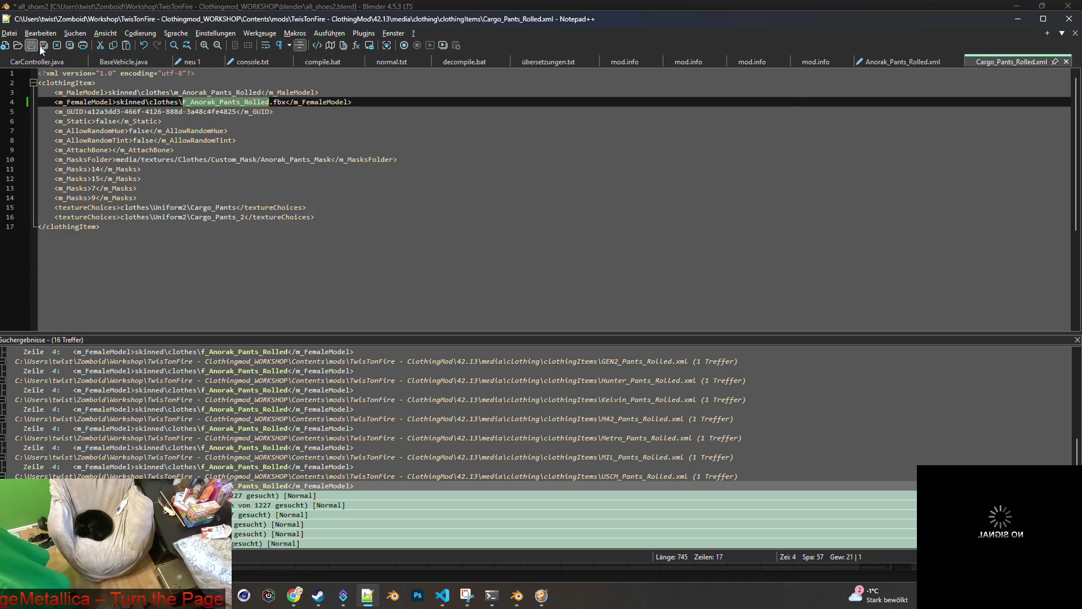
left_click(1065, 62)
key("ctrl+s")
left_click(958, 62)
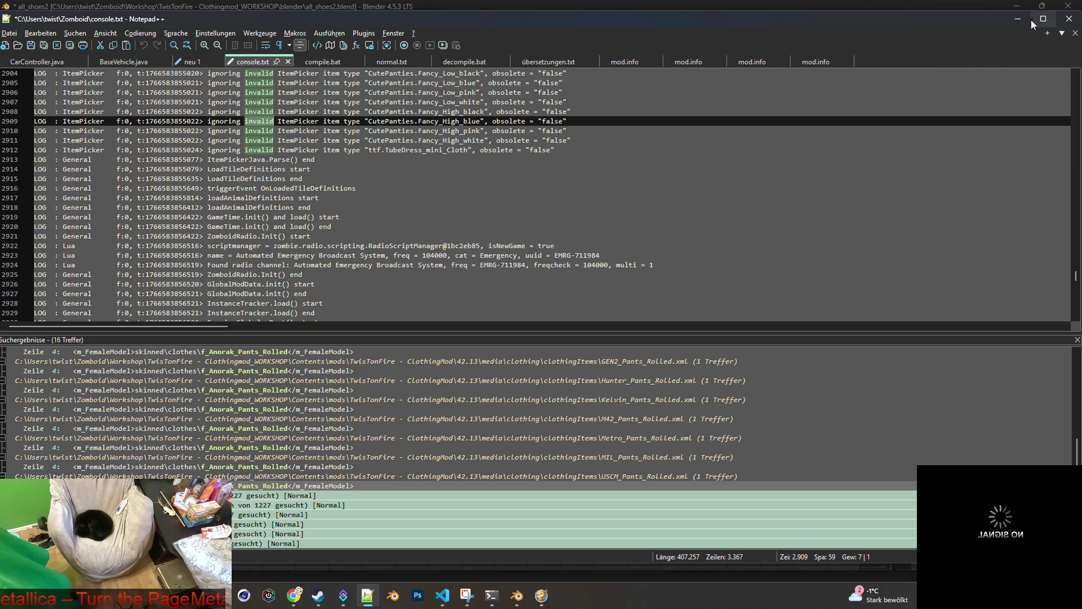
left_click(541, 595)
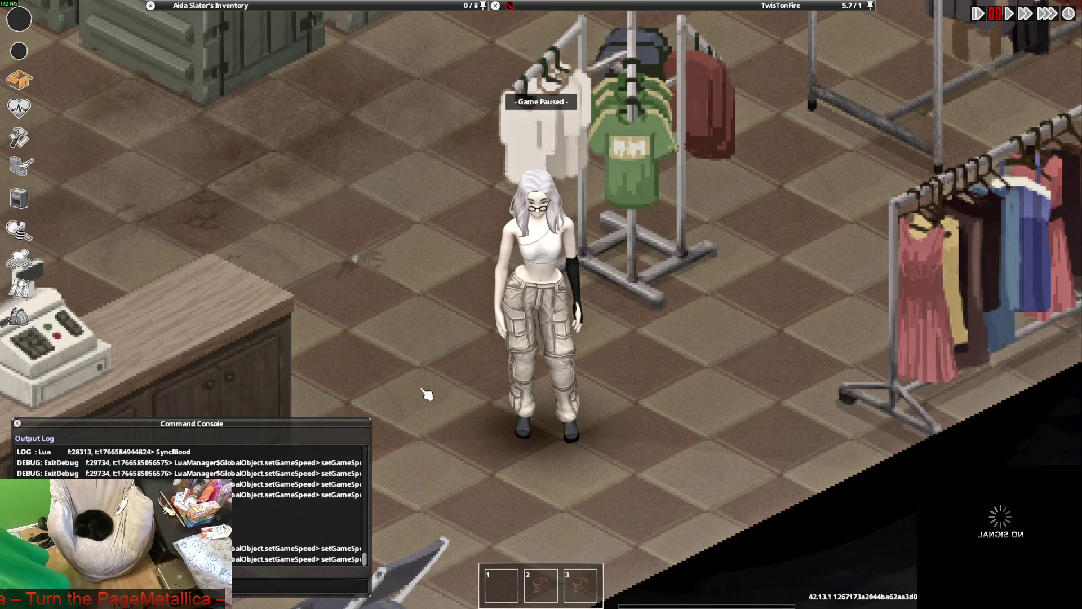
Capture a Snipping Tool screenshot of the character wearing the rolled pants.
key("super")
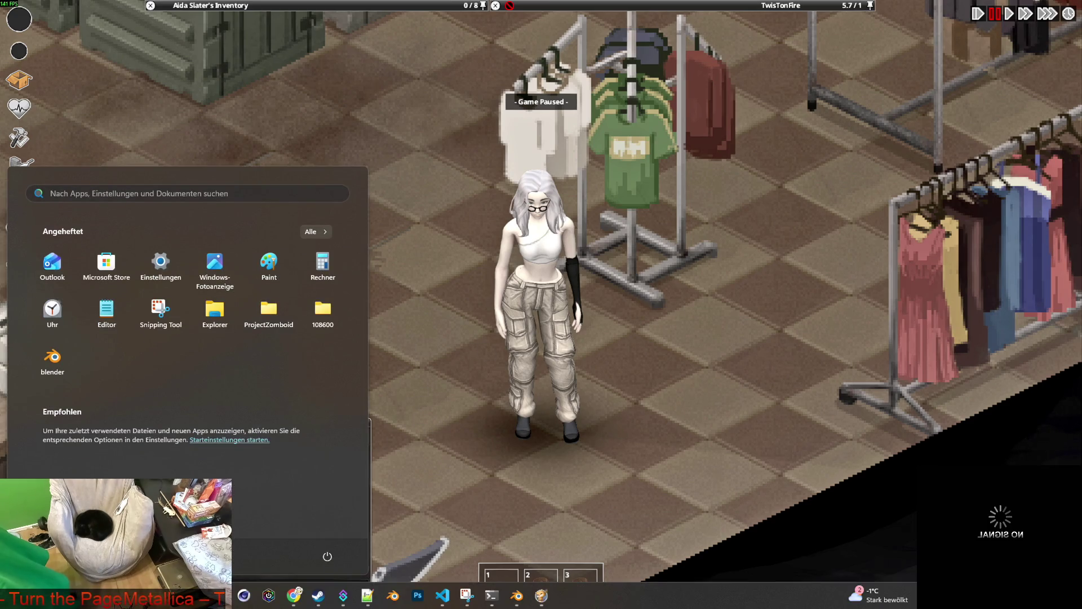
key("super")
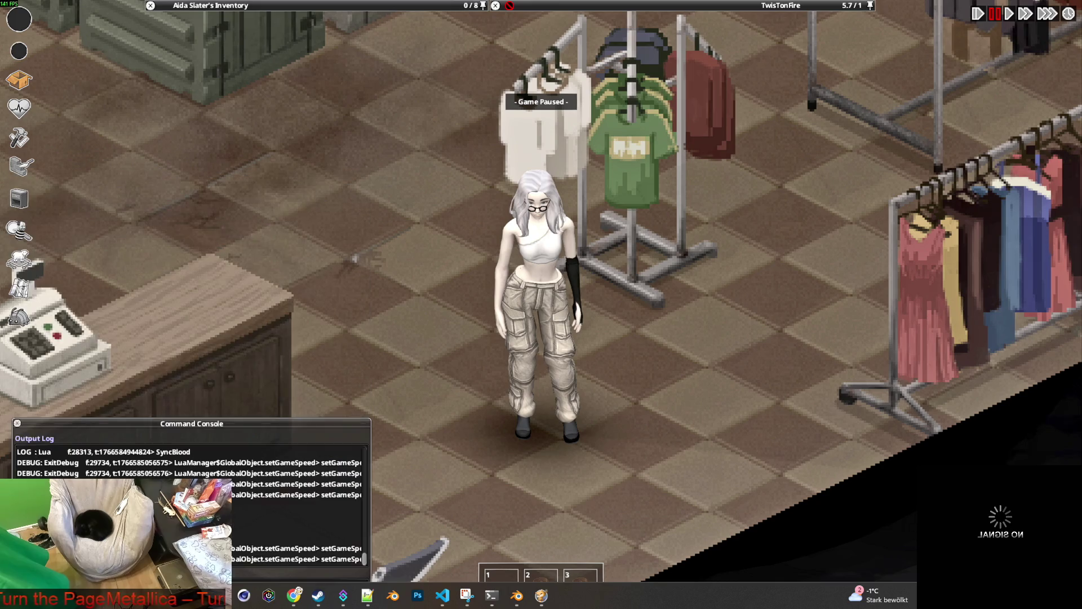
key("super")
type("snip")
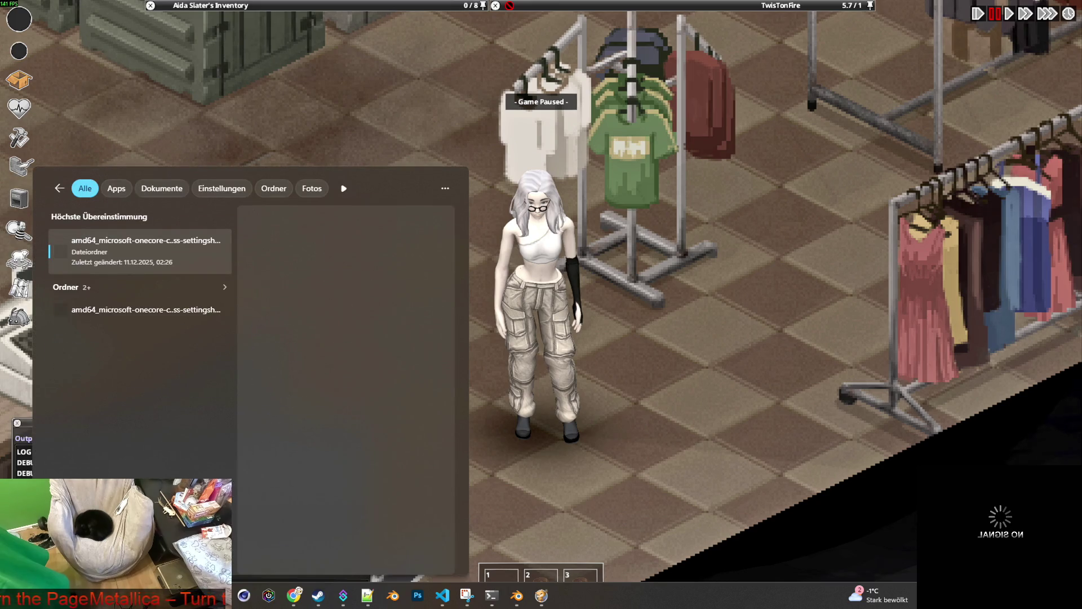
left_click(113, 254)
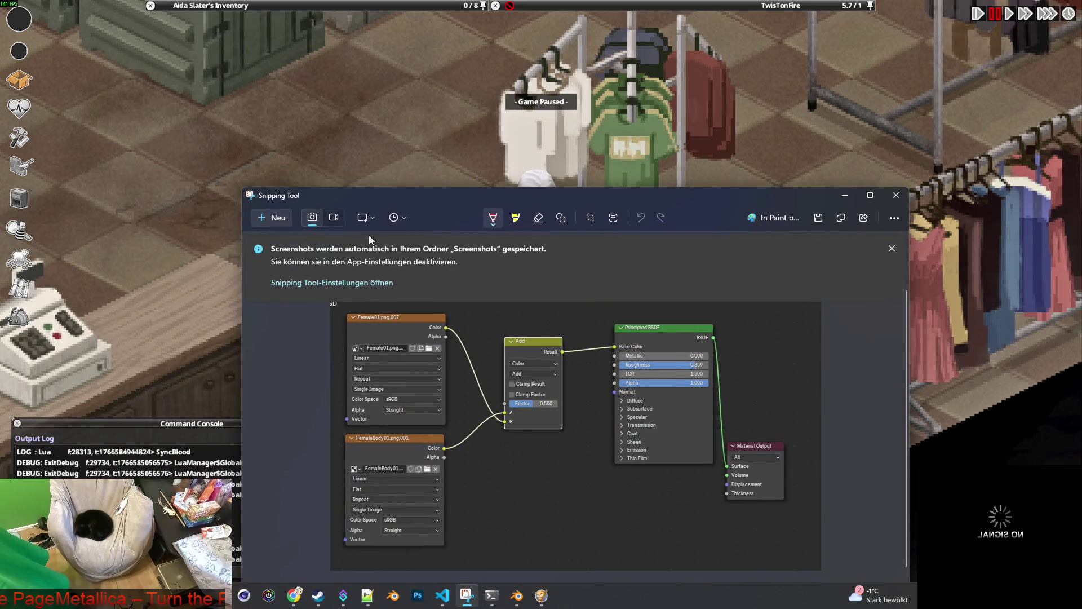
left_click(281, 219)
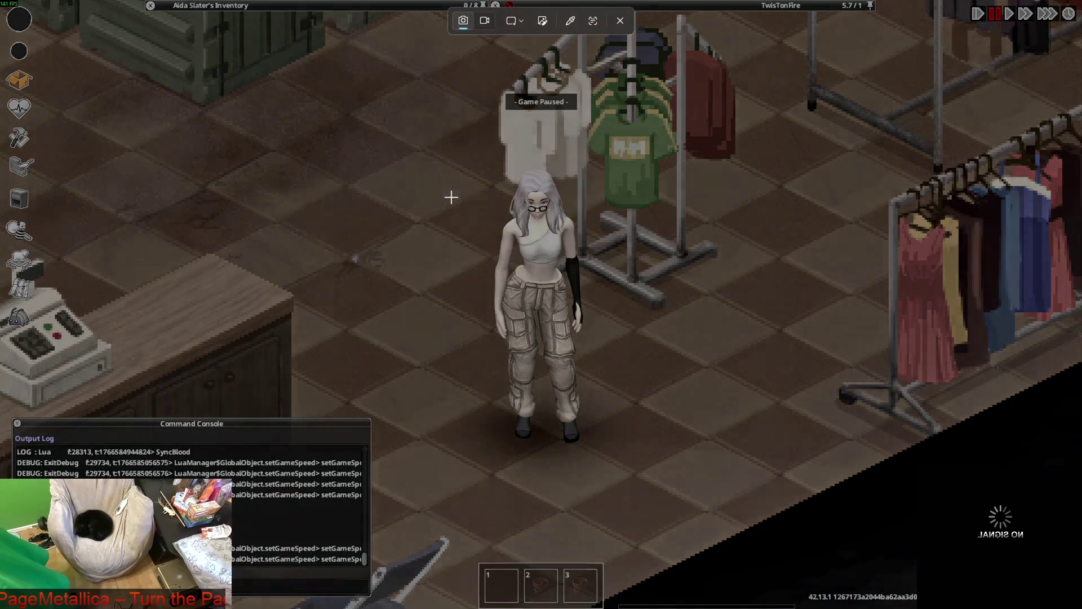
mouse_move(452, 158)
left_mouse_down()
mouse_move(648, 439)
mouse_move(647, 460)
mouse_move(635, 459)
left_mouse_up()
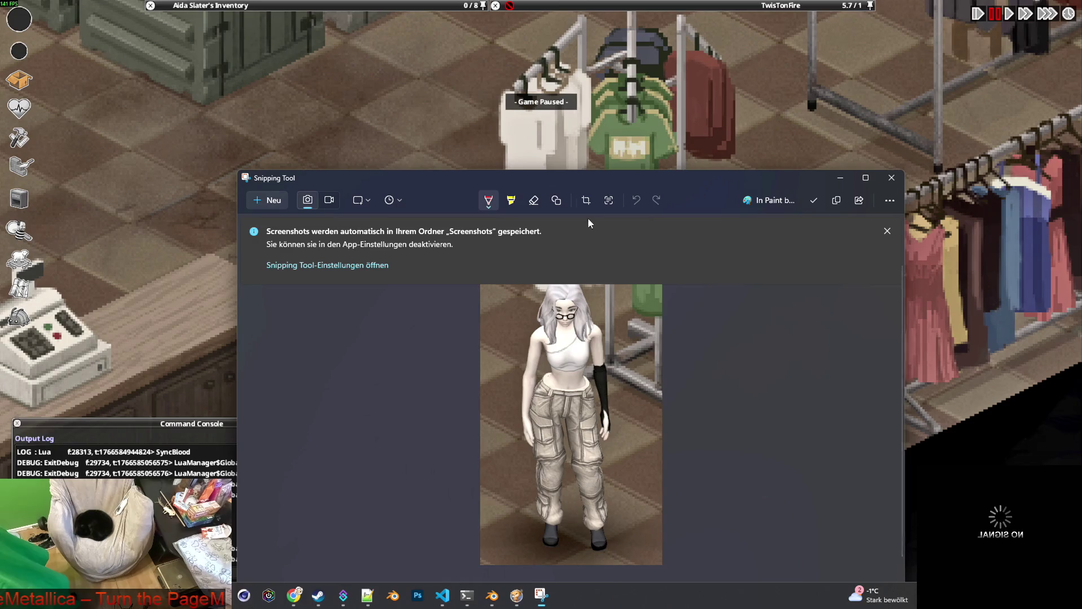
left_click_drag(613, 181, 847, 84)
Return to the game, pause it and choose Quit.
left_click(296, 153)
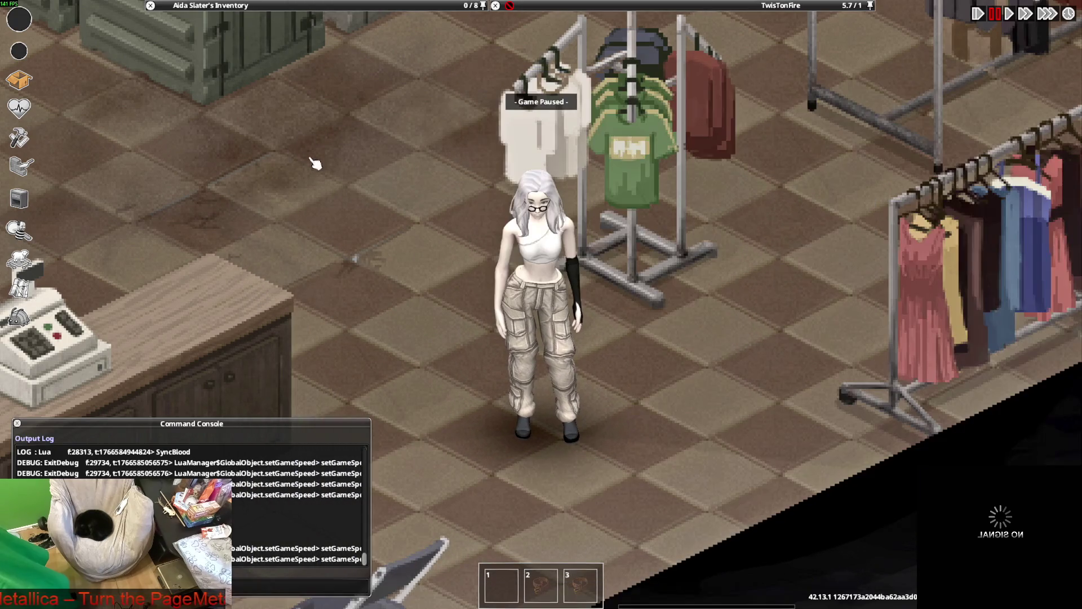
key("Escape")
left_click(153, 448)
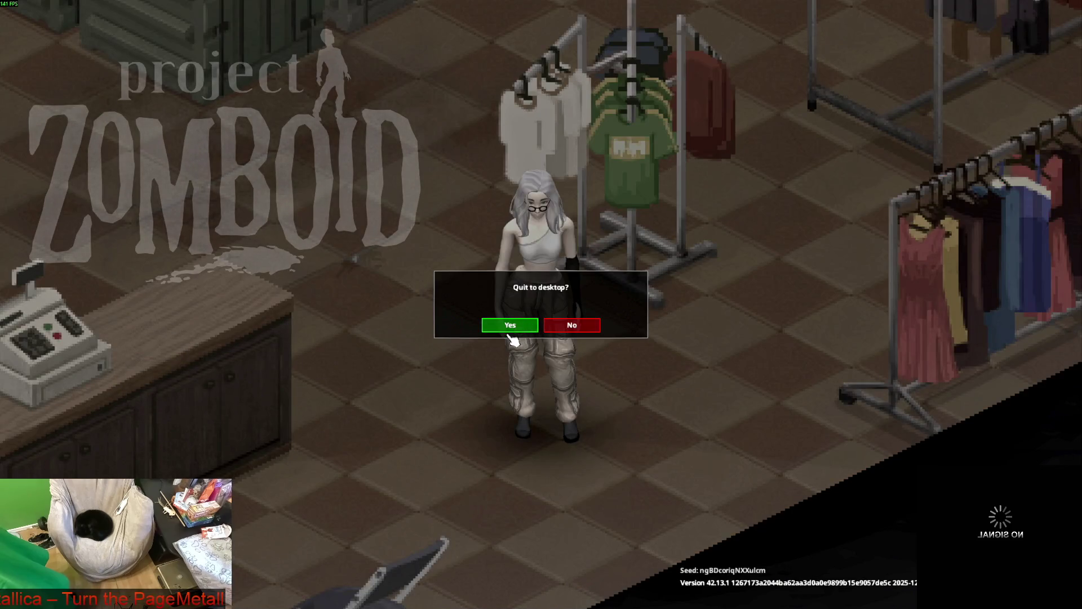
Confirm quitting to desktop, then relaunch Project Zomboid from Steam with the normal Play option.
left_click(509, 325)
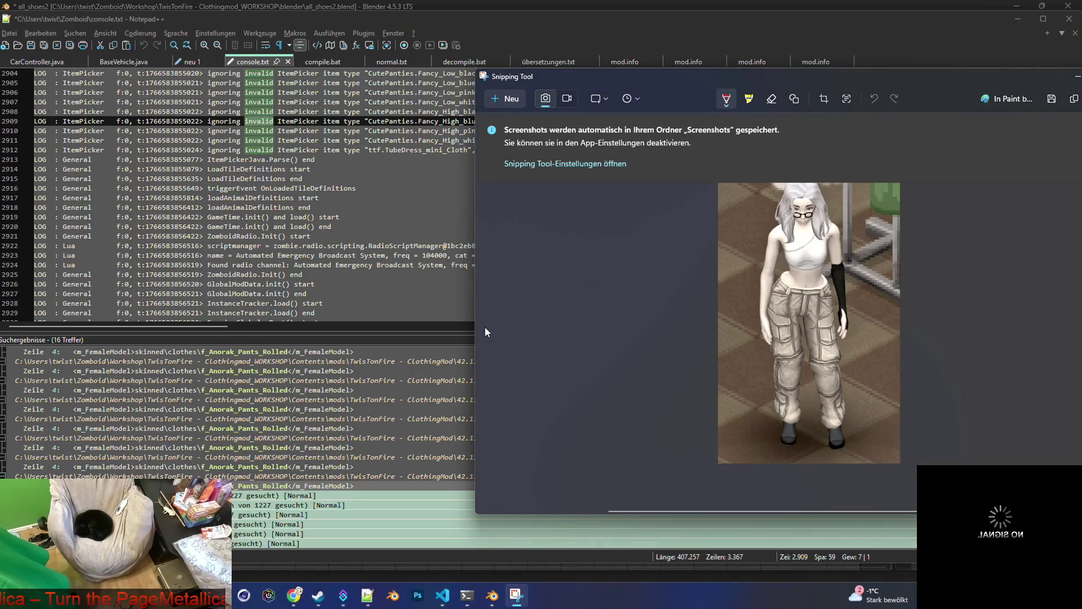
left_click(319, 595)
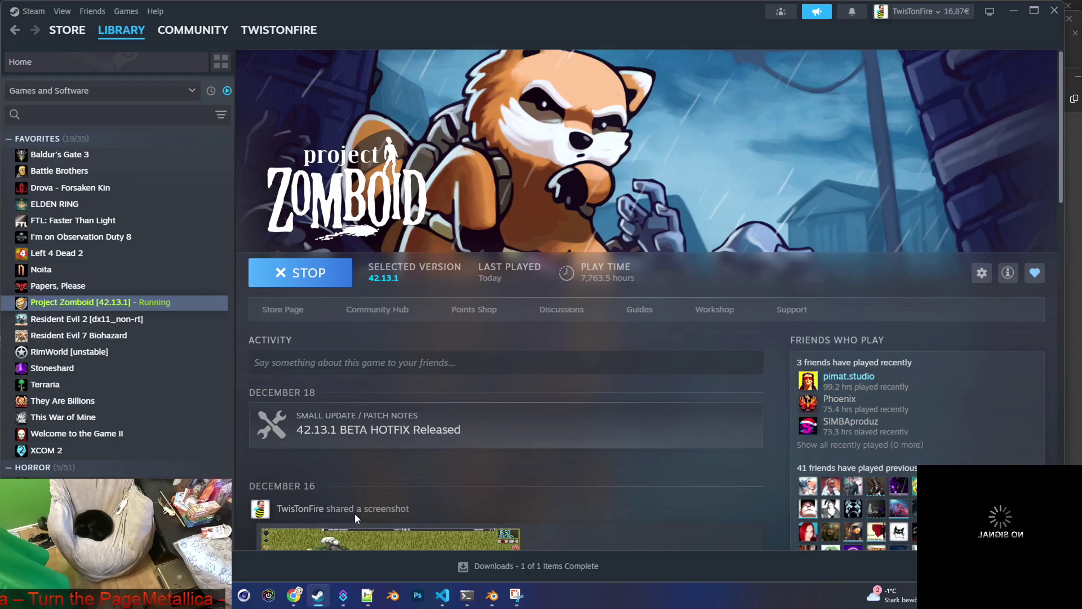
left_click(314, 277)
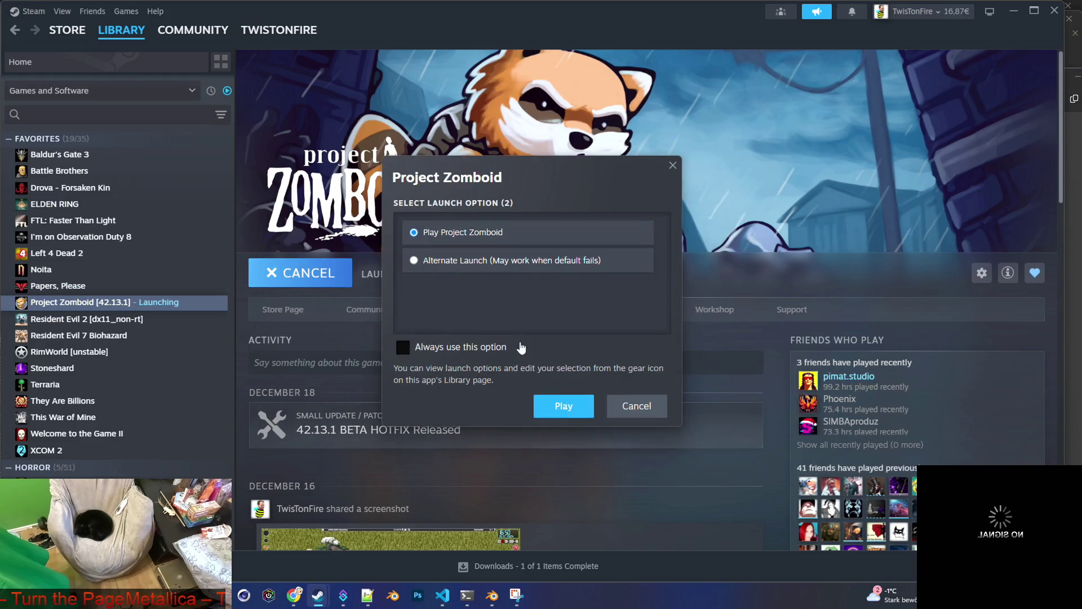
left_click(563, 407)
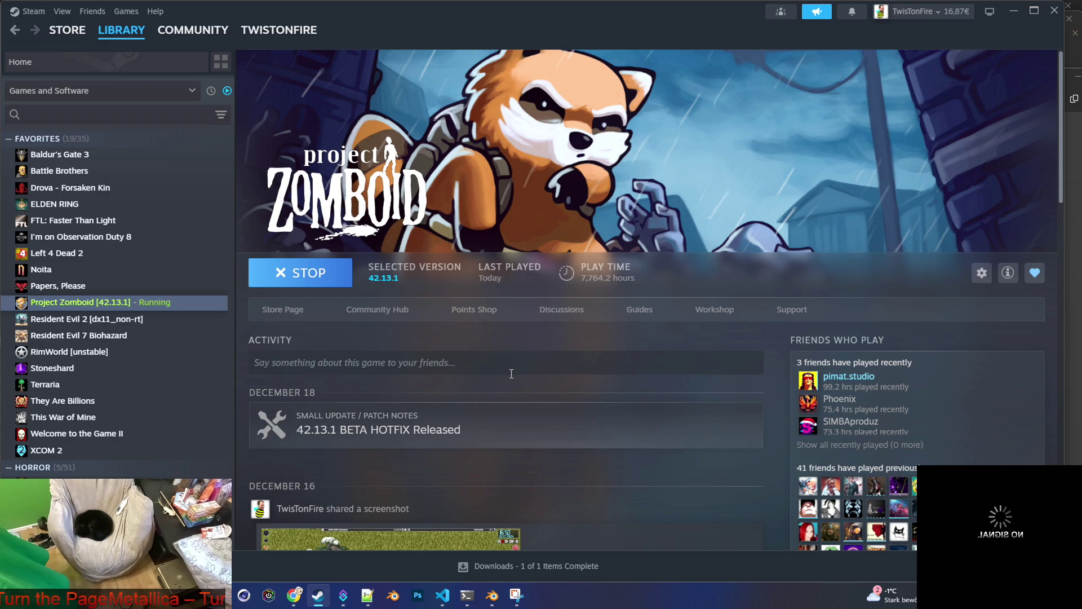
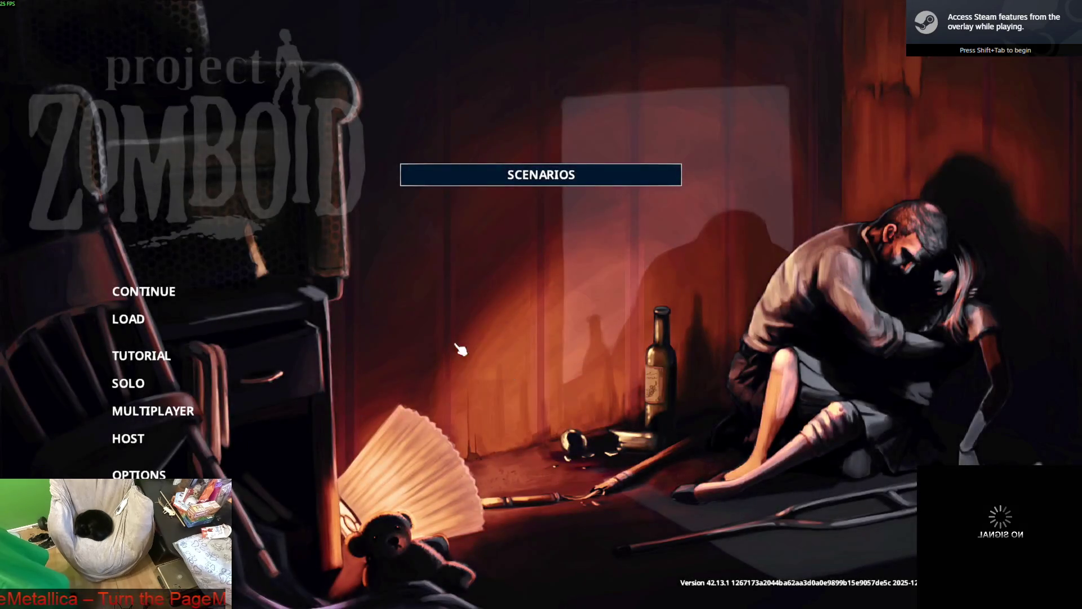
Continue the saved game and start playing once it loads into the clothing store.
left_click(165, 291)
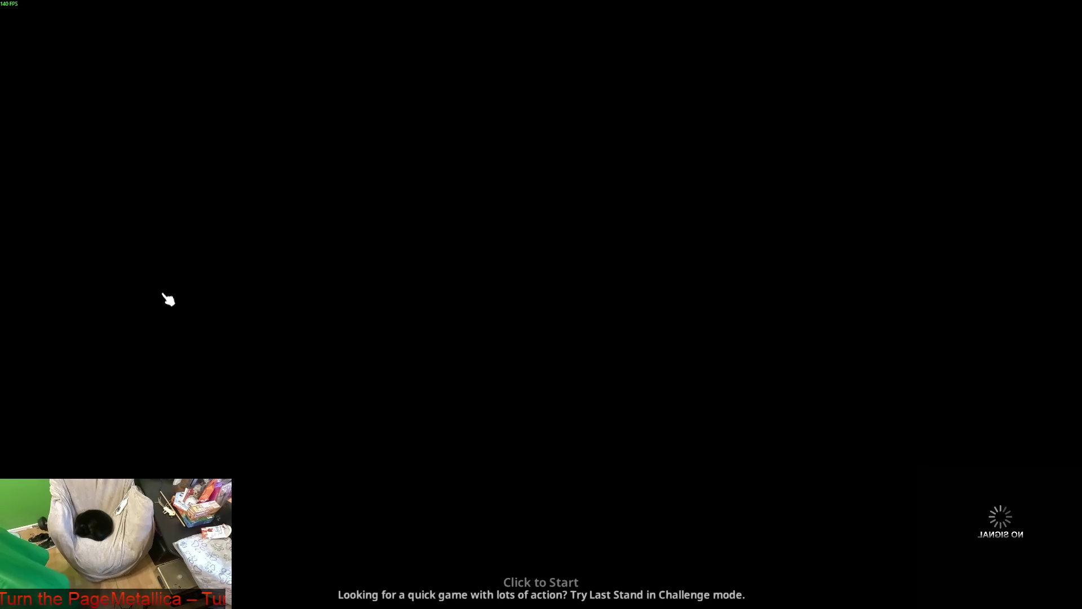
left_click(168, 300)
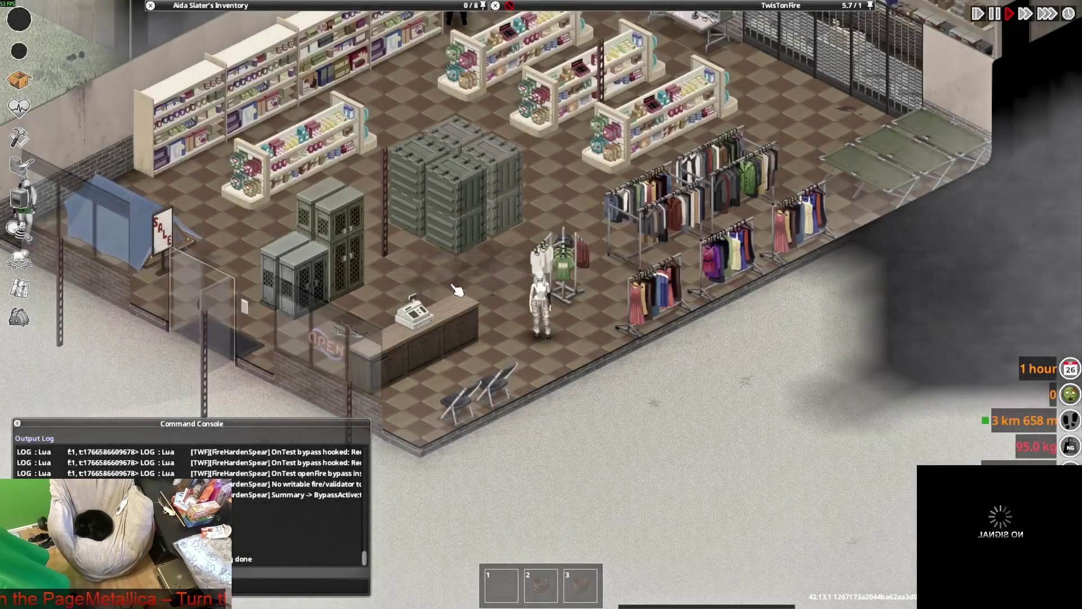
scroll(559, 317, "up", 5)
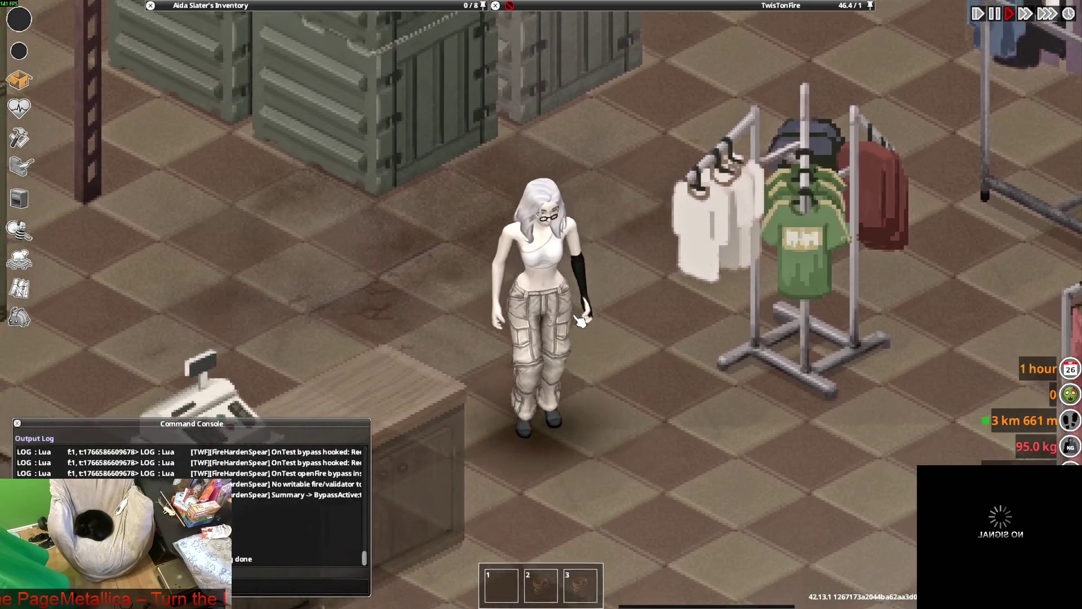
Walk the character around the store between the crates and the clothes racks.
key("w")
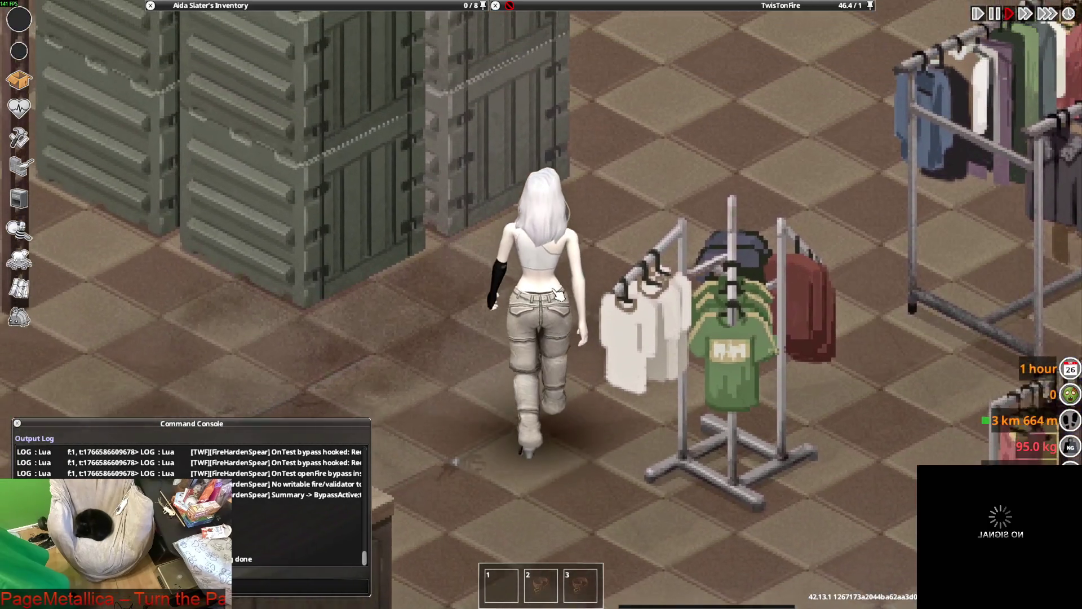
key("s+d")
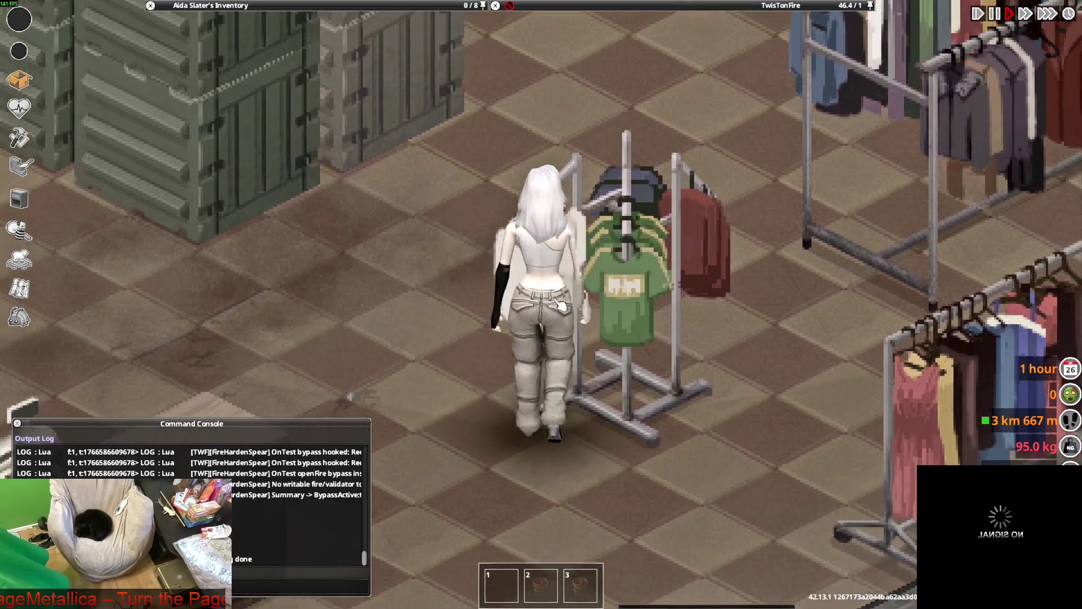
key("a")
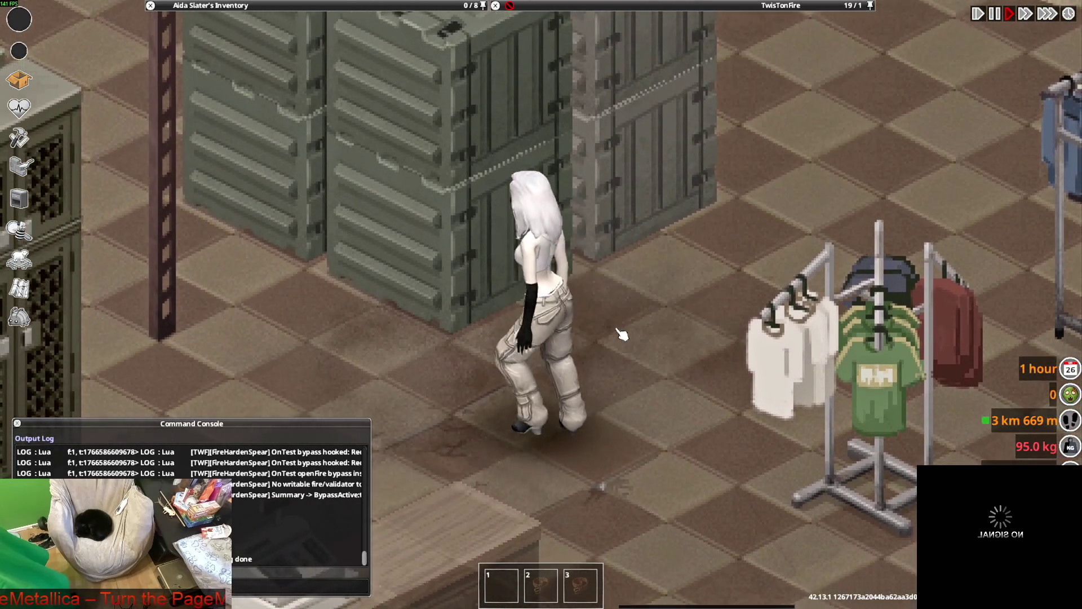
key("s+d")
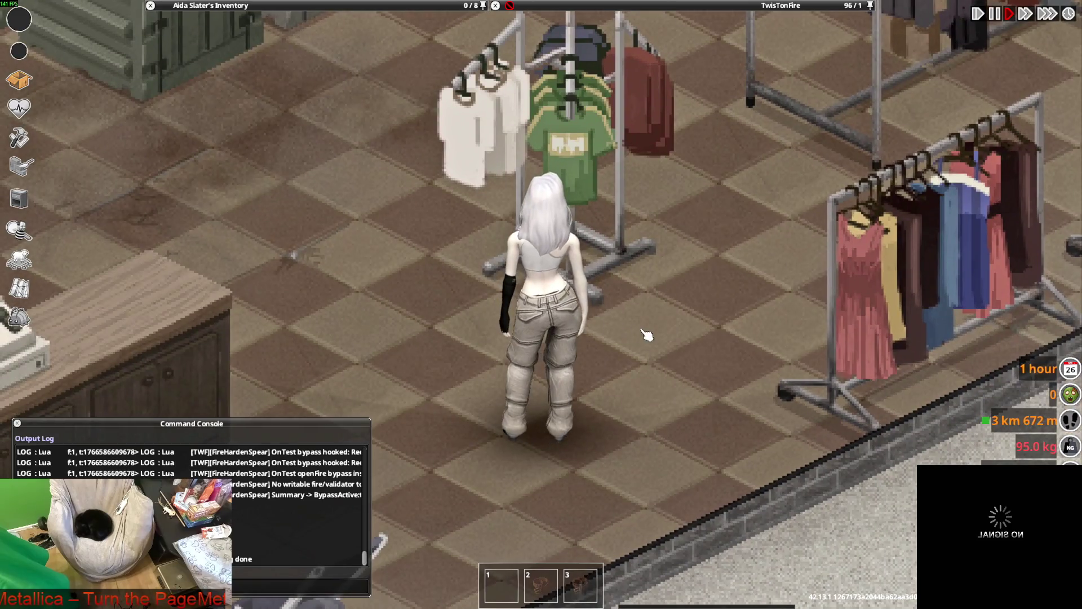
key("s+a")
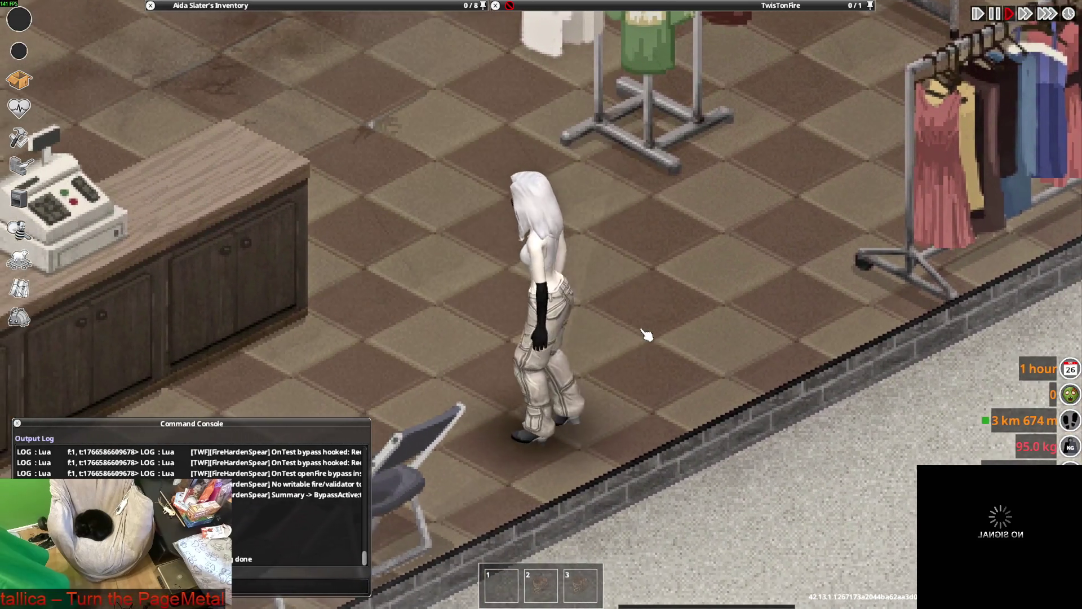
key("w+a")
key("d")
key("s")
key("a")
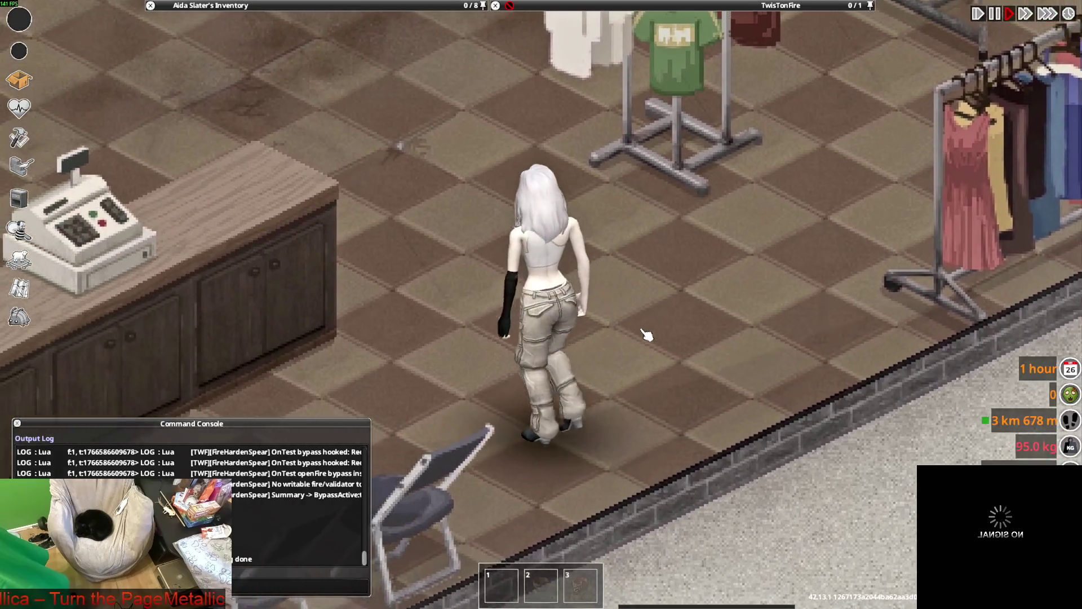
key("w")
key("w+a")
Walk back toward the counter and roll up the Tactical Pants.
key("d")
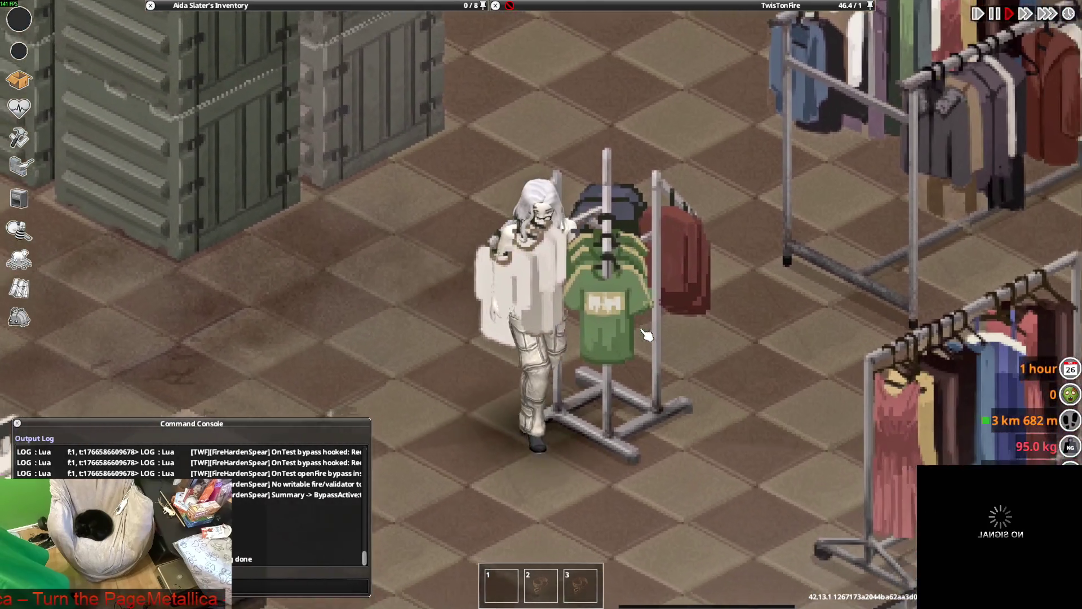
key("s")
mouse_move(316, 41)
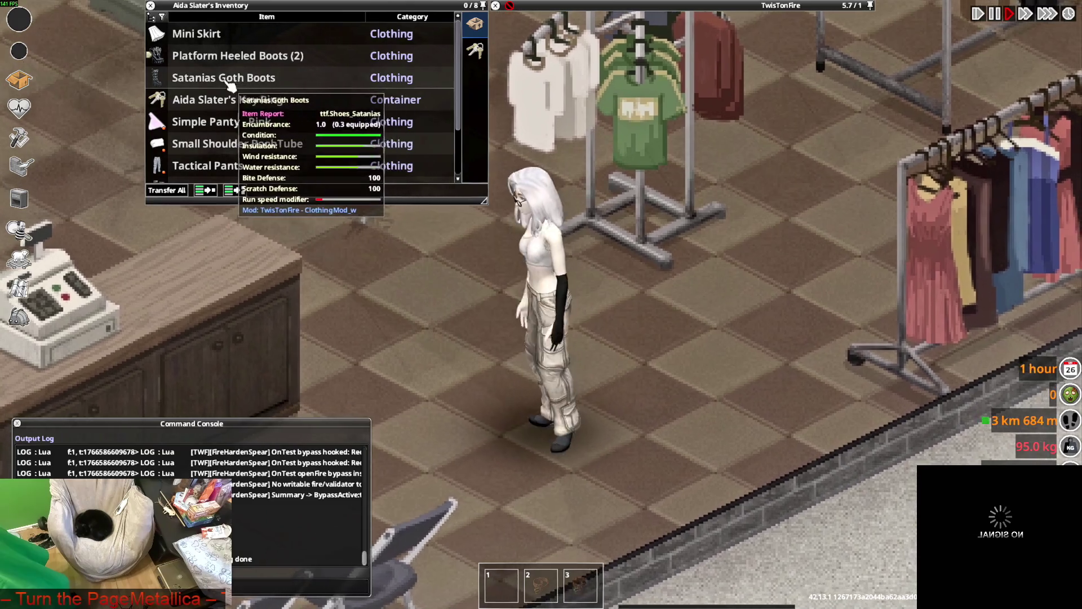
scroll(229, 96, "down", 3)
right_click(211, 85)
mouse_move(233, 105)
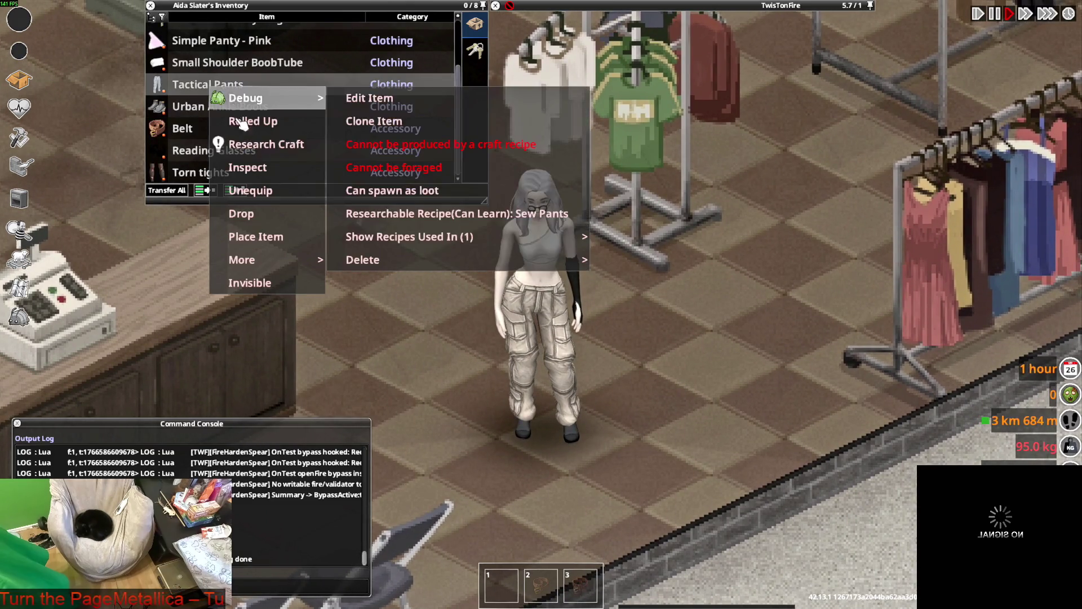
left_click(273, 127)
key("w")
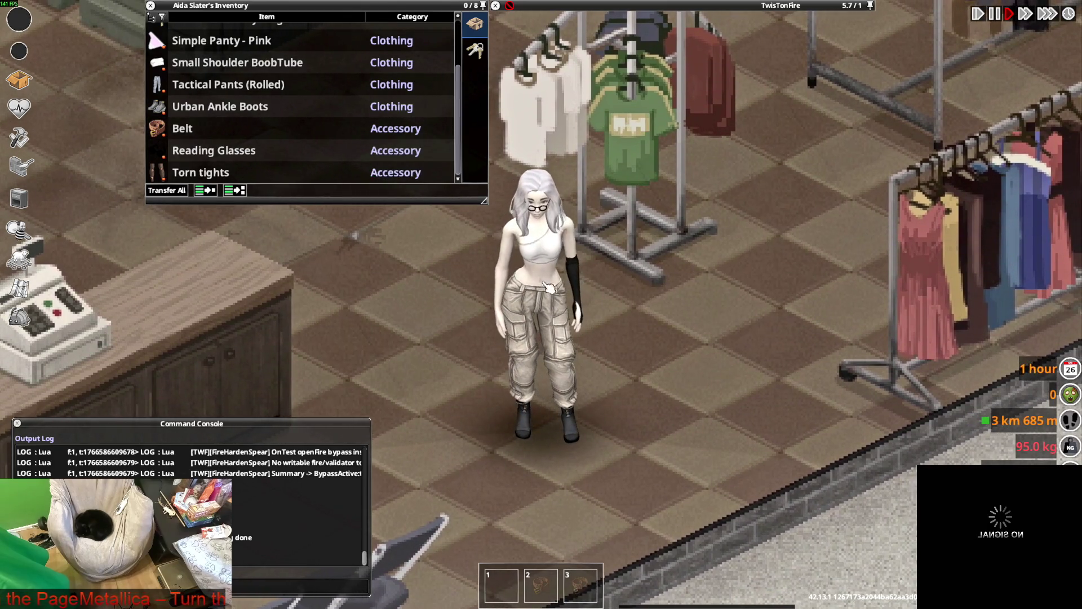
Unroll the Tactical Pants, roll them up again, then unroll them.
right_click(204, 90)
mouse_move(209, 99)
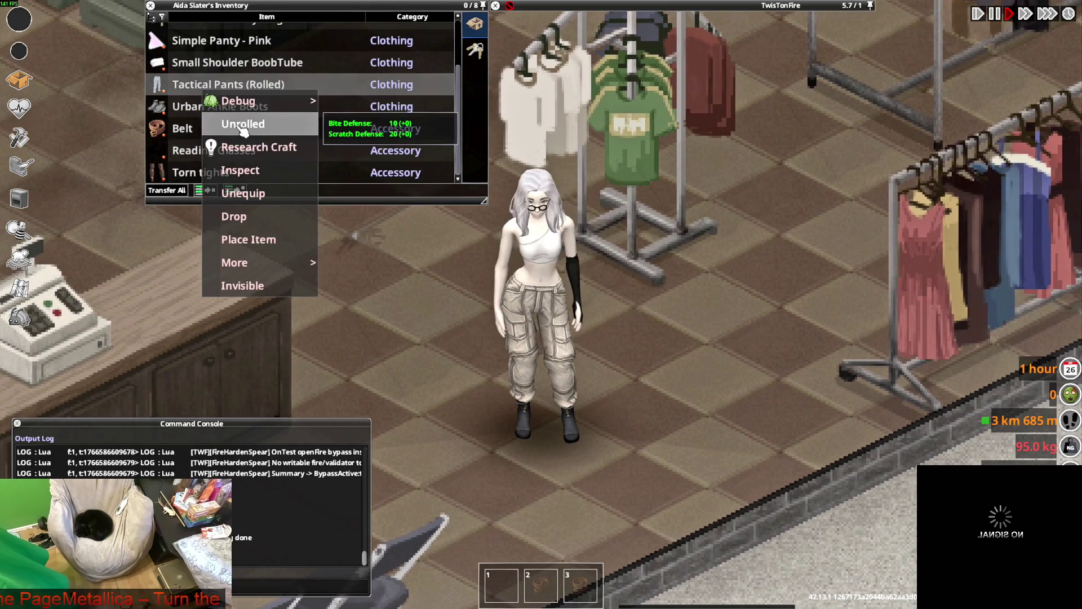
left_click(243, 130)
right_click(207, 84)
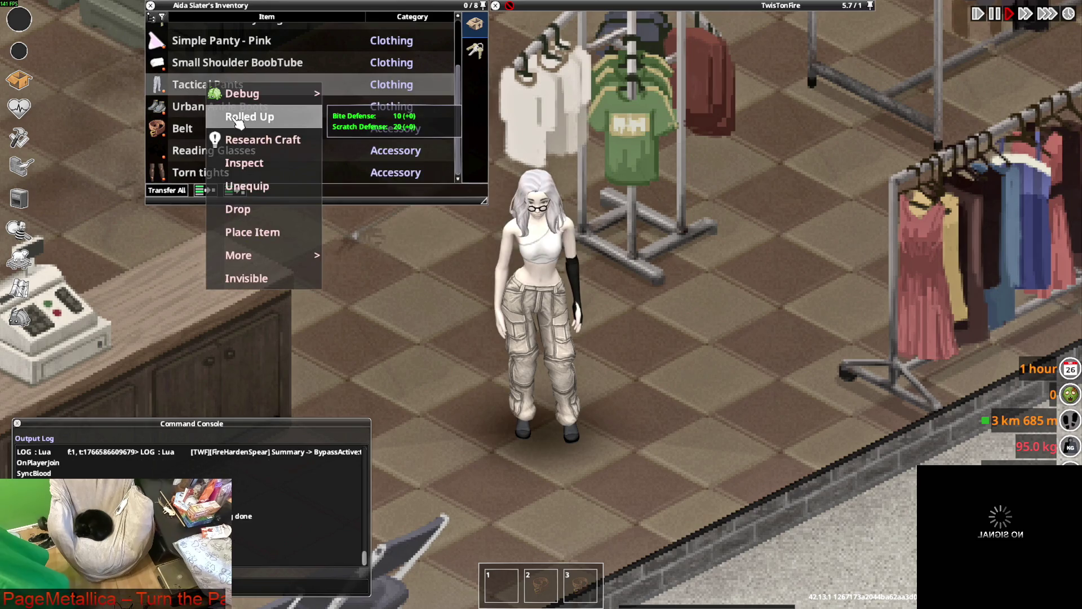
left_click(239, 117)
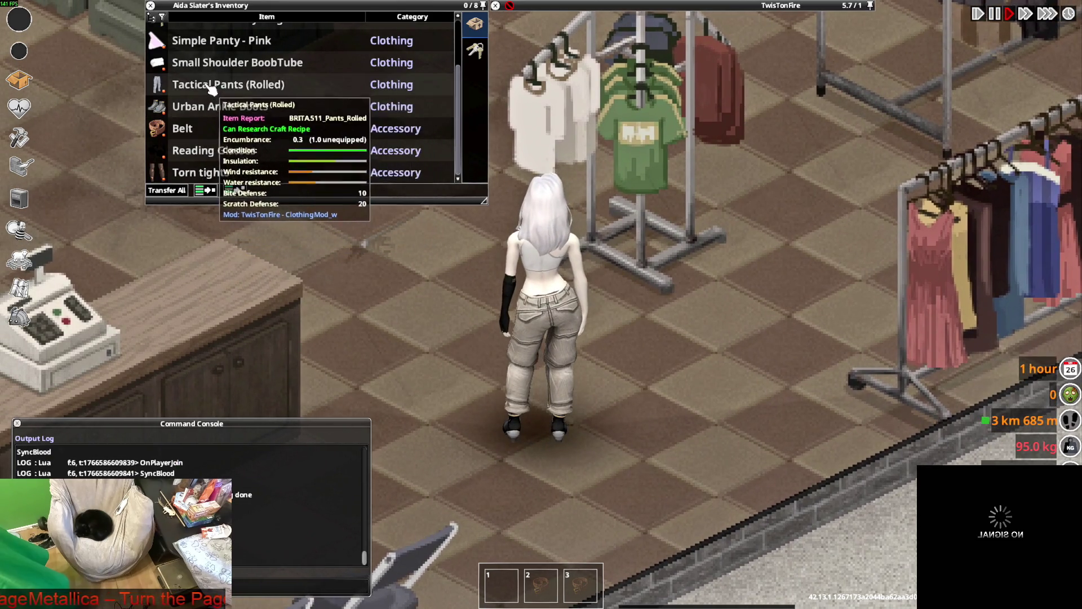
right_click(210, 86)
left_click(241, 116)
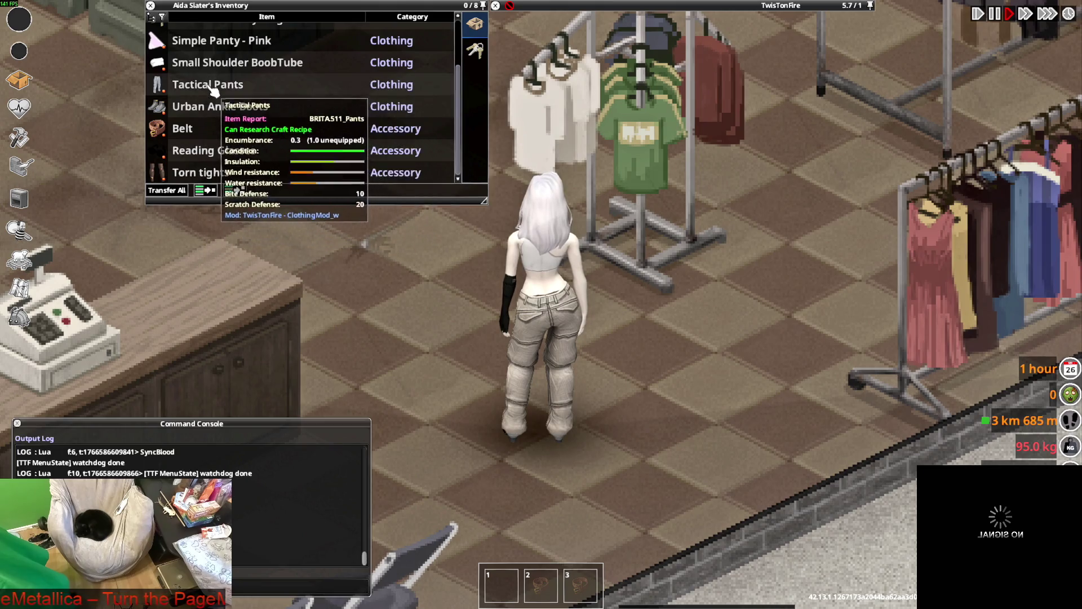
Roll the Tactical Pants up once more, then leave them unrolled.
right_click(210, 85)
left_click(252, 120)
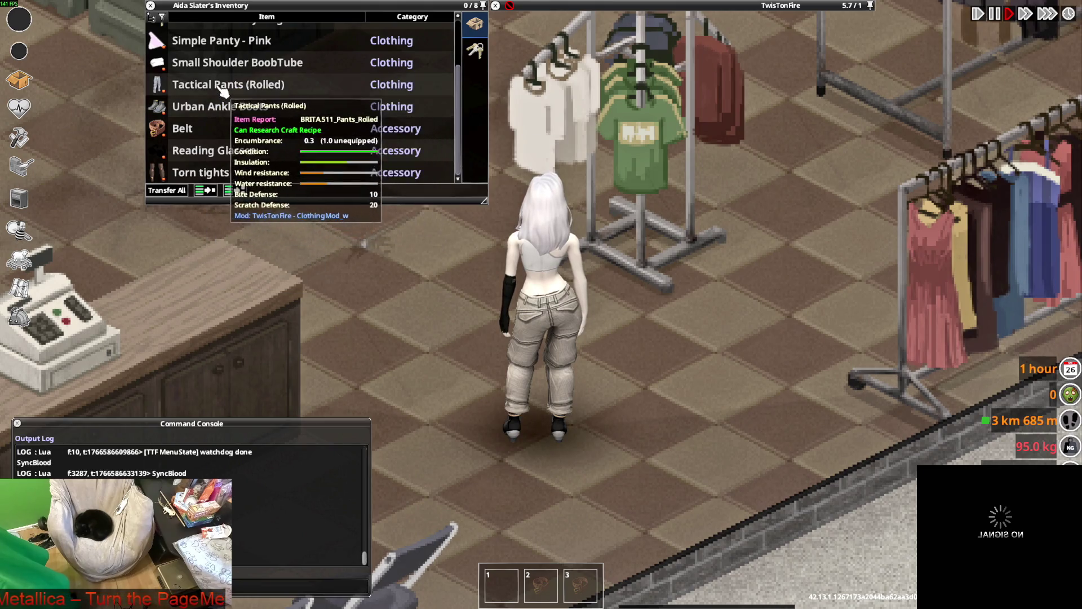
right_click(219, 85)
left_click(278, 121)
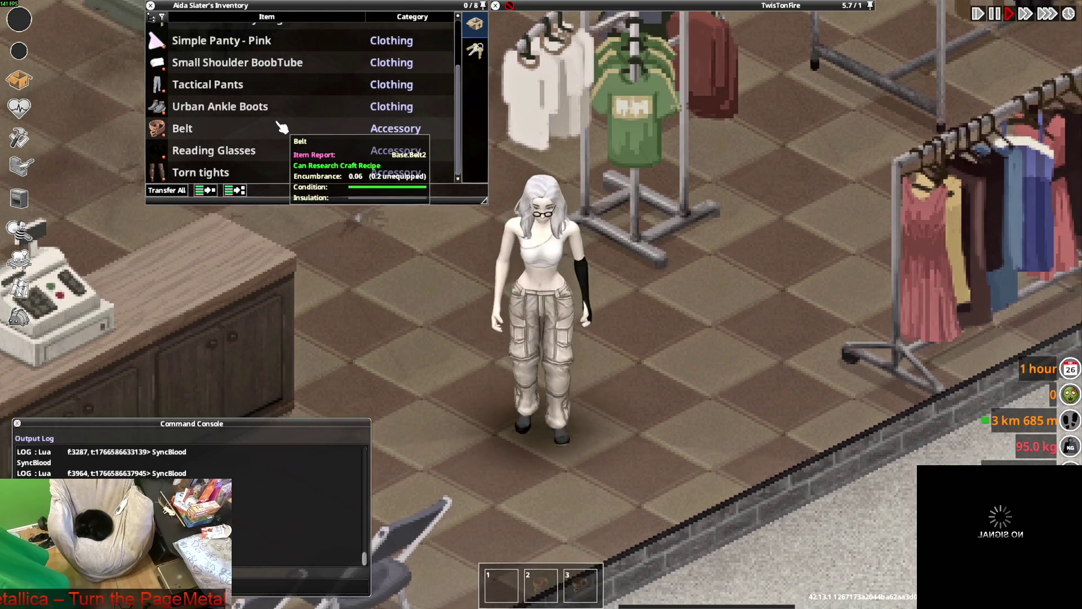
Bring the captured screenshot window to the front.
scroll(603, 343, "down", 2)
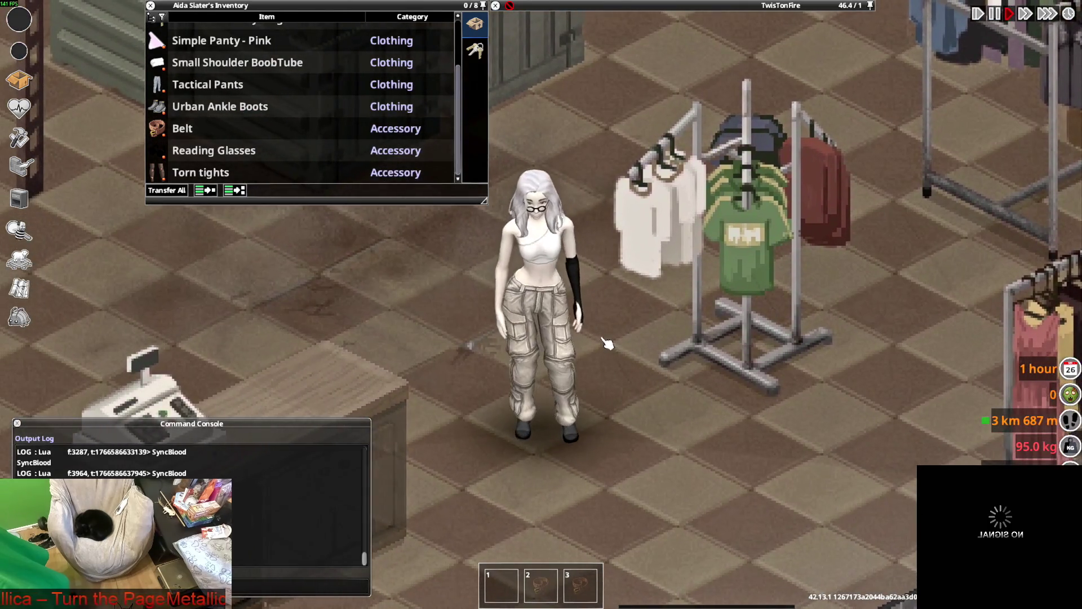
key("alt+Tab")
left_click(617, 163)
Move and narrow the Snipping Tool window so the screenshot and the game both show.
left_click_drag(676, 77, 710, 78)
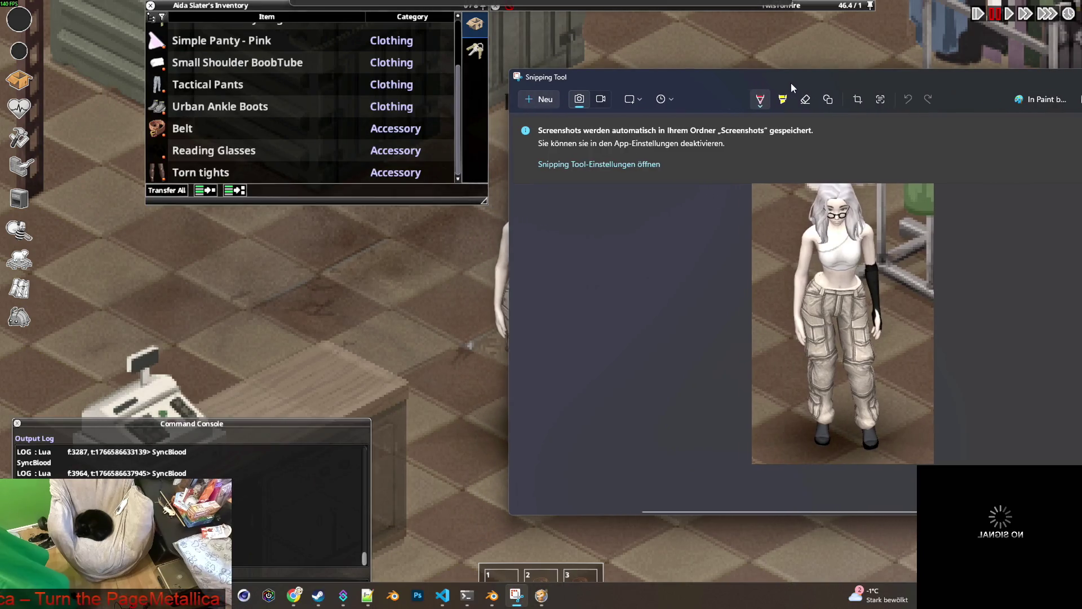
left_click_drag(505, 243, 872, 243)
mouse_move(1005, 104)
left_mouse_down()
mouse_move(725, 120)
mouse_move(737, 119)
left_mouse_up()
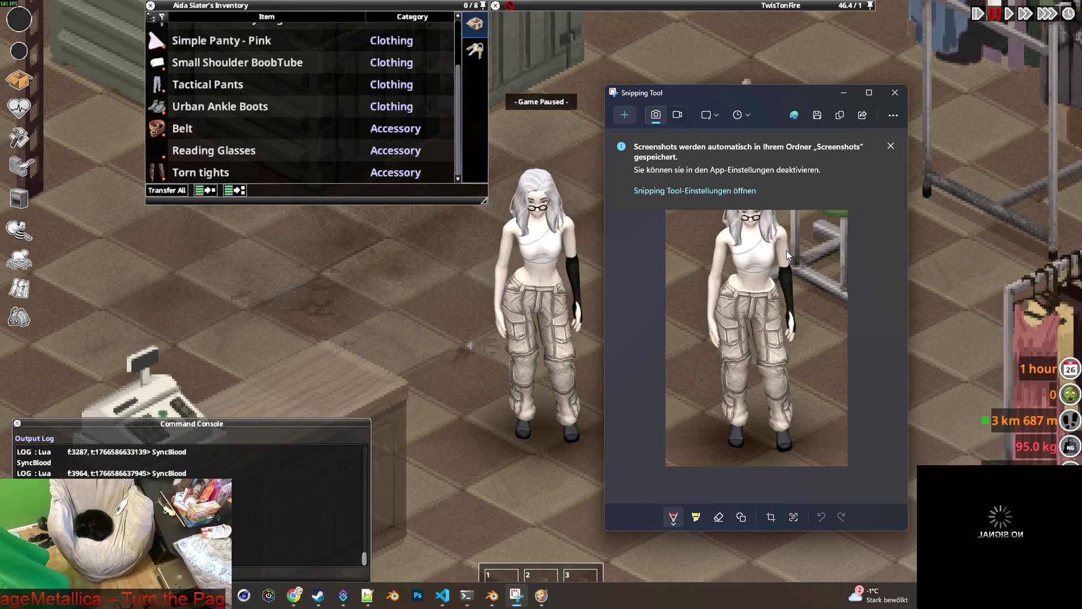
scroll(760, 283, "up", 2)
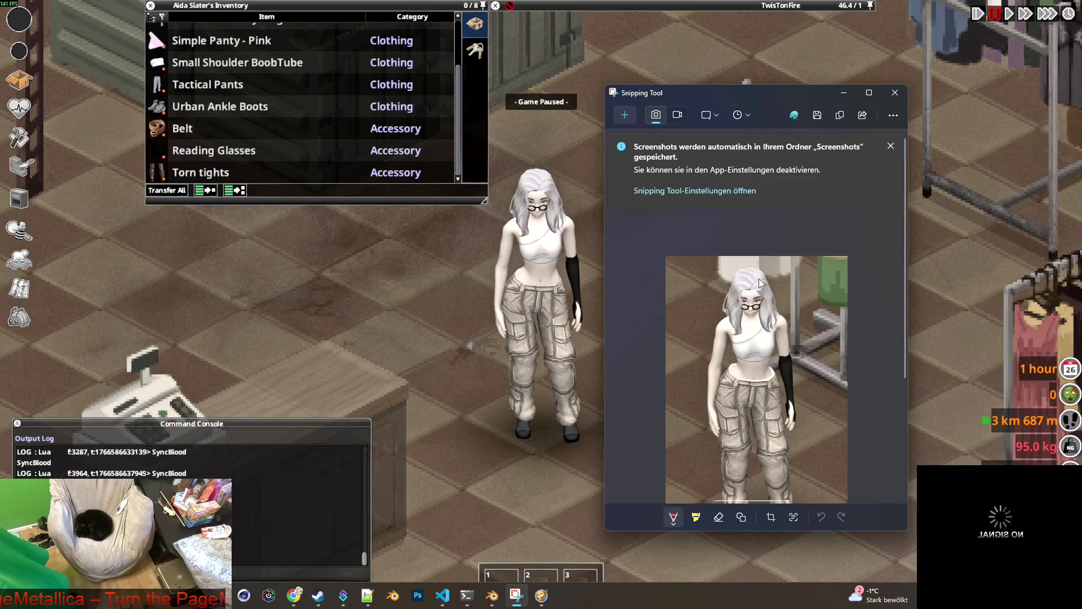
scroll(760, 283, "down", 1)
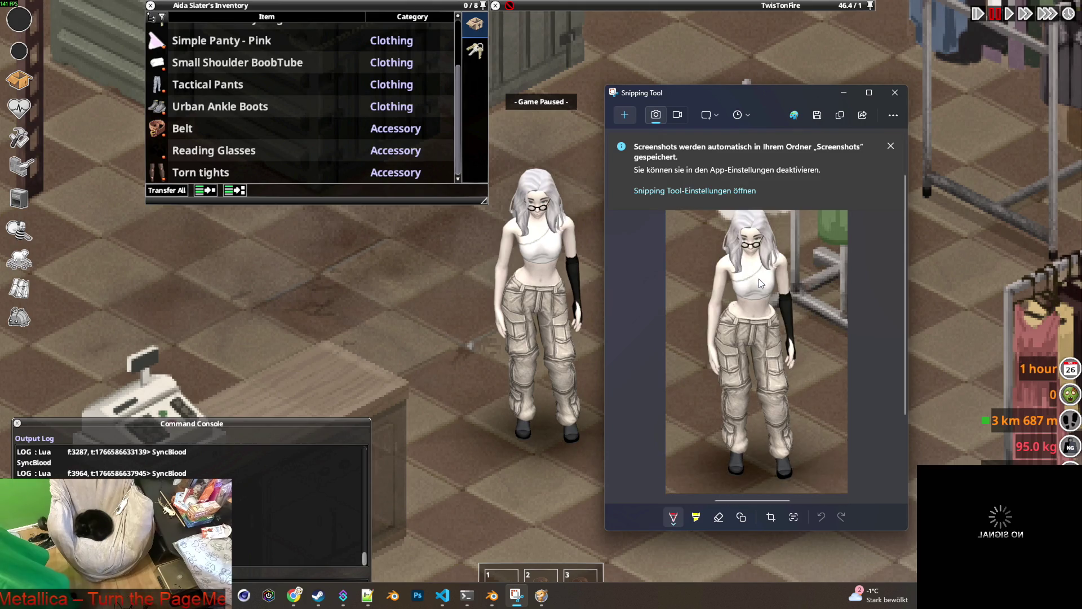
Dismiss the auto-save notice, nudge the window up, and switch to Blender.
left_click(890, 147)
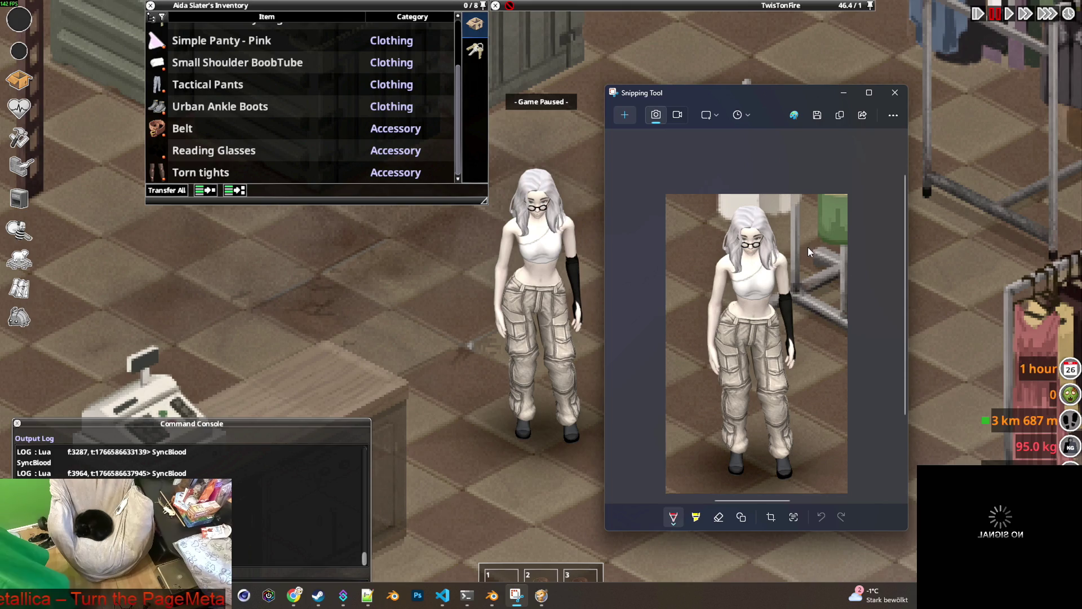
left_click_drag(769, 94, 774, 68)
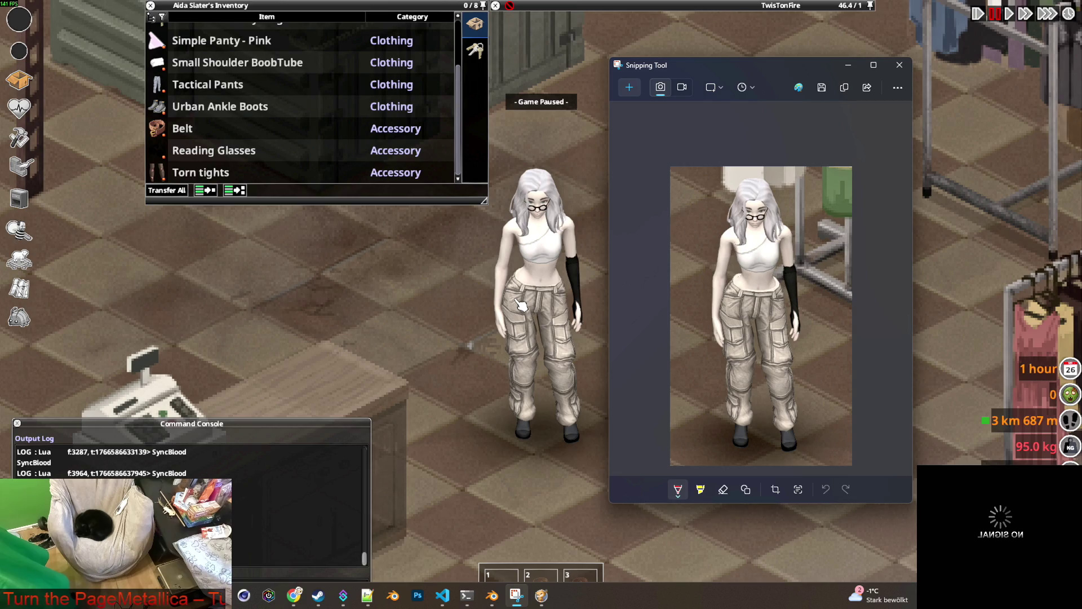
key("alt+Tab")
key("alt+Tab")
key("alt+Tab")
key("alt+Tab")
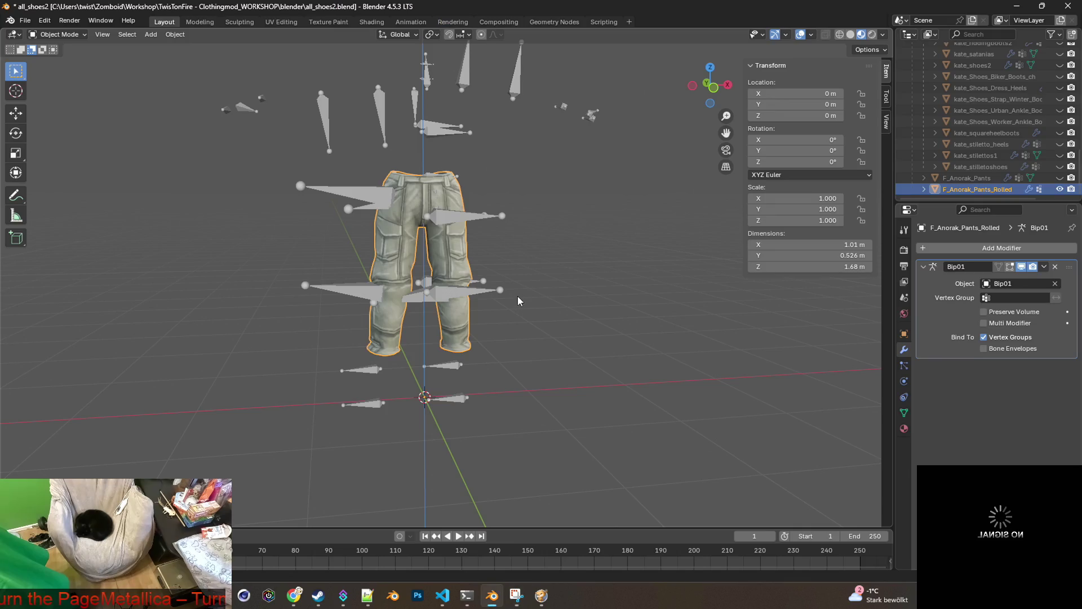
Deselect the pants model and orbit and zoom to view the pants' back.
left_click(536, 268)
mouse_move(542, 269)
middle_mouse_down()
mouse_move(557, 282)
mouse_move(507, 361)
middle_mouse_up()
scroll(557, 281, "up", 3)
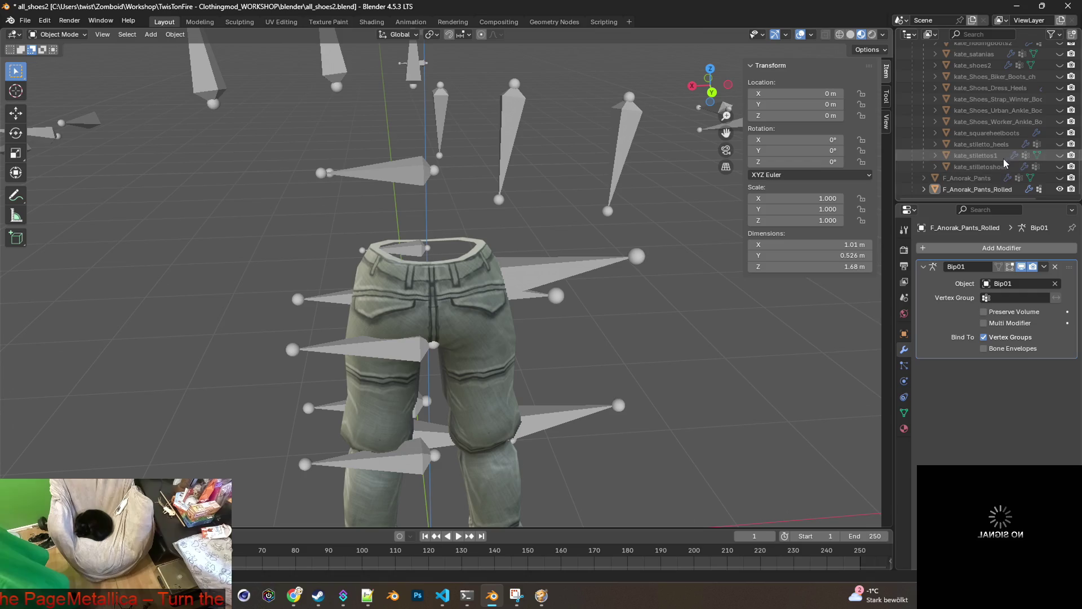
scroll(1008, 169, "up", 10)
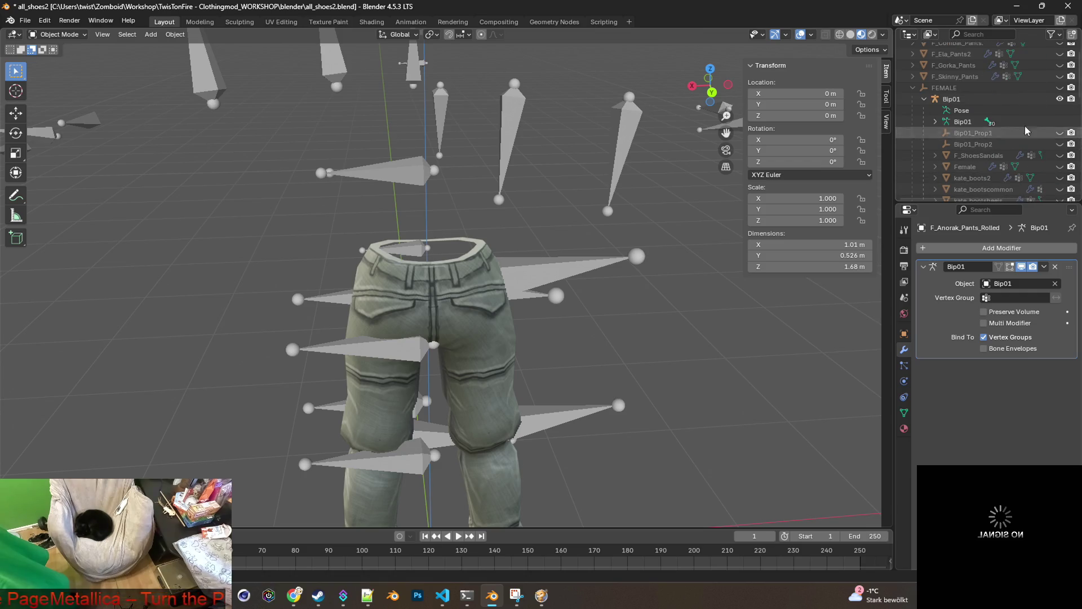
Show the Female body mesh, orbit around the waist, and return to the game.
left_click(1060, 88)
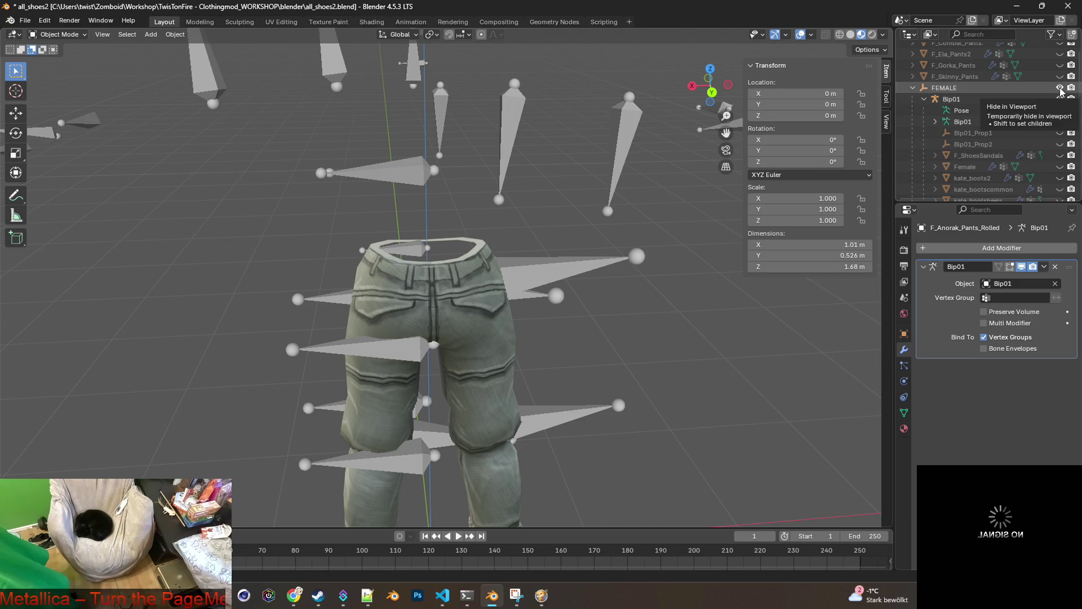
left_click(1059, 88)
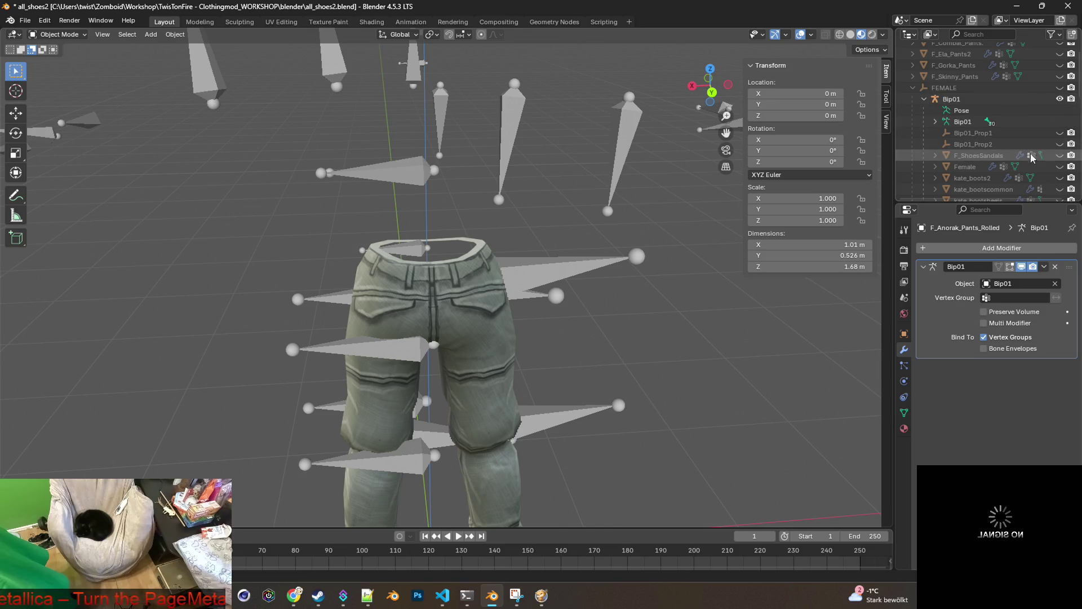
left_click(1059, 167)
scroll(593, 254, "up", 6)
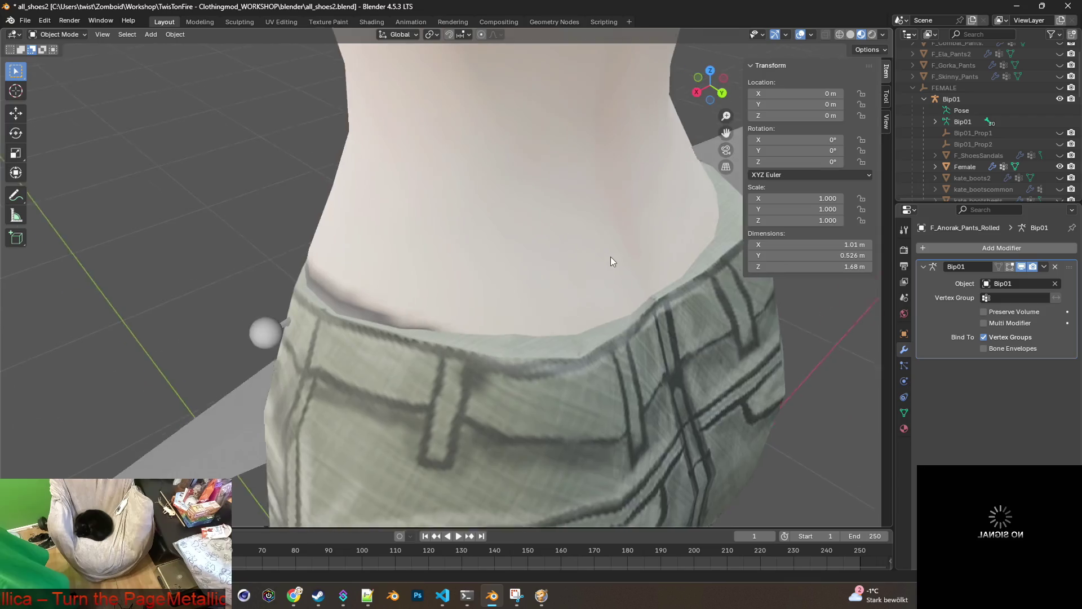
mouse_move(610, 256)
middle_mouse_down()
mouse_move(634, 255)
mouse_move(598, 265)
middle_mouse_up()
key("alt+Tab")
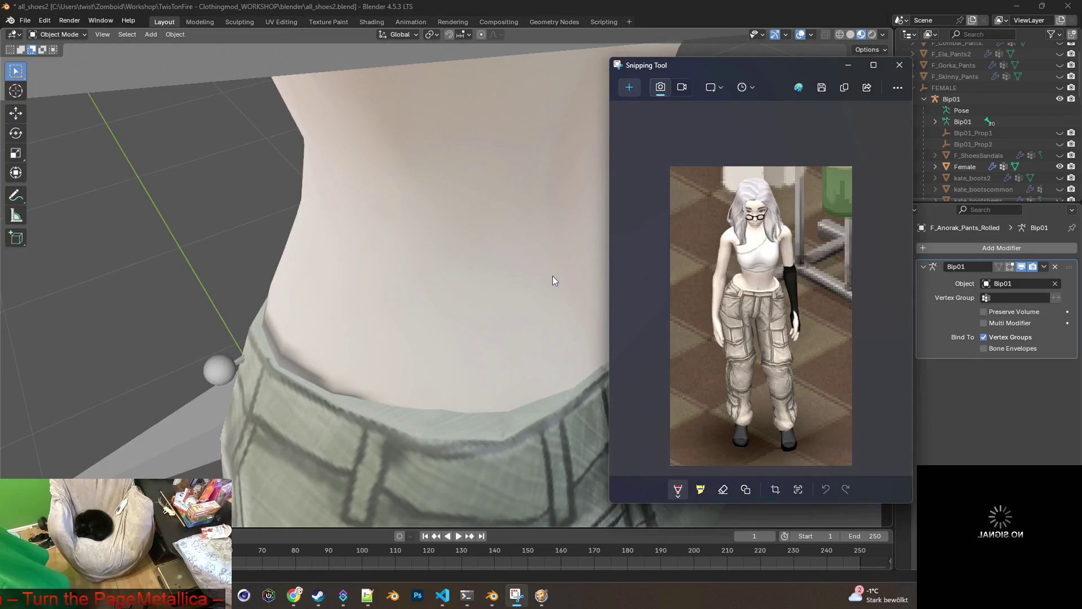
key("alt+Tab")
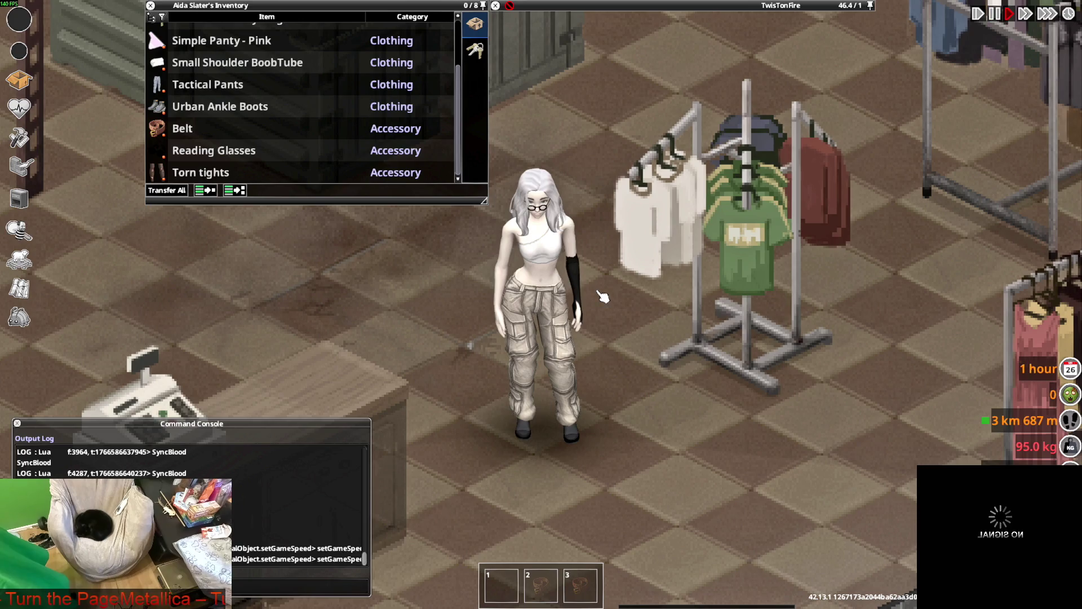
Walk the character up-screen toward the upper right of the store.
key("w")
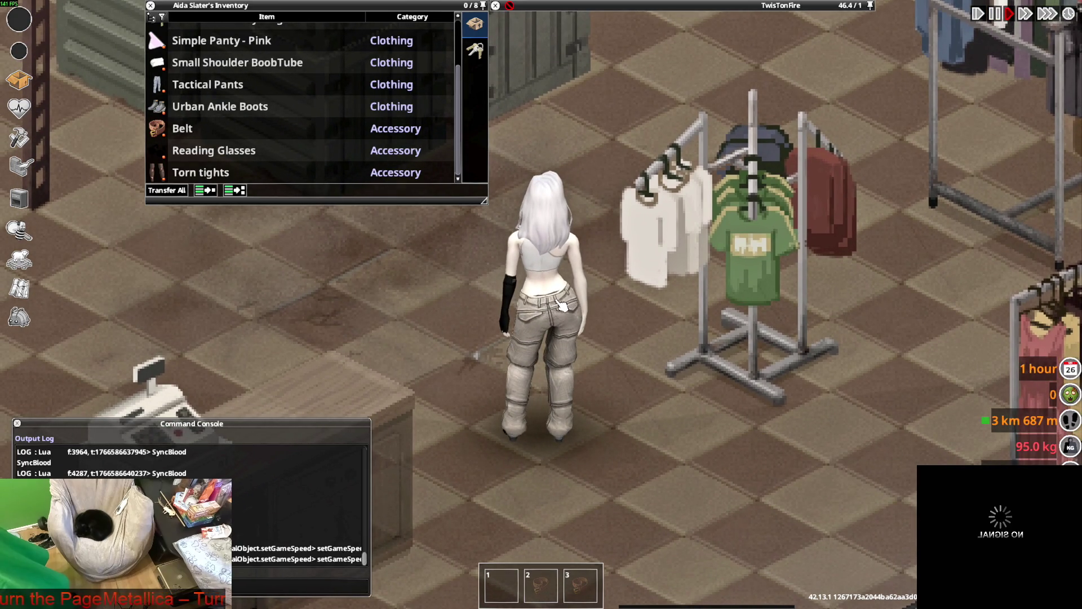
key("s")
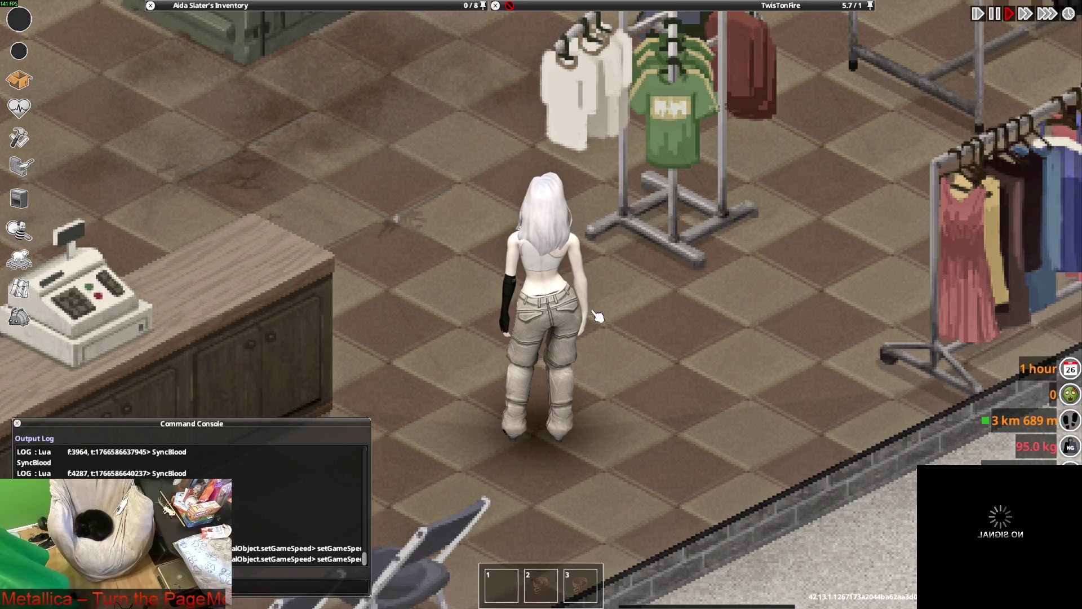
key("w")
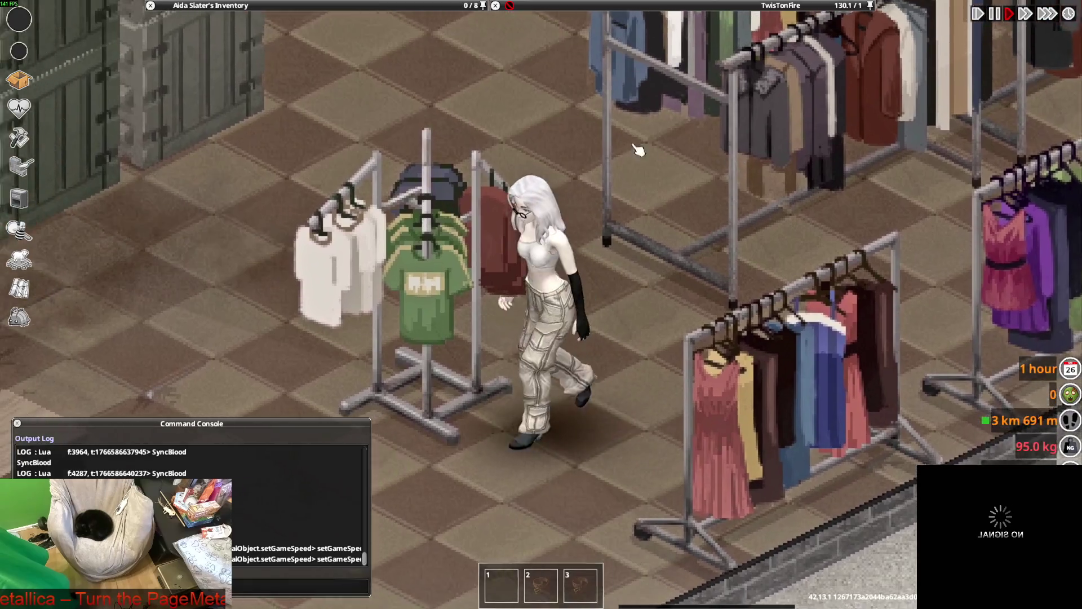
Roll up the Tactical Pants, then unroll them again.
mouse_move(226, 5)
right_click(231, 85)
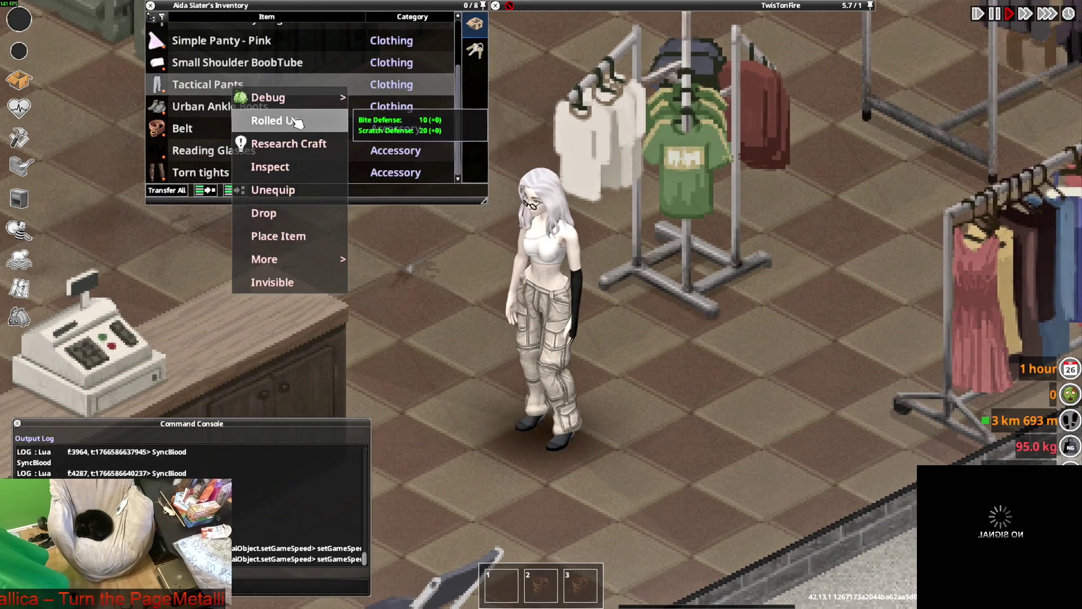
left_click(295, 122)
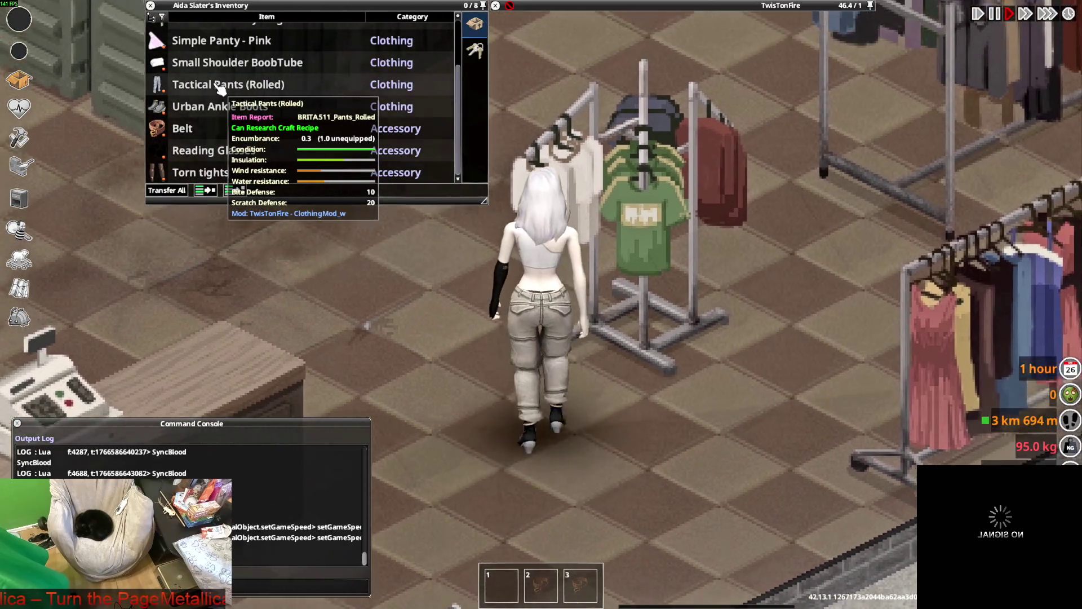
right_click(216, 85)
mouse_move(222, 94)
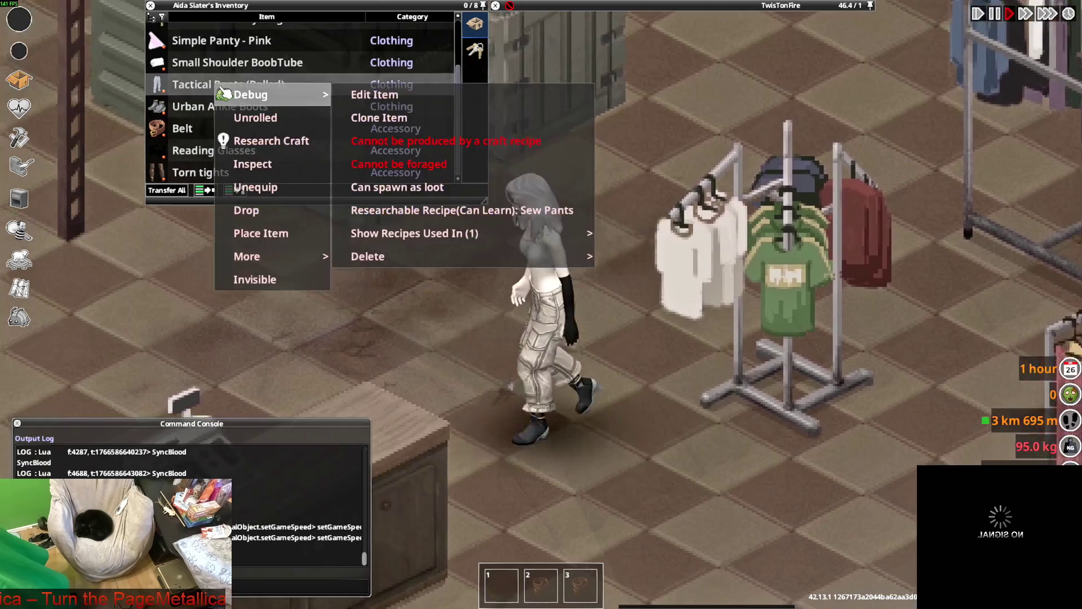
left_click(255, 117)
Walk up between the clothing racks and put on the Strap Winter Boots from a rack.
key("d")
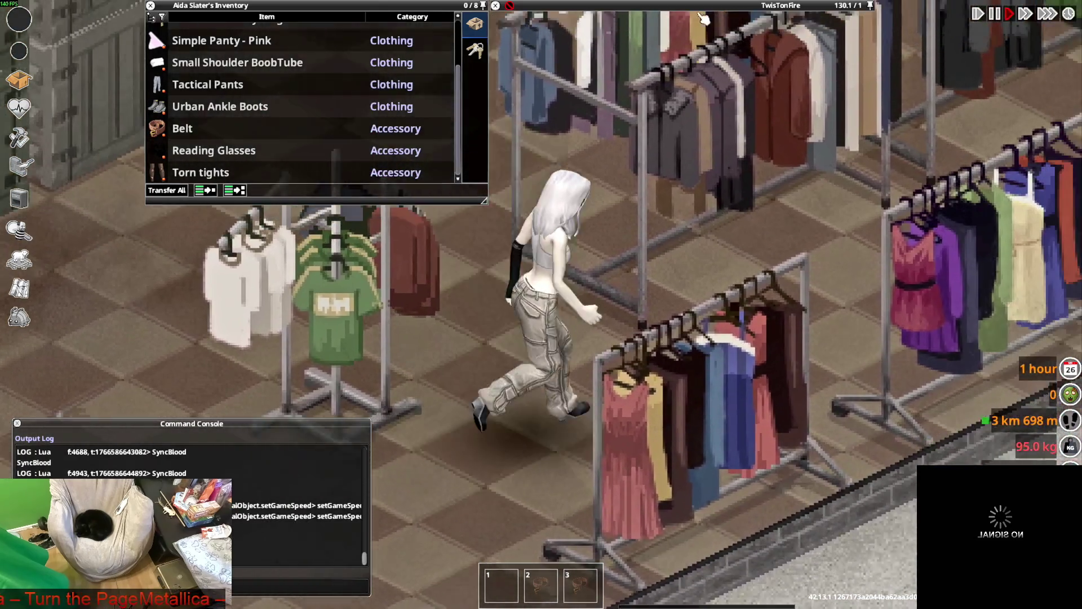
mouse_move(602, 103)
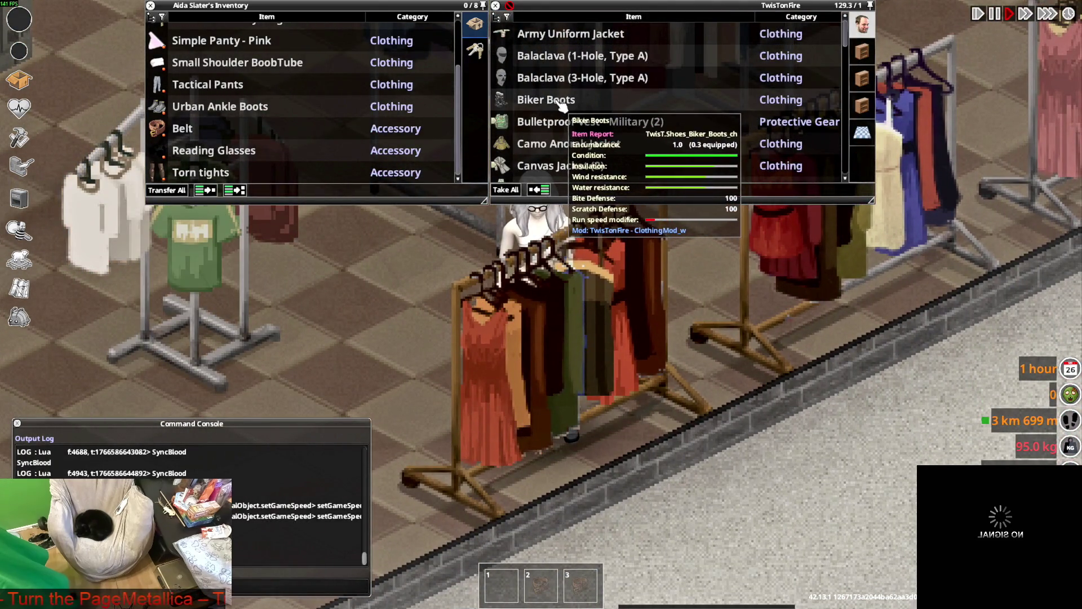
scroll(575, 113, "down", 2)
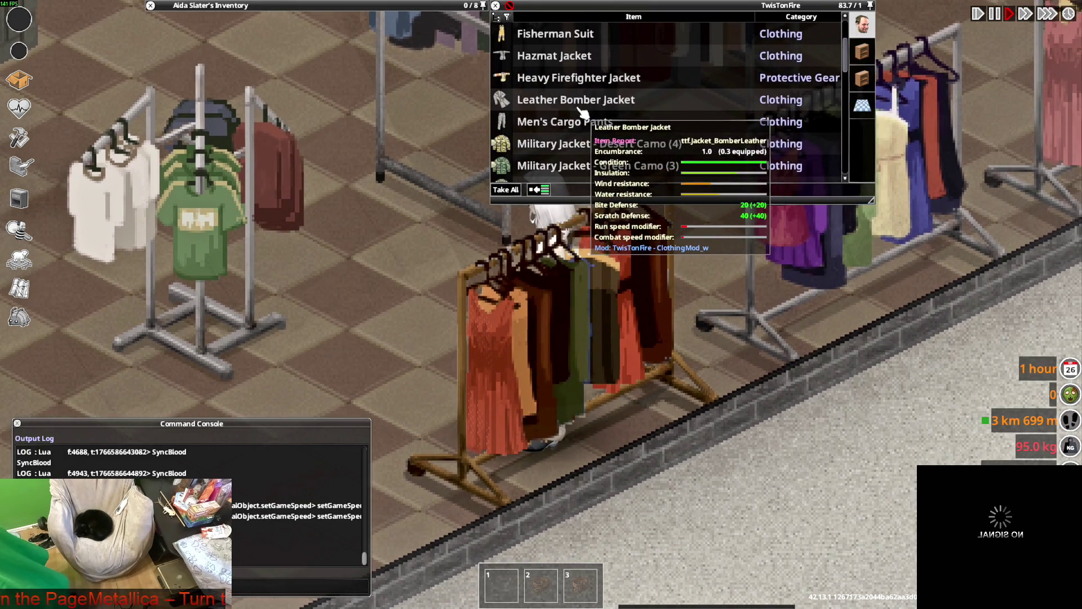
scroll(581, 114, "down", 2)
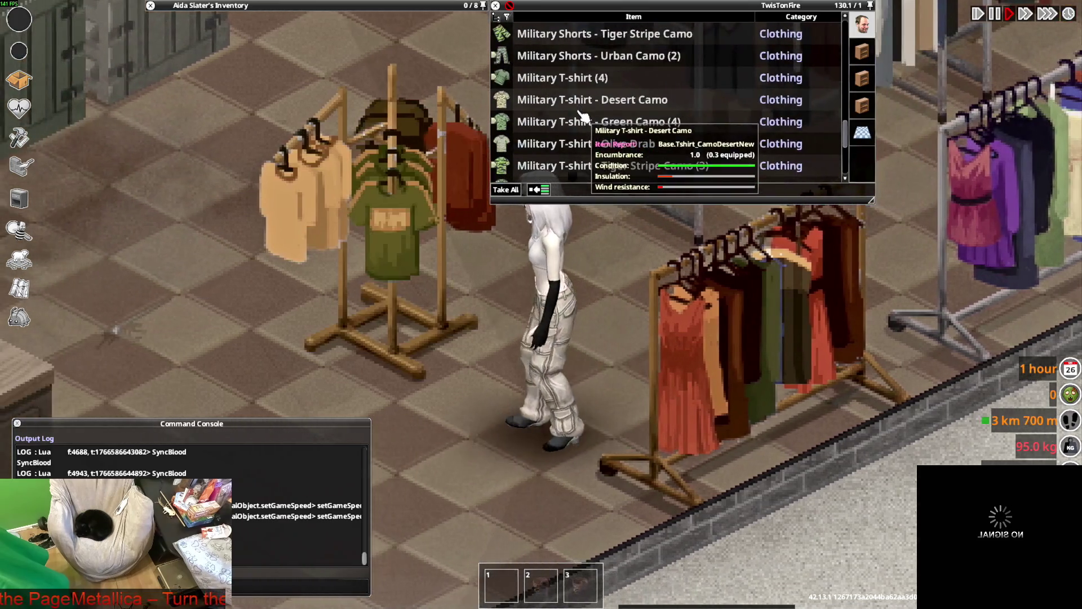
key("w")
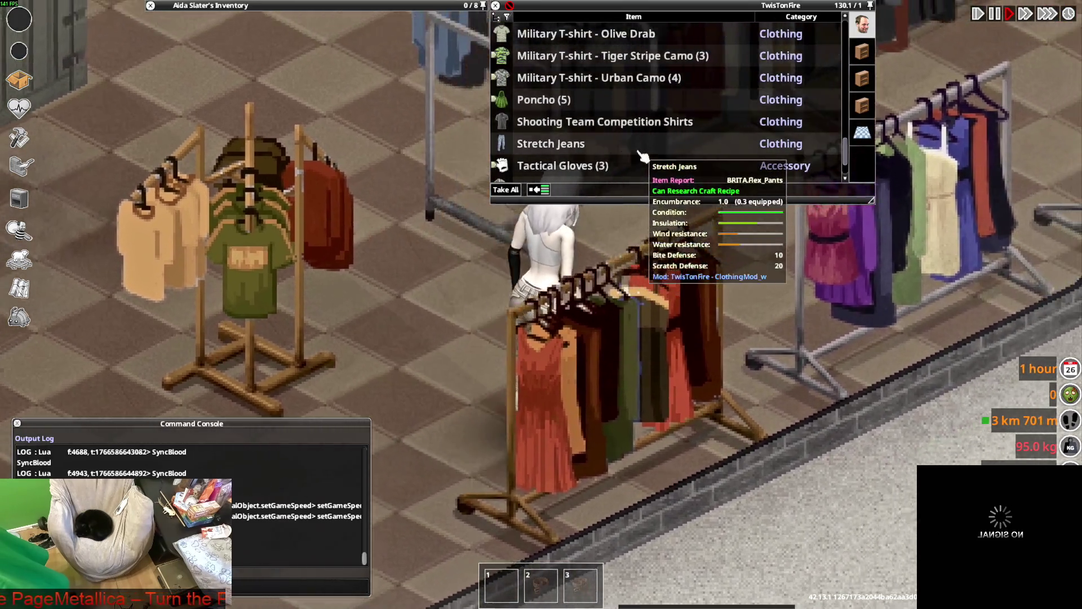
key("w")
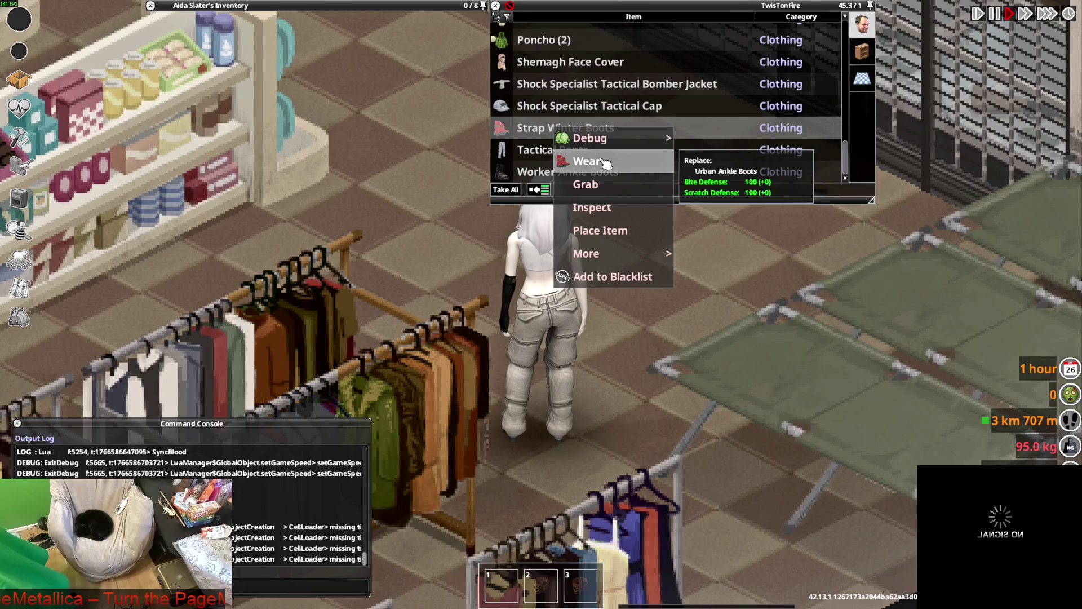
left_click(605, 164)
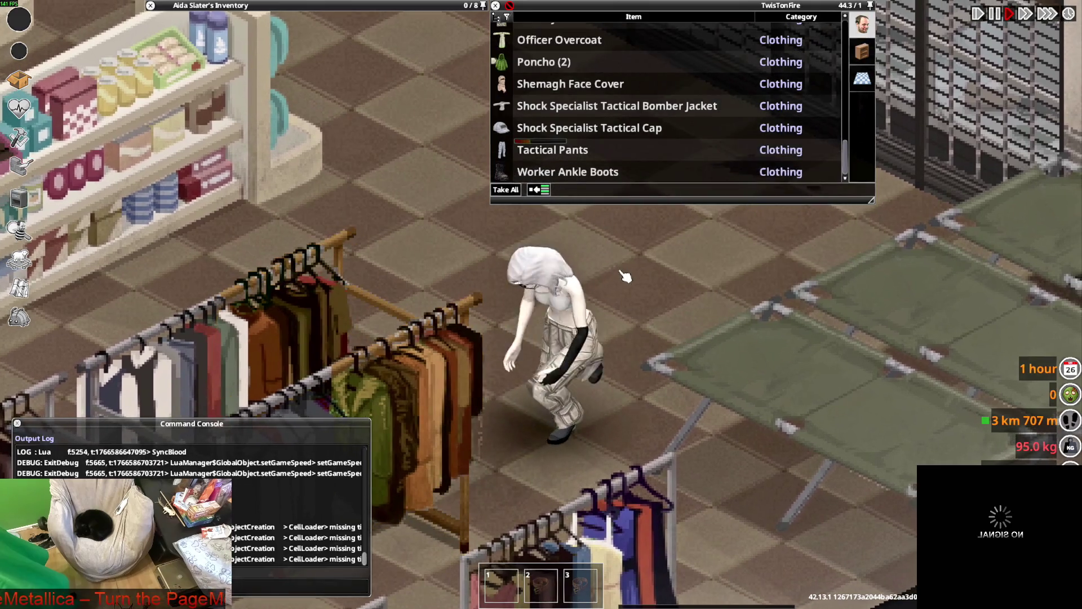
Walk back left and roll up the Tactical Pants.
key("a")
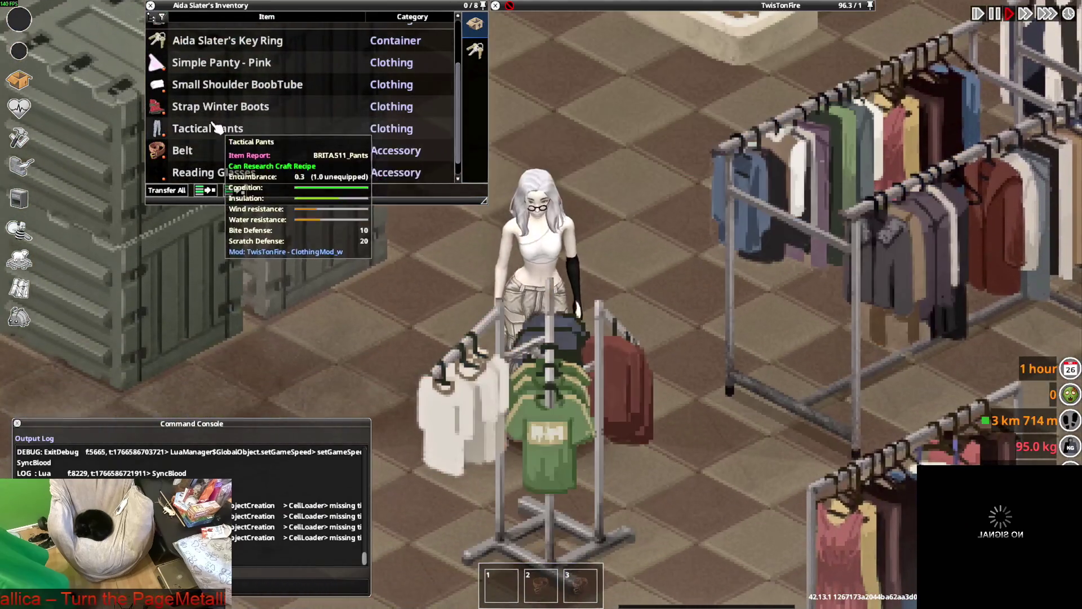
right_click(213, 124)
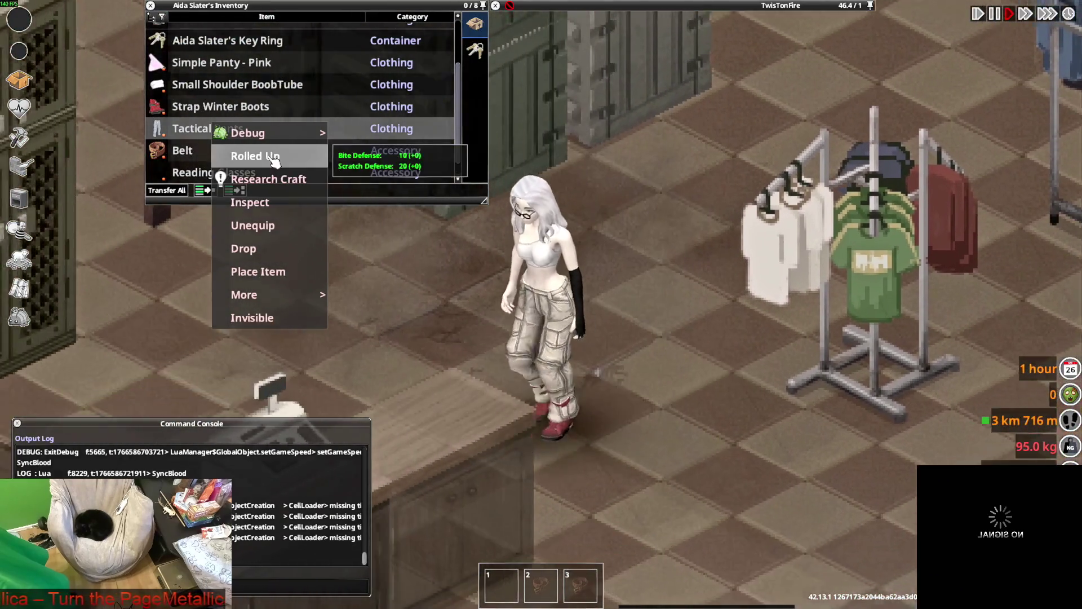
left_click(271, 155)
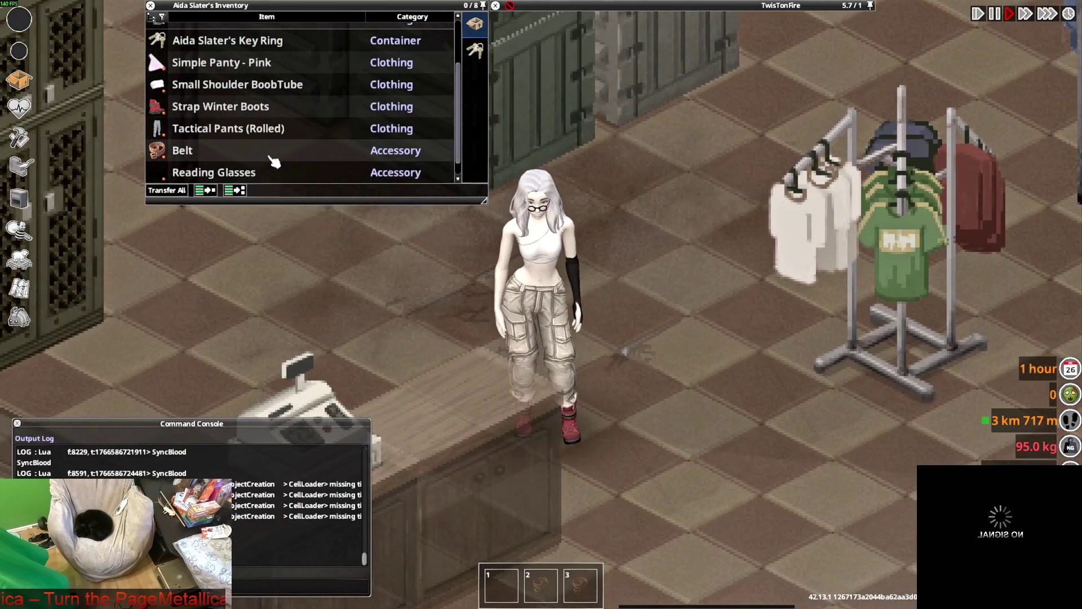
Walk around the rack and put on a pair of Platform Heeled Boots.
key("d")
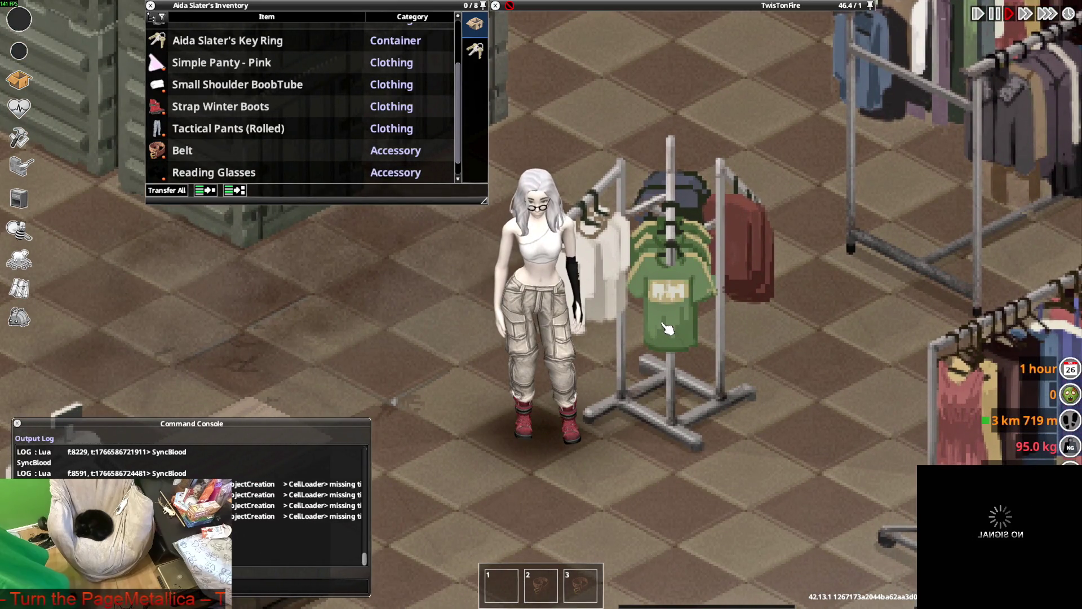
key("s")
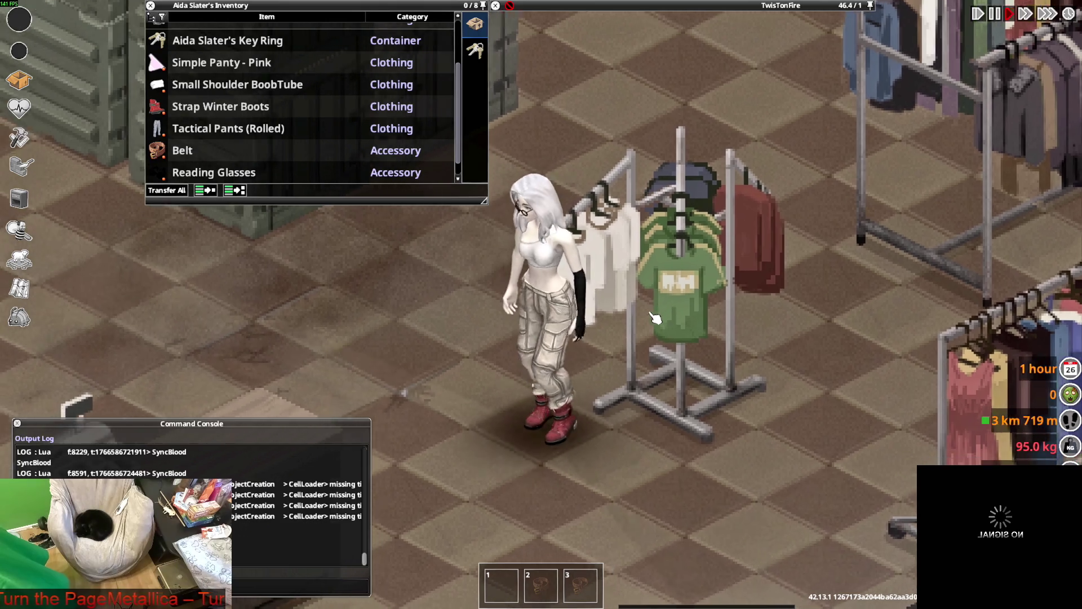
key("d")
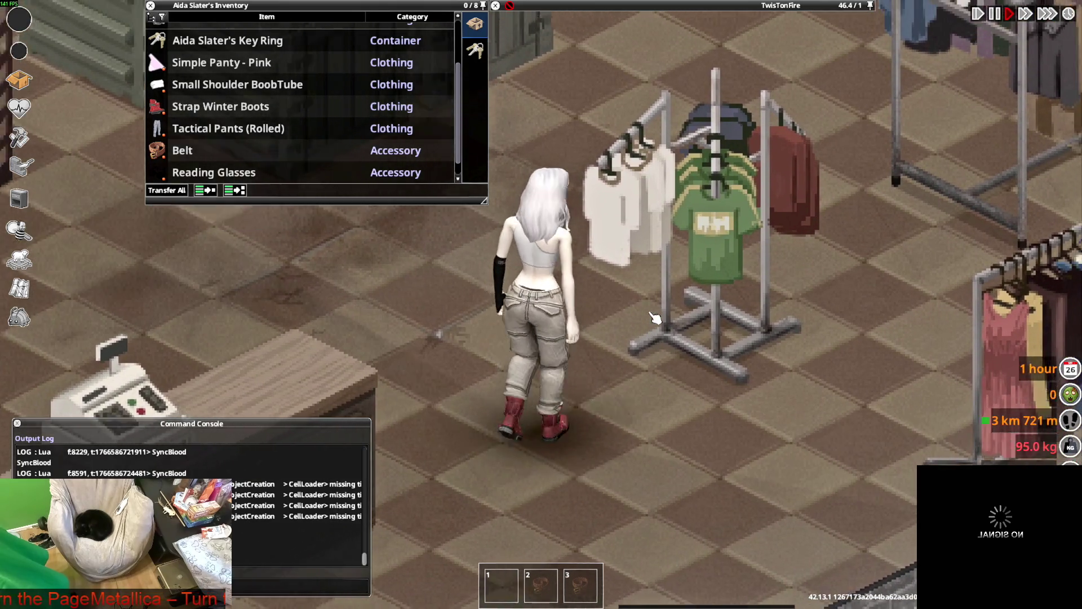
key("w")
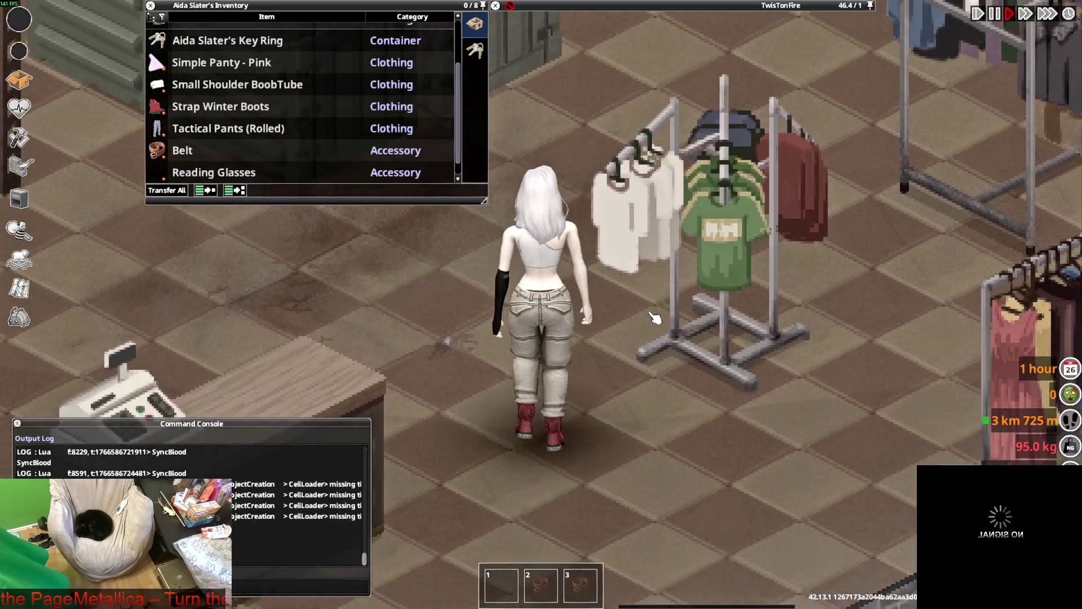
key("s")
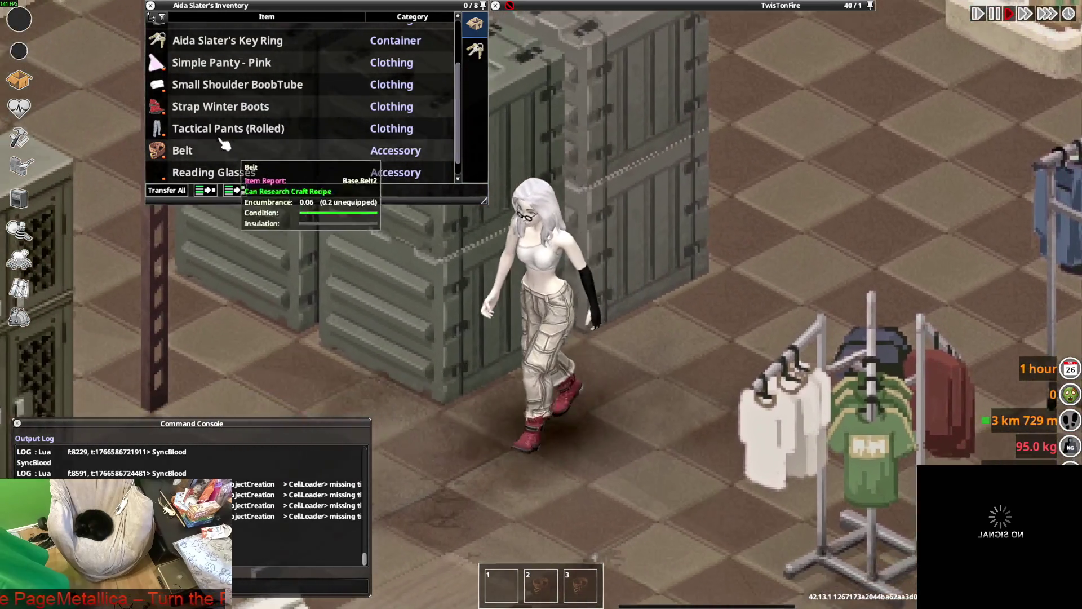
scroll(220, 119, "up", 3)
key("d")
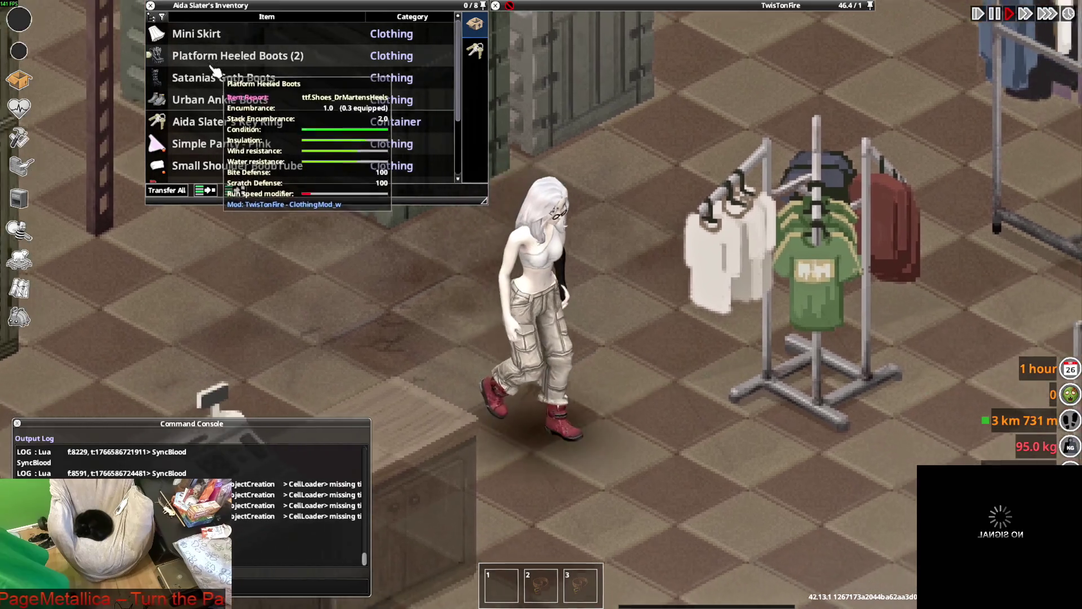
left_click(206, 56)
right_click(206, 76)
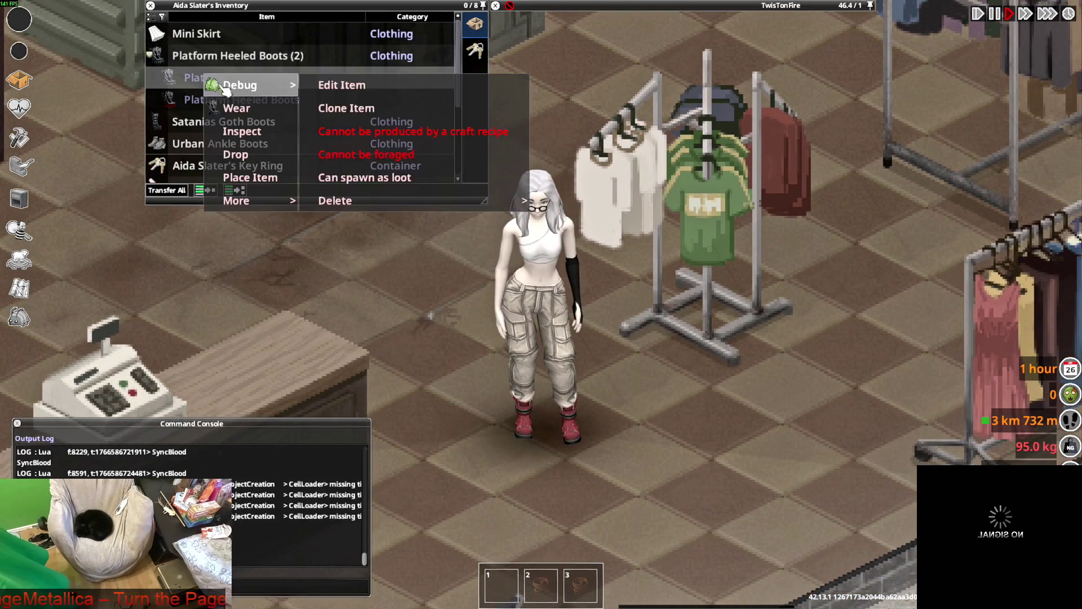
left_click(225, 104)
Walk past the rack and swap into the Urban Ankle Boots.
key("s")
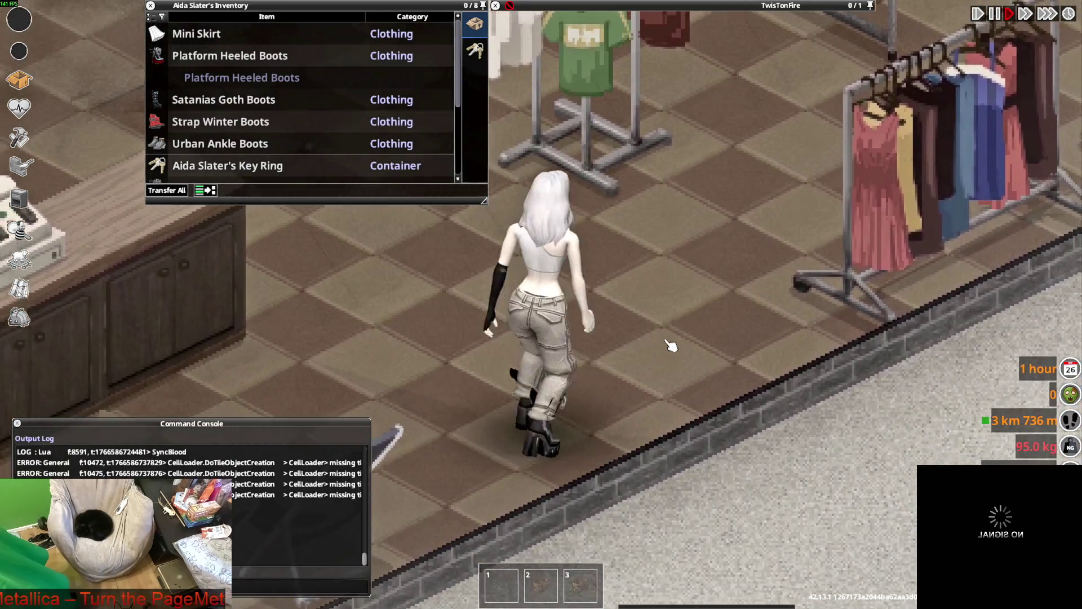
key("d")
key("w")
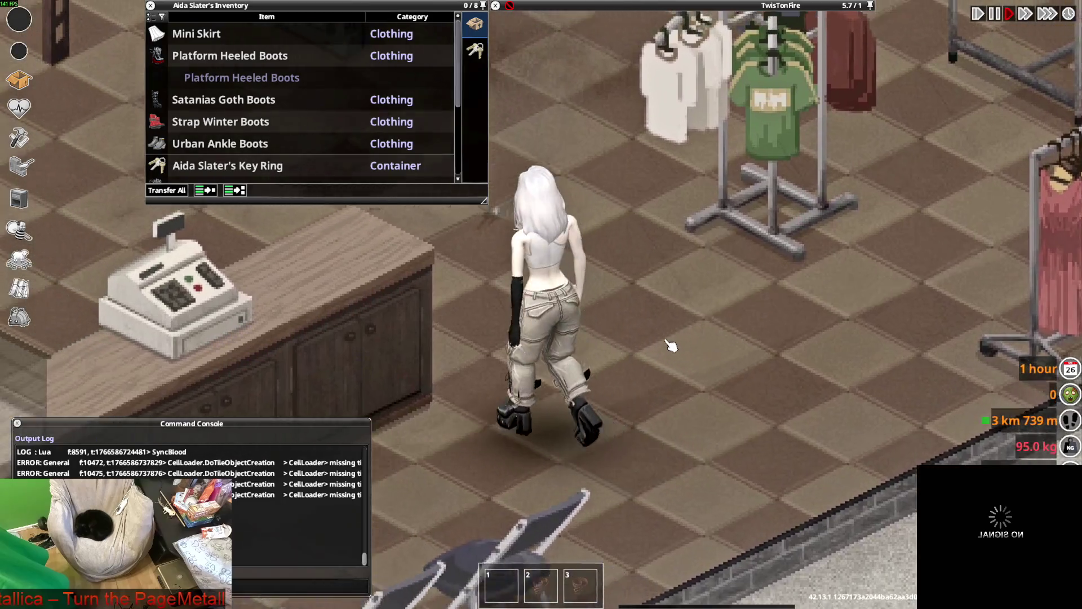
key("s")
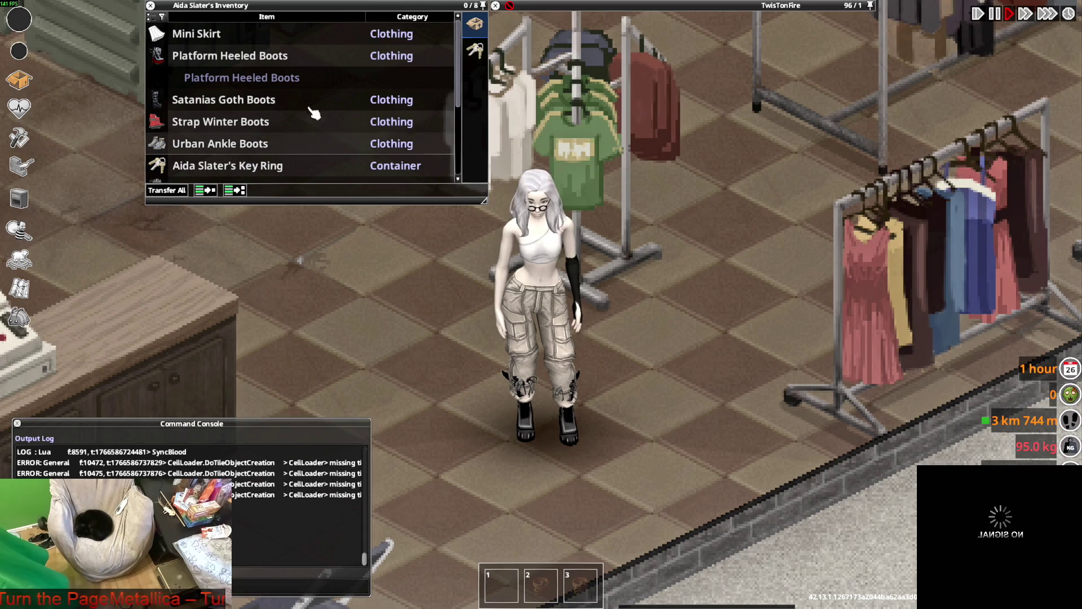
scroll(278, 111, "down", 3)
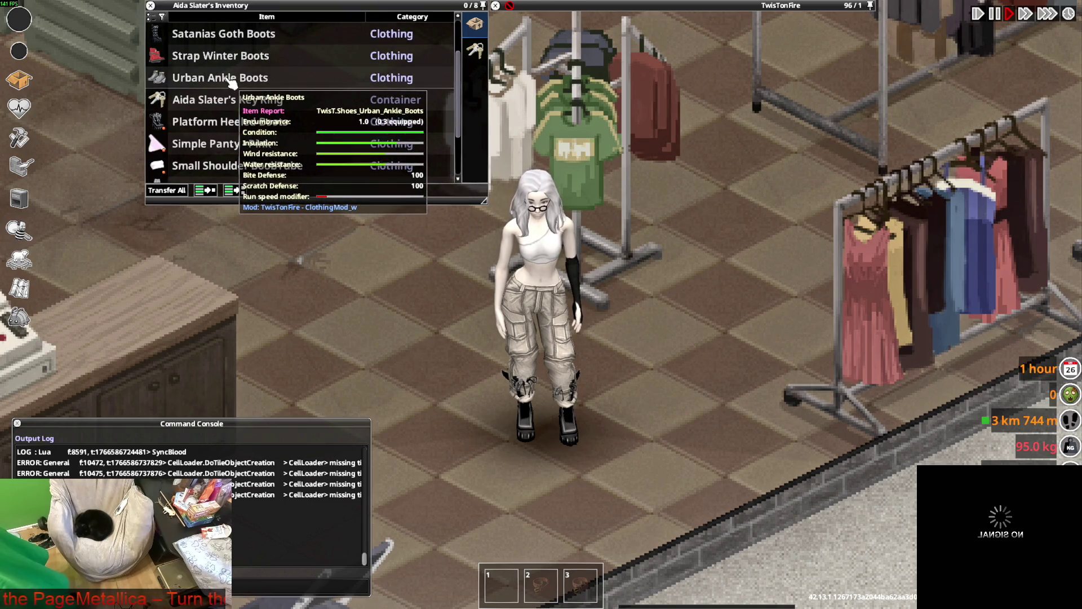
key("s")
scroll(214, 80, "up", 2)
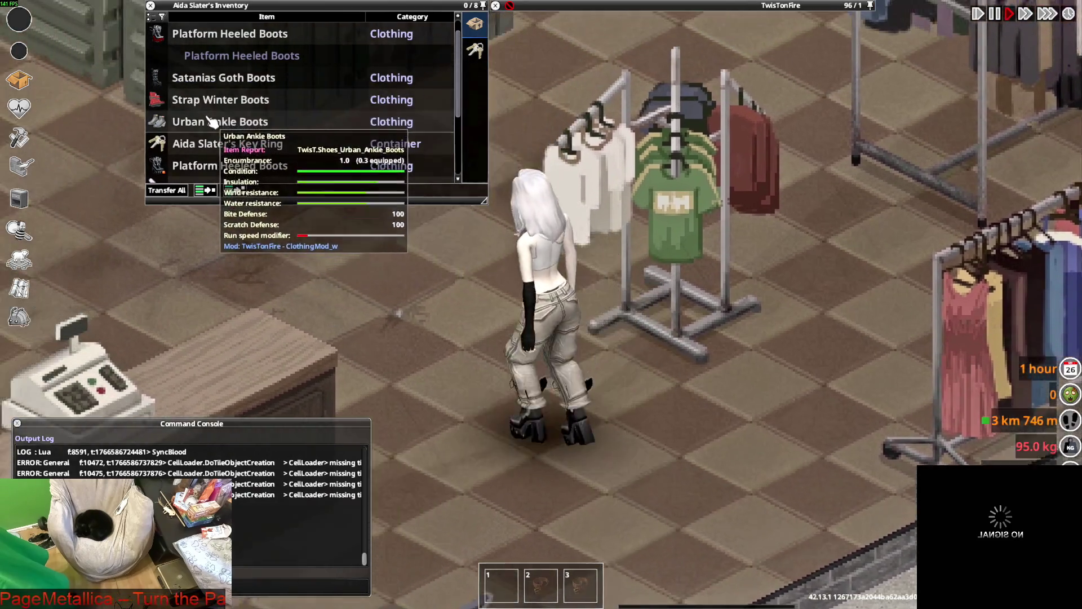
right_click(213, 119)
left_click(231, 150)
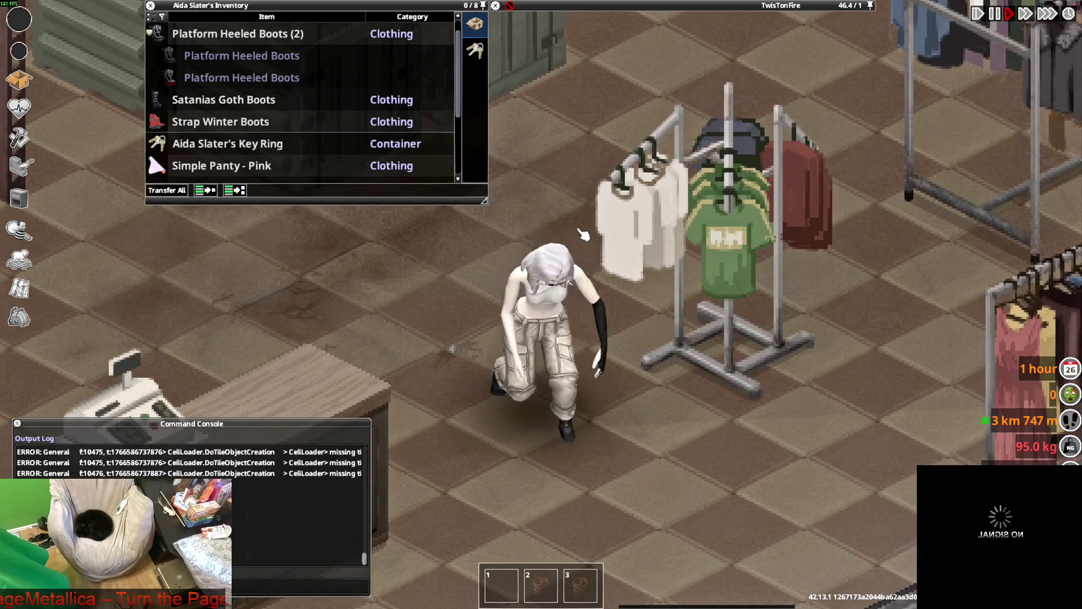
key("d")
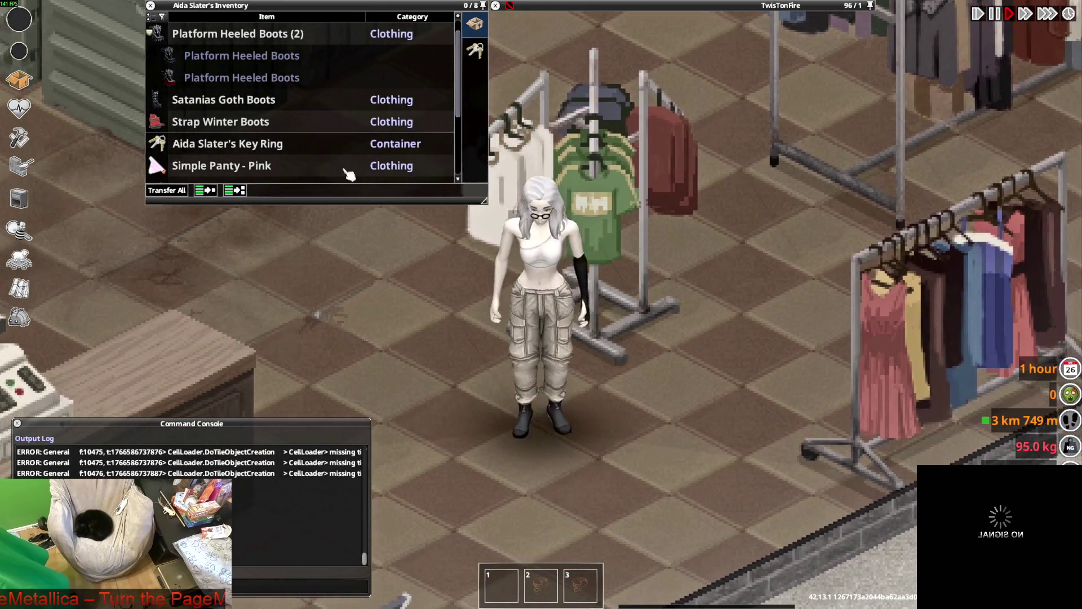
scroll(225, 130, "up", 1)
scroll(225, 129, "down", 5)
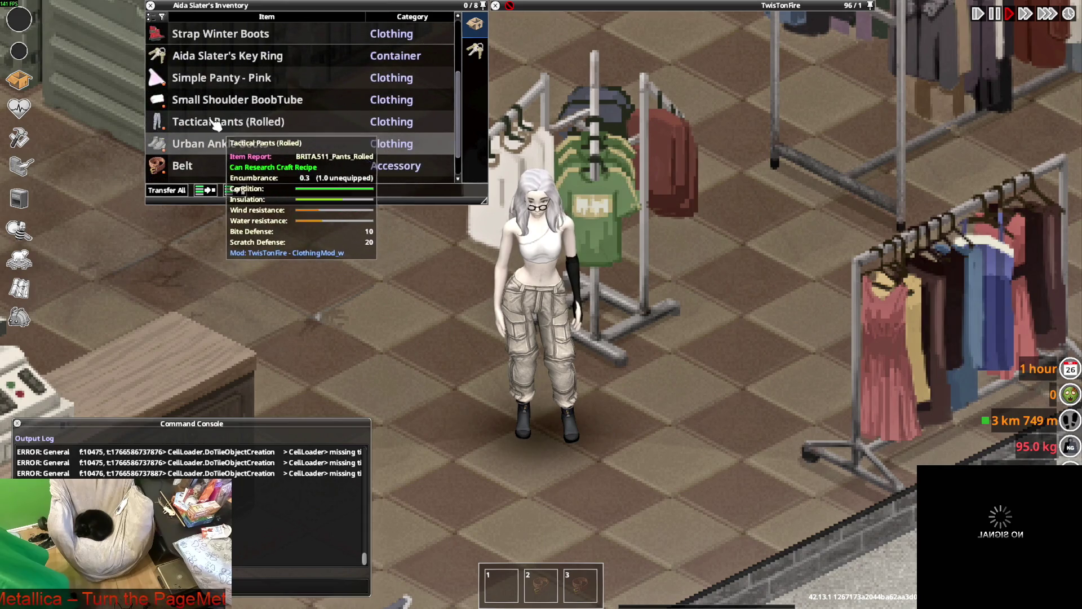
Unroll the Tactical Pants (Rolled) to full length and walk away from the rack.
right_click(211, 120)
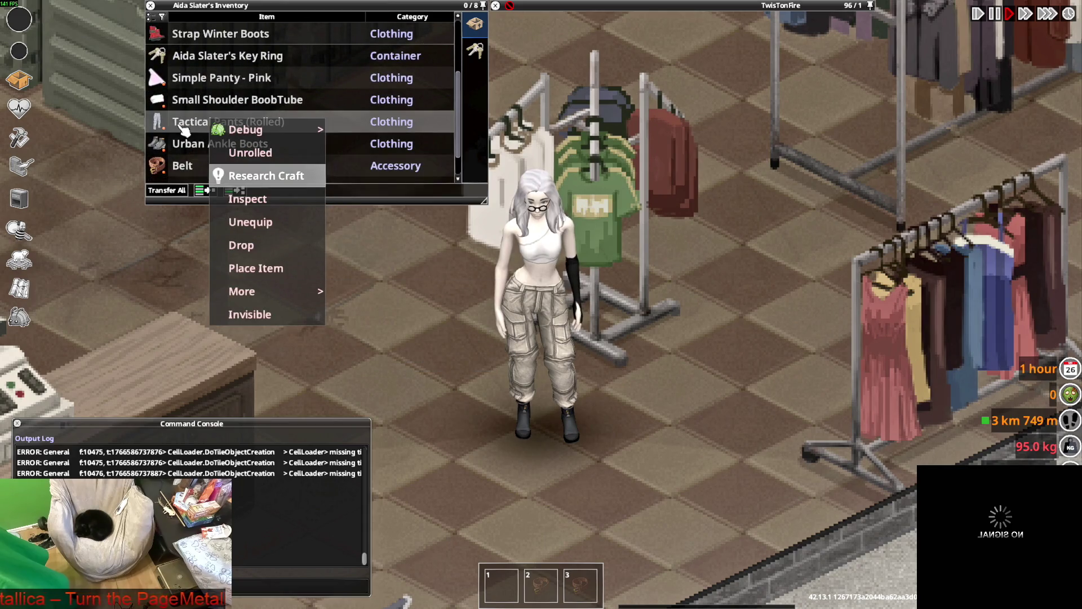
left_click(206, 123)
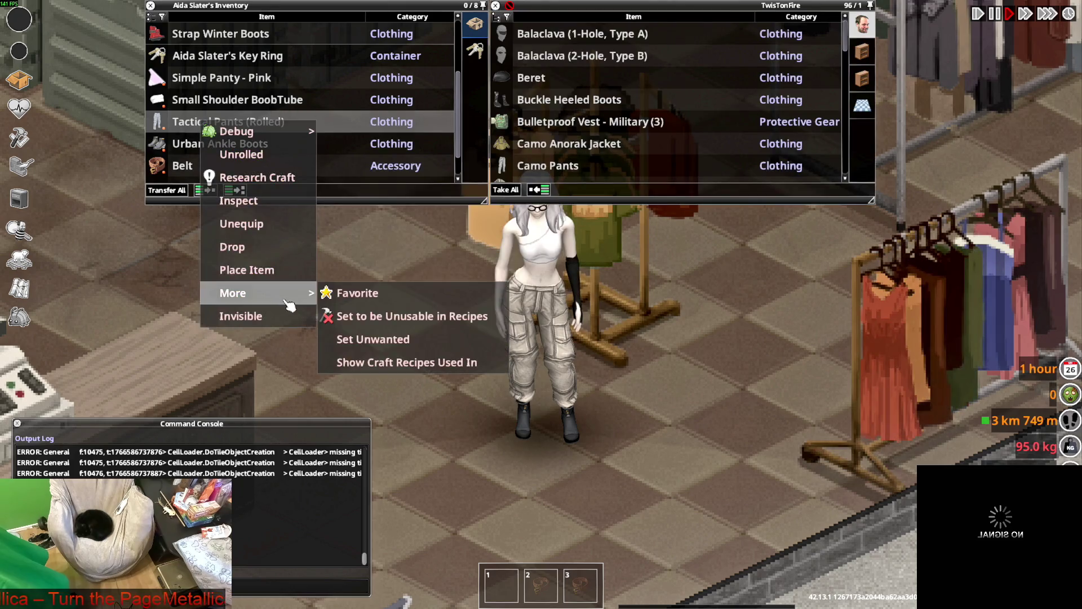
key("s")
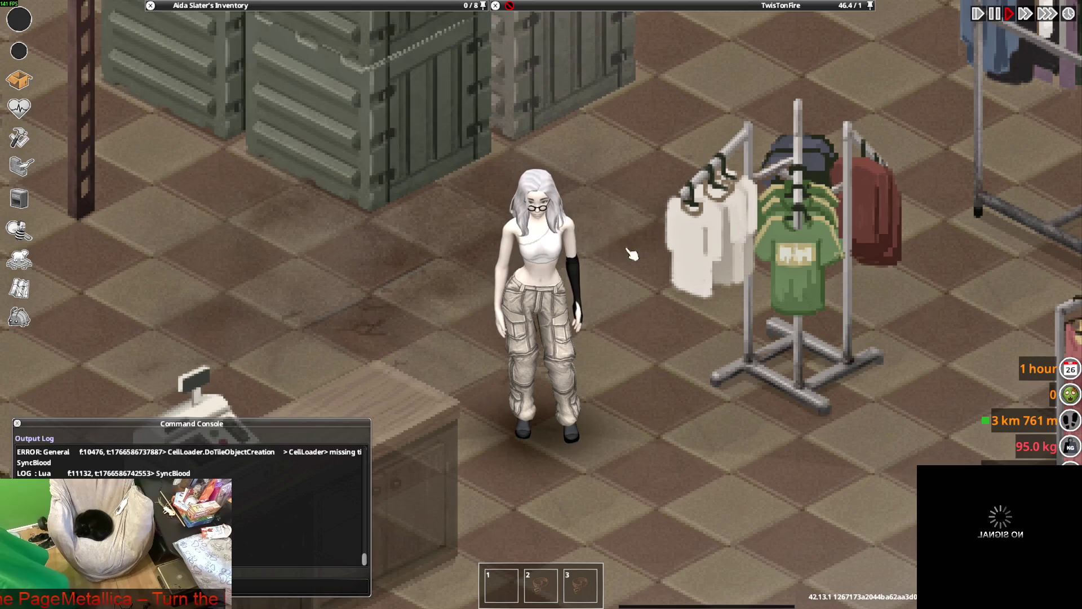
Zoom out and back in, then walk to the rack with leather and military jackets.
scroll(658, 212, "down", 1)
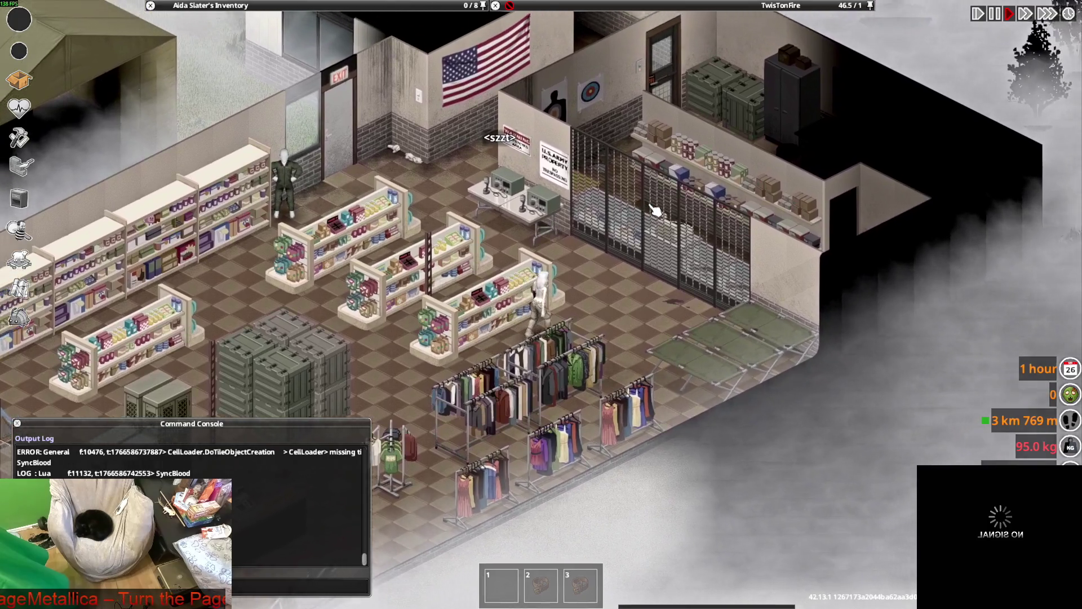
scroll(656, 210, "up", 3)
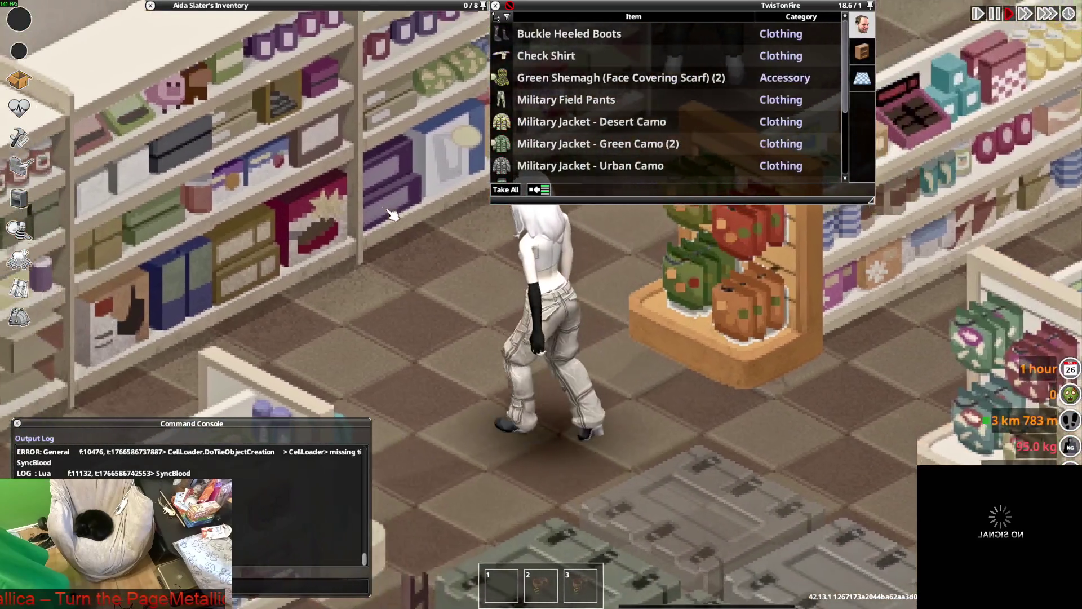
mouse_move(630, 82)
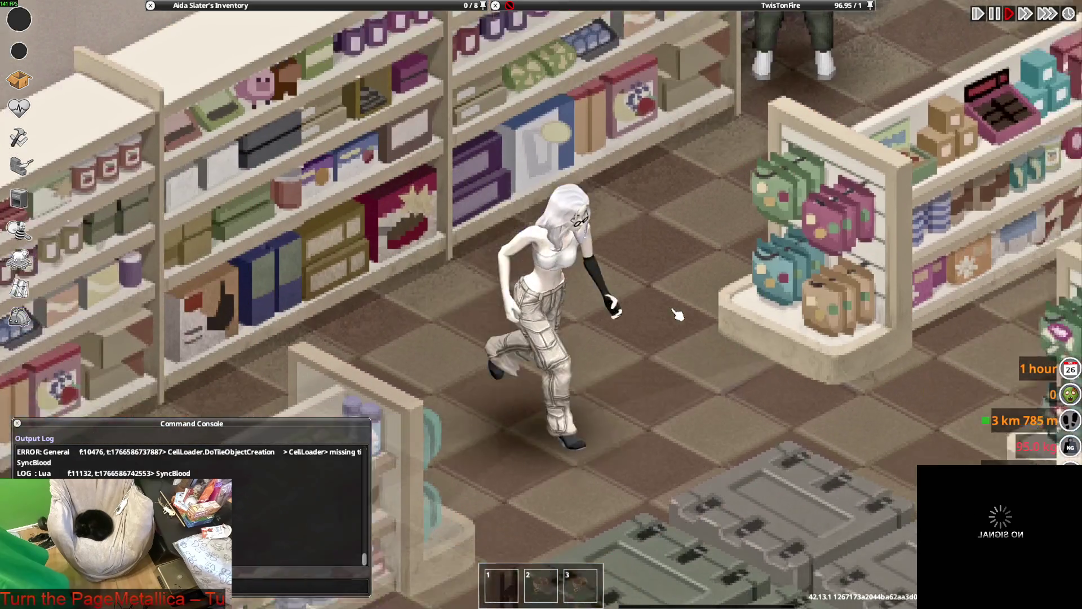
key("d")
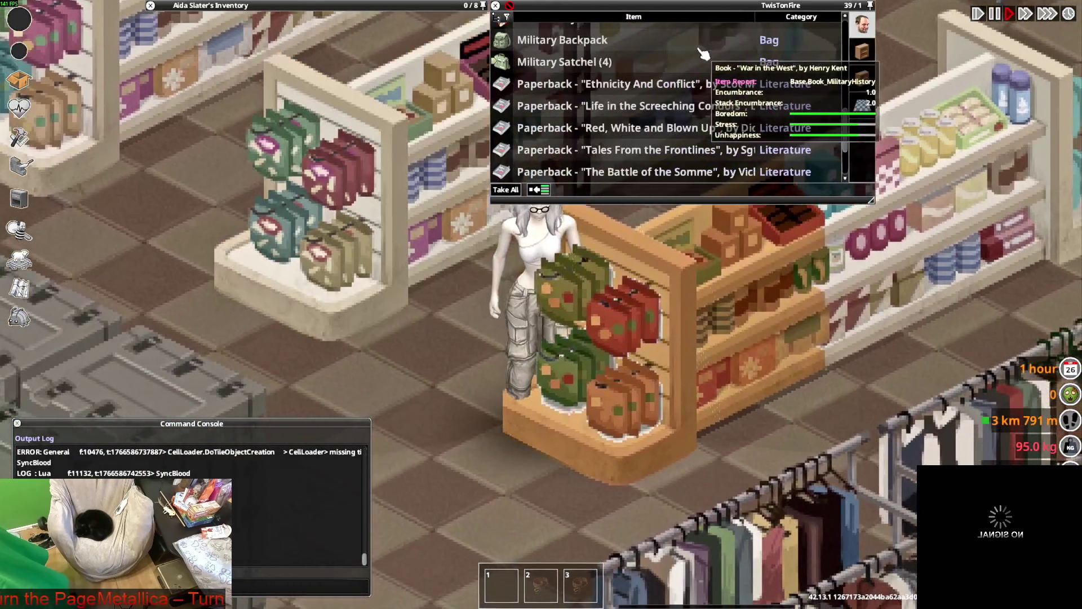
key("s")
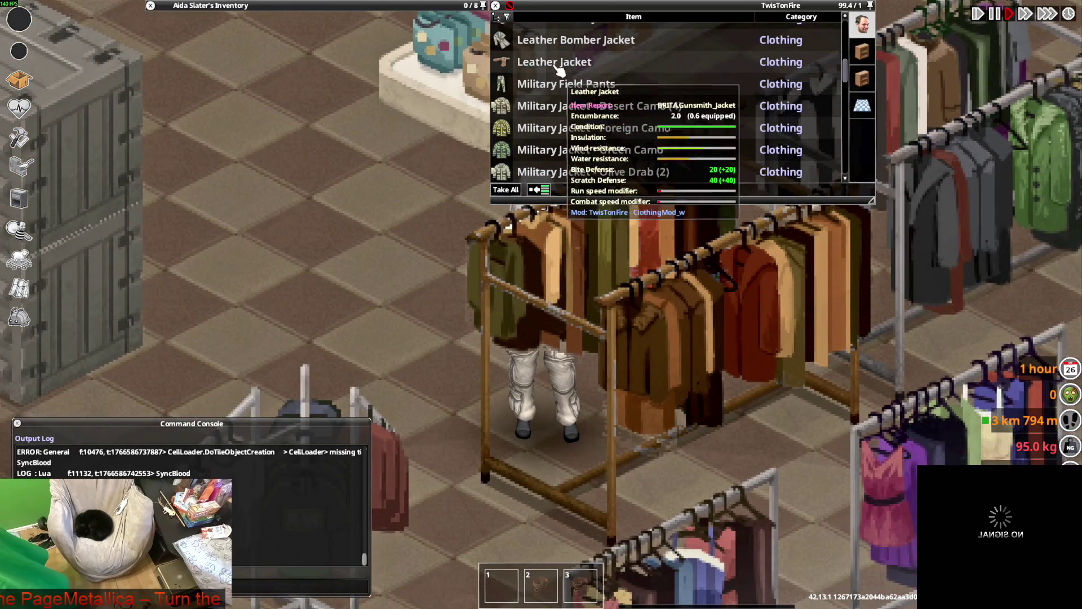
Open the clothing rack's loot and try on the Leather Jacket while walking the store.
left_click(605, 102)
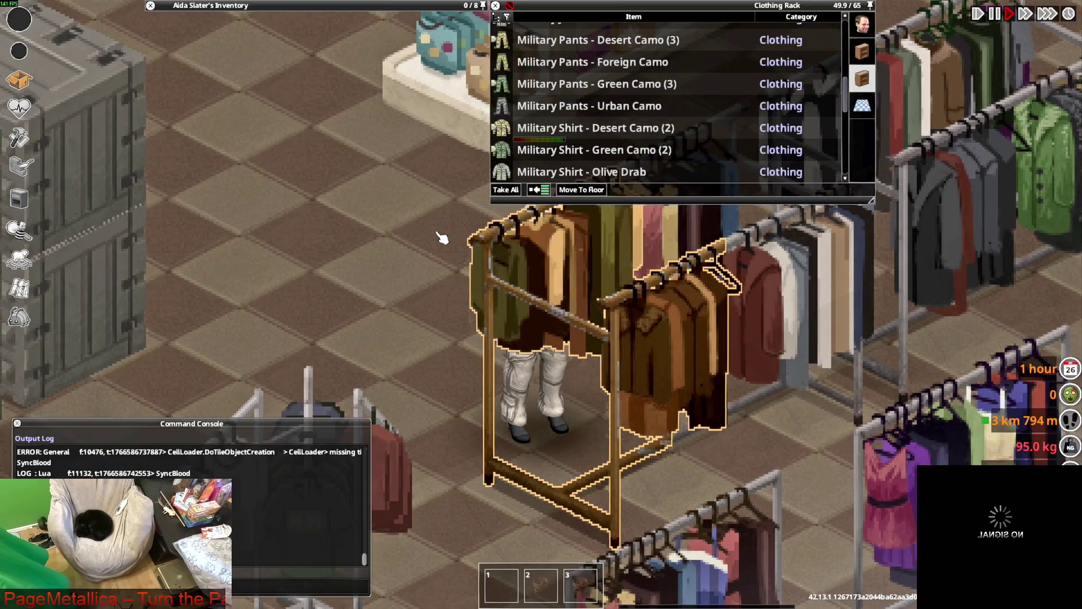
key("a")
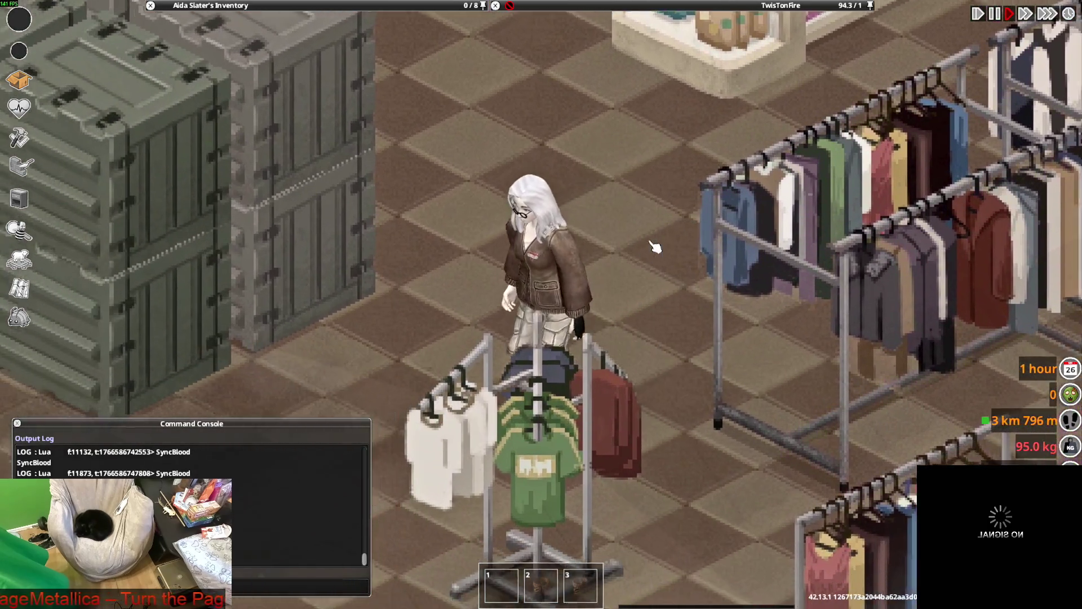
key("s")
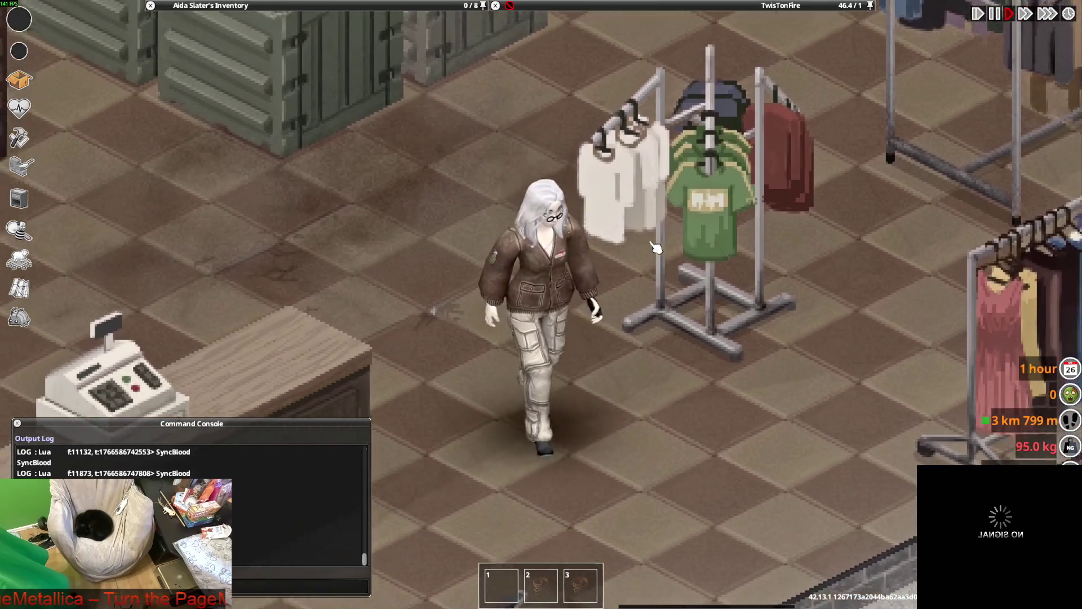
key("w")
key("a")
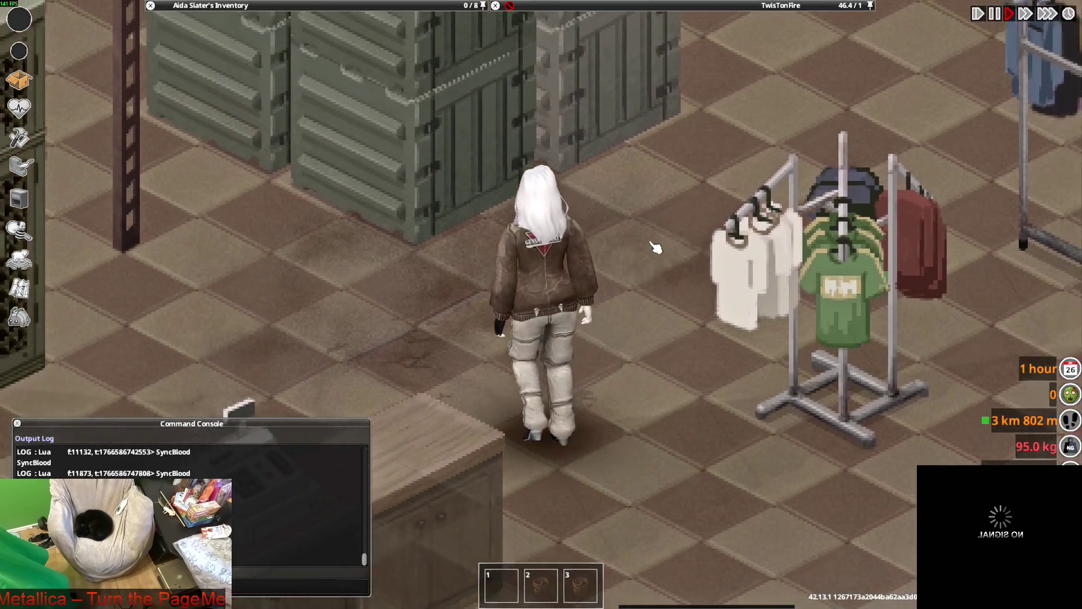
key("d")
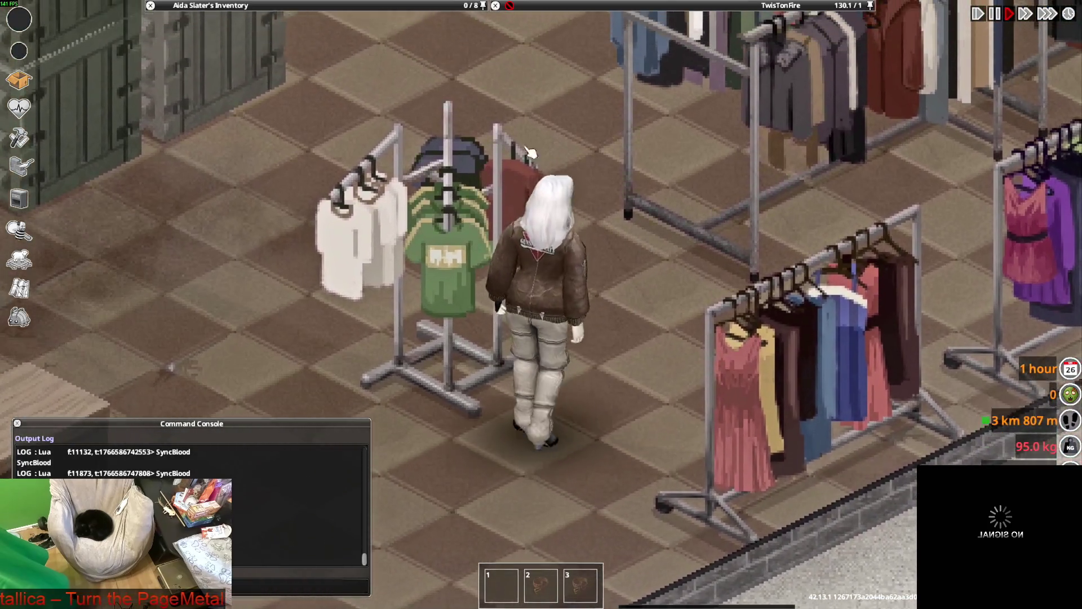
key("a")
key("s")
Drop the Leather Jacket on the floor, walk away, and switch to Blender.
mouse_move(284, 89)
scroll(234, 112, "down", 2)
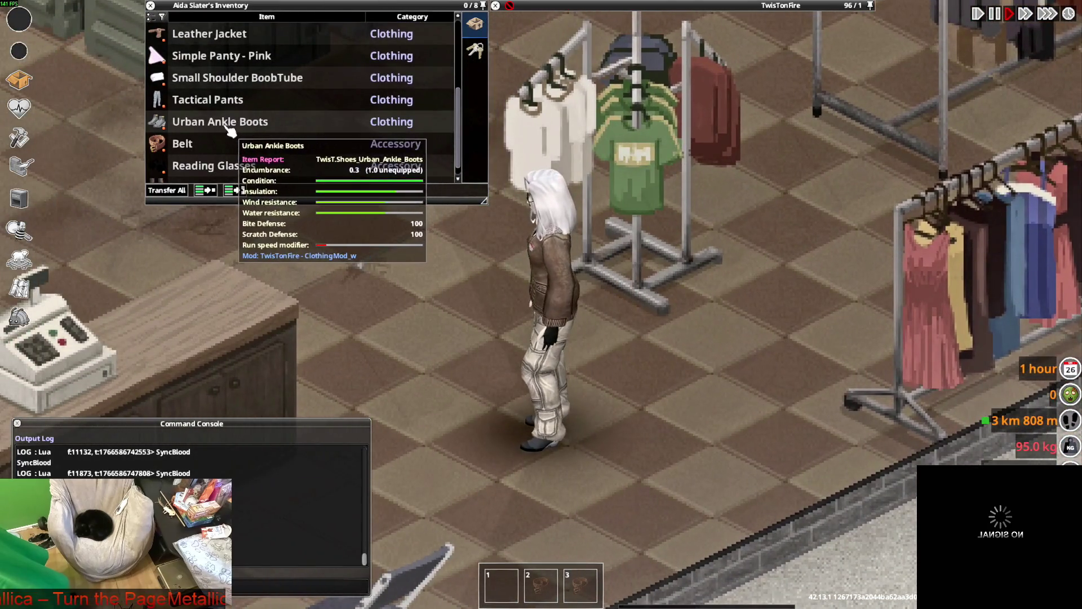
scroll(231, 130, "up", 1)
scroll(218, 119, "up", 4)
mouse_move(211, 143)
left_mouse_down()
mouse_move(709, 372)
mouse_move(640, 323)
left_mouse_up()
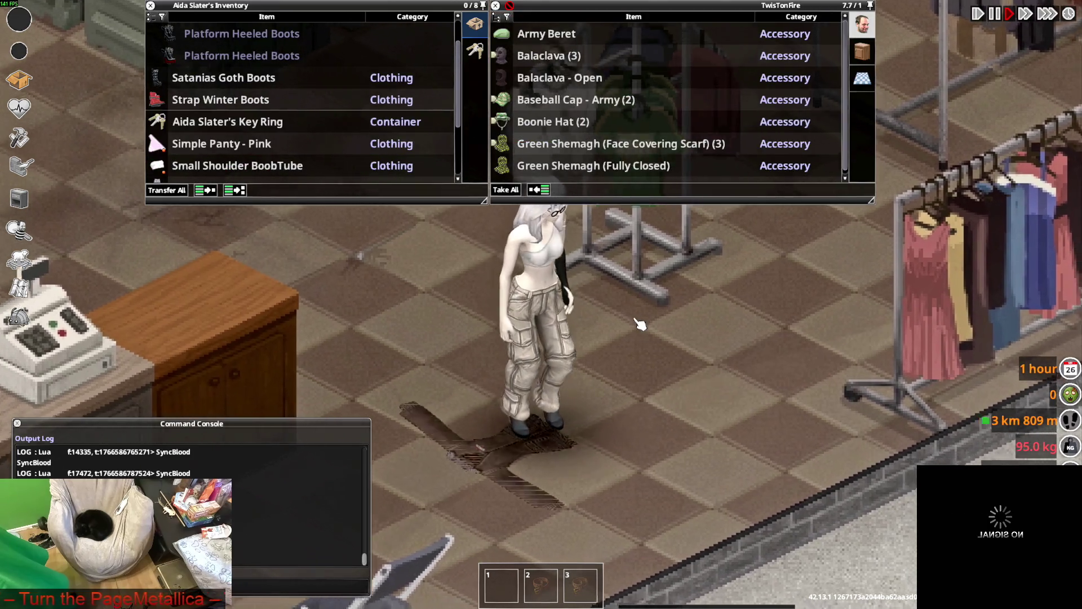
key("a")
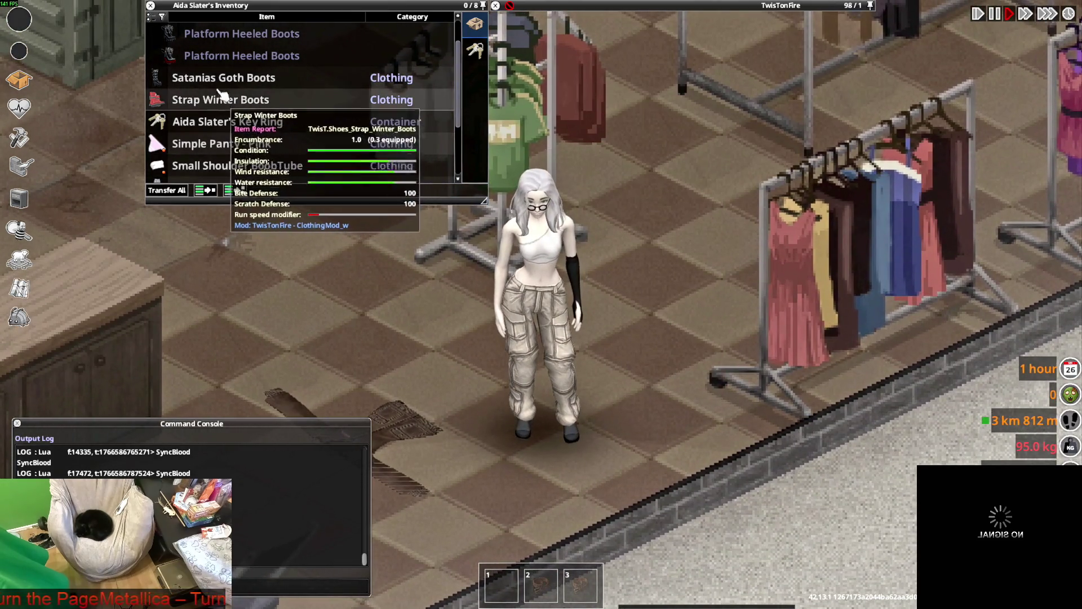
scroll(236, 101, "up", 2)
scroll(247, 110, "down", 4)
key("w")
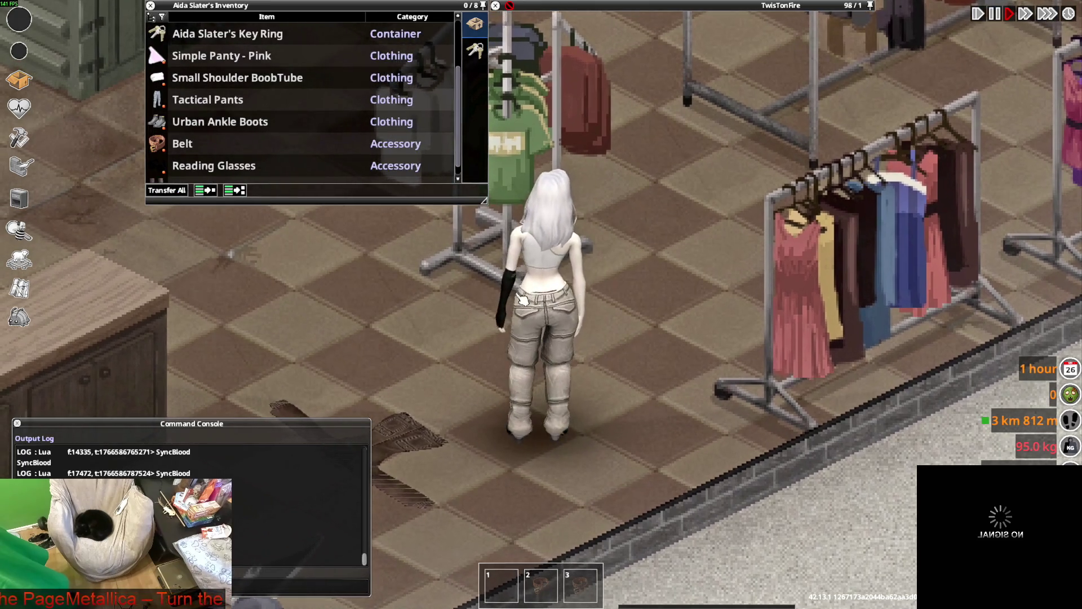
key("alt+Tab")
key("alt+Tab")
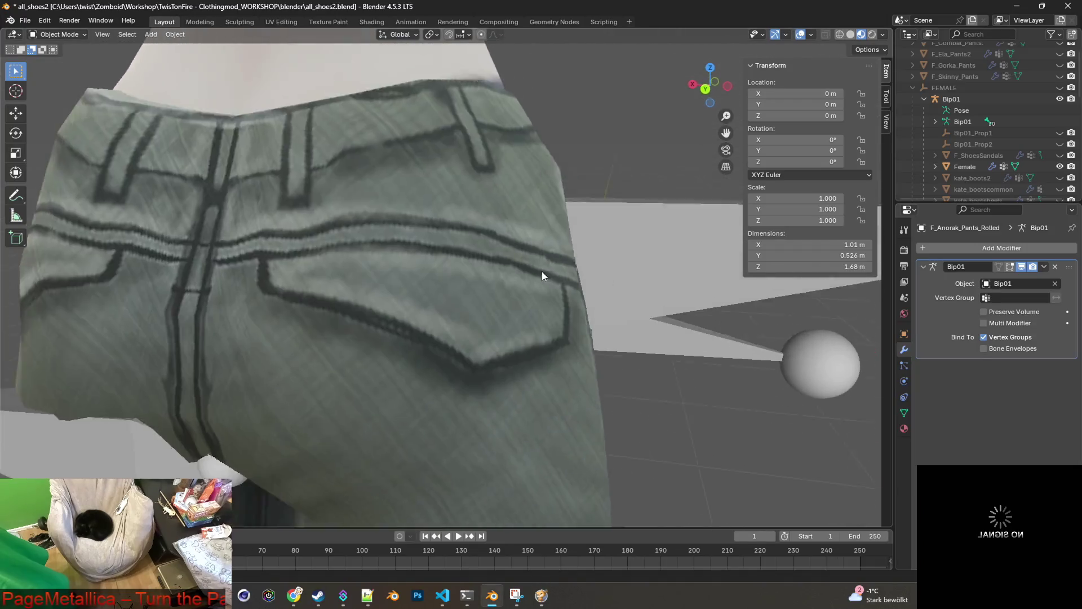
Orbit and zoom onto F_Anorak_Pants_Rolled's waistband, then switch back to the game.
scroll(540, 270, "up", 2)
mouse_move(568, 319)
middle_mouse_down()
mouse_move(388, 346)
mouse_move(406, 307)
mouse_move(611, 320)
middle_mouse_up()
scroll(606, 314, "up", 4)
scroll(962, 154, "down", 8)
scroll(981, 154, "down", 6)
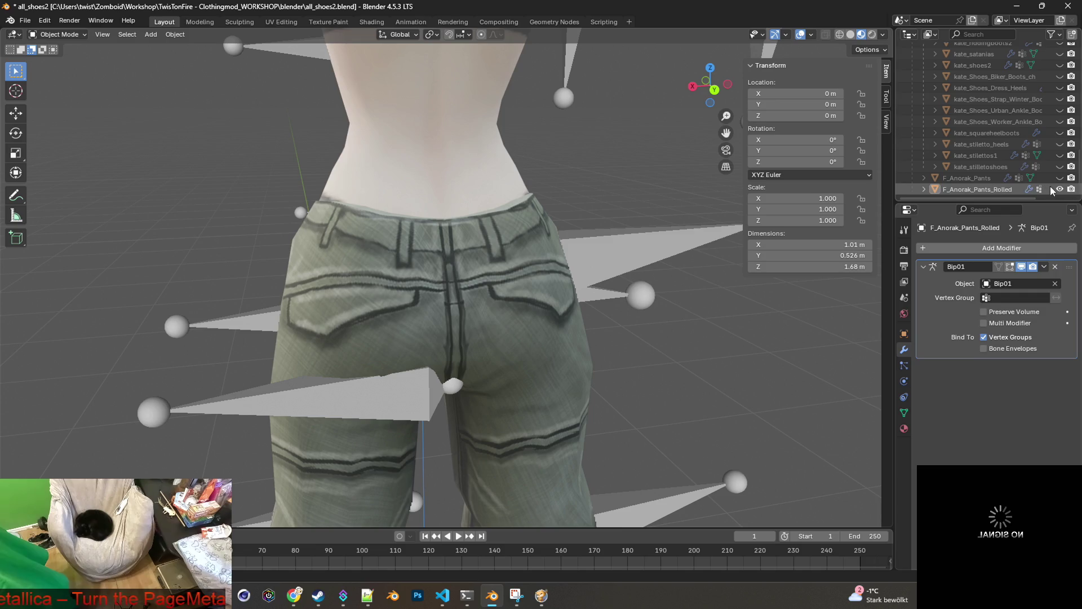
scroll(573, 237, "up", 6)
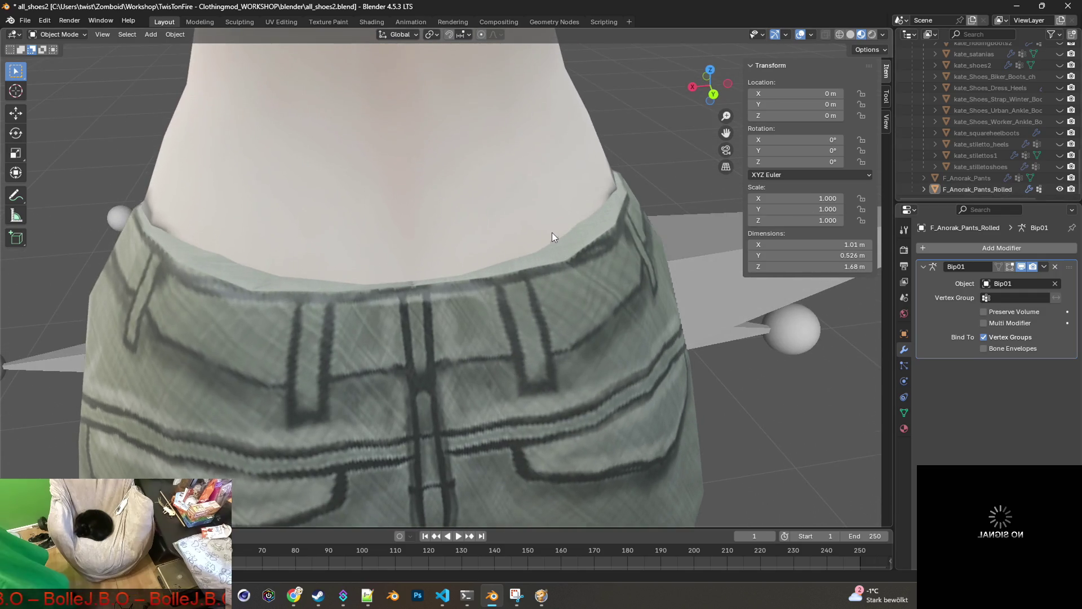
key("alt+Tab")
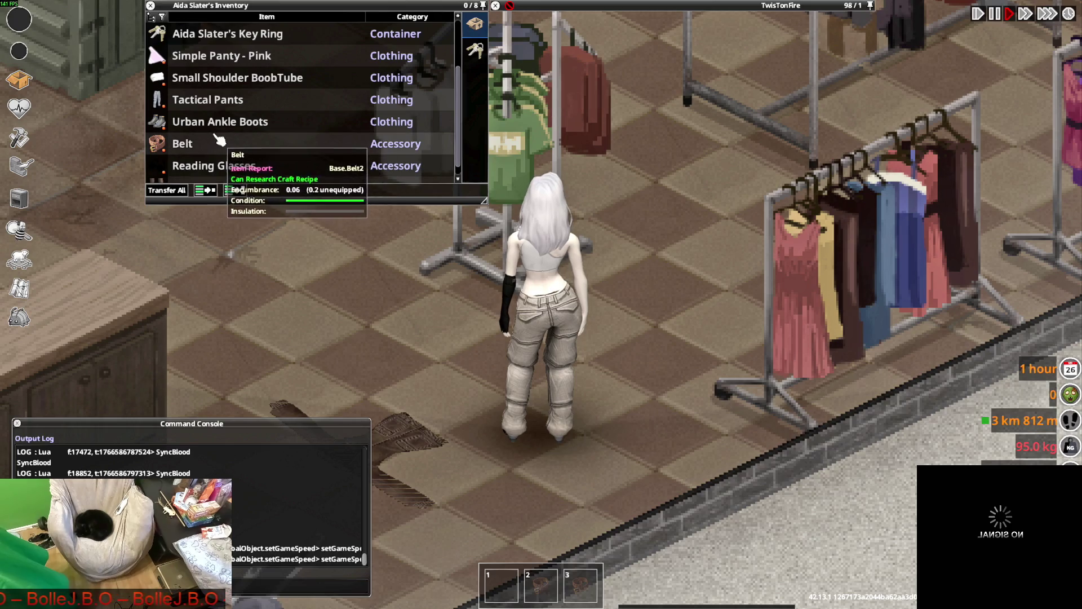
Toggle the Tactical Pants between Rolled Up and Unrolled three times.
right_click(204, 100)
left_click(231, 138)
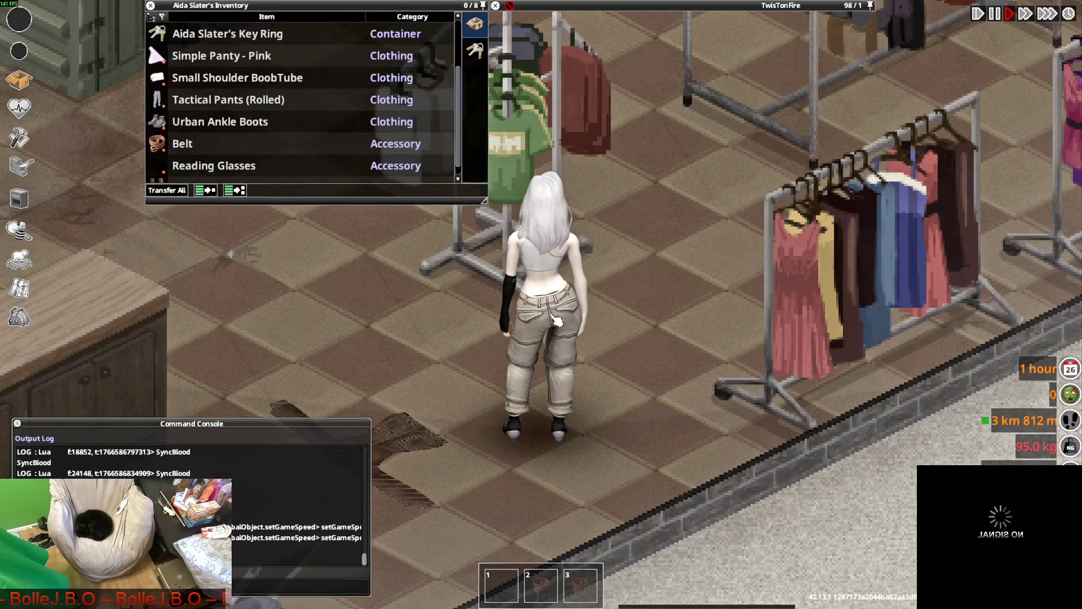
right_click(222, 100)
left_click(265, 135)
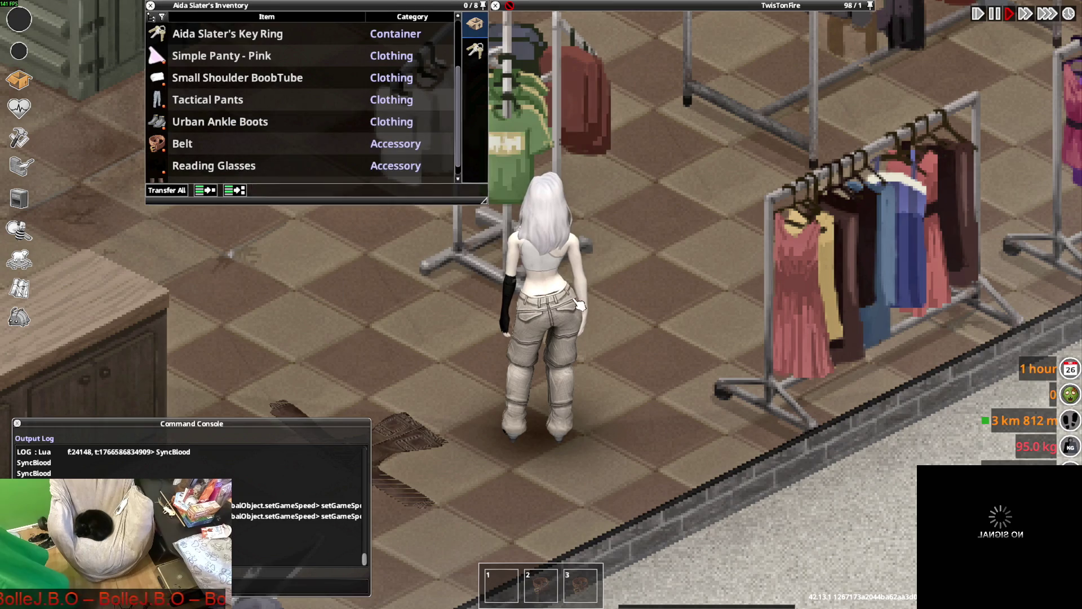
right_click(236, 100)
left_click(282, 67)
right_click(205, 99)
left_click(253, 133)
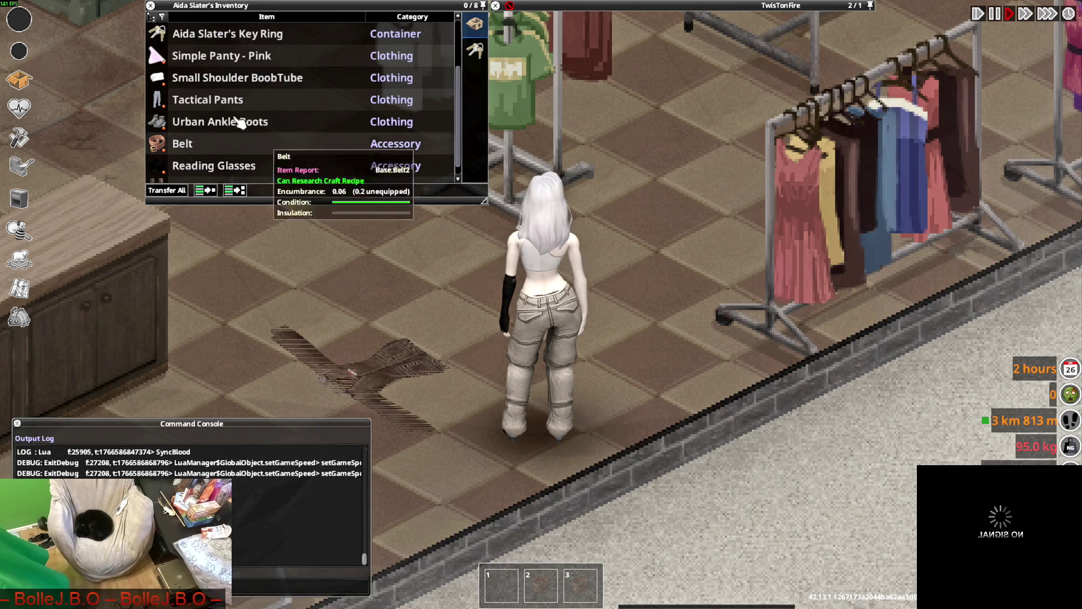
right_click(217, 100)
left_click(271, 133)
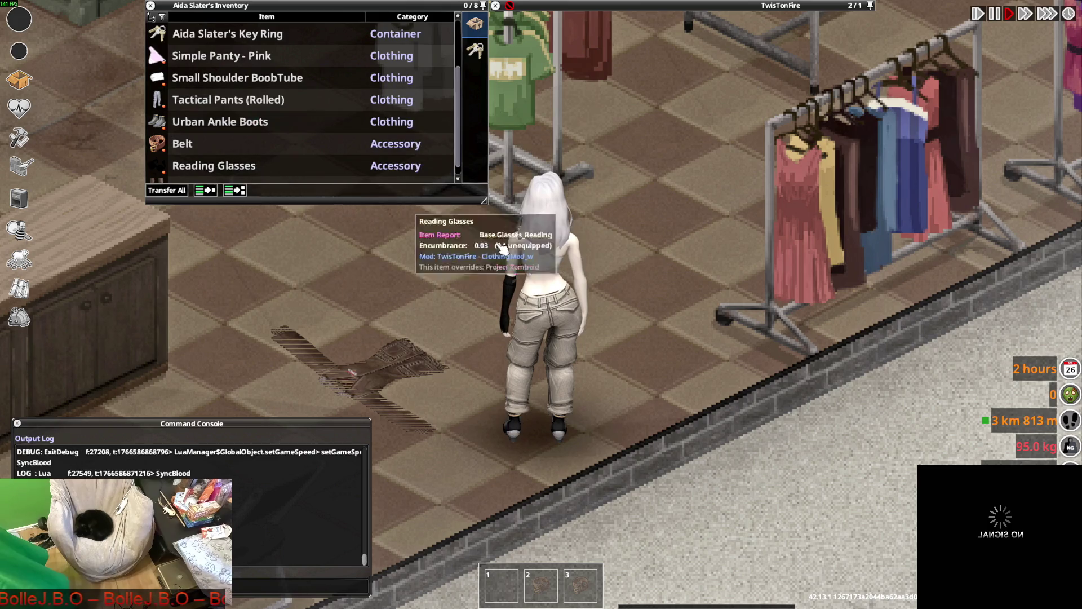
right_click(203, 98)
left_click(244, 133)
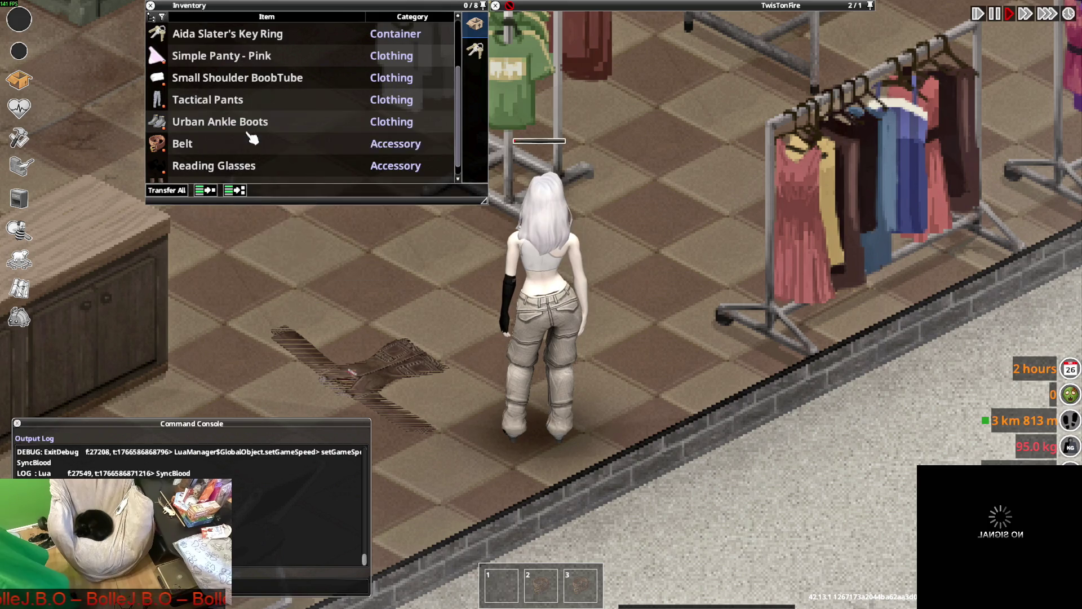
Walk the character through the store past the shelves toward the shutter.
key("w")
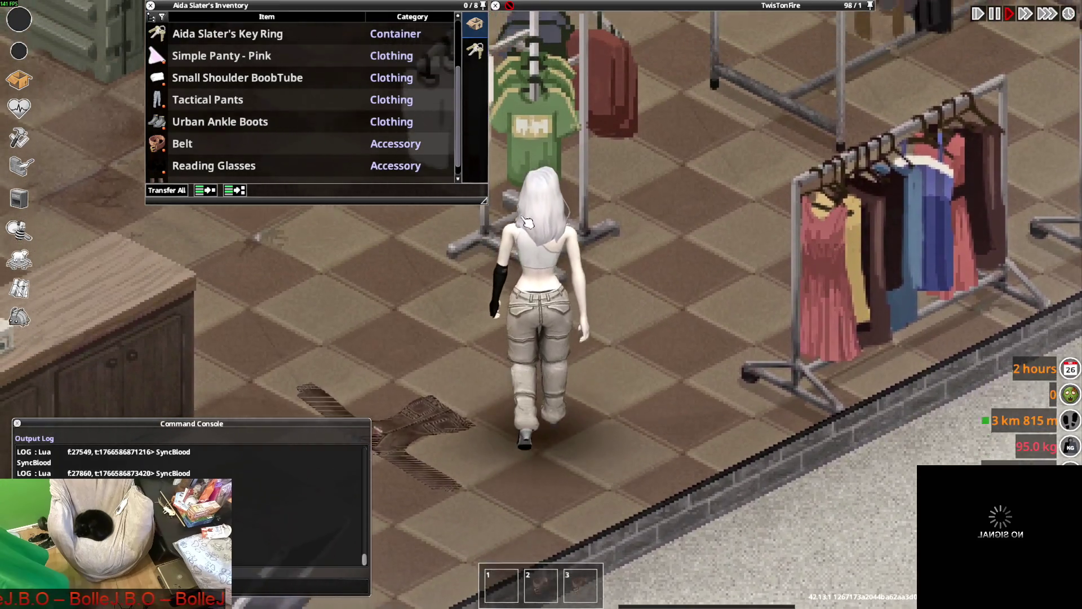
scroll(226, 163, "up", 1)
key("s")
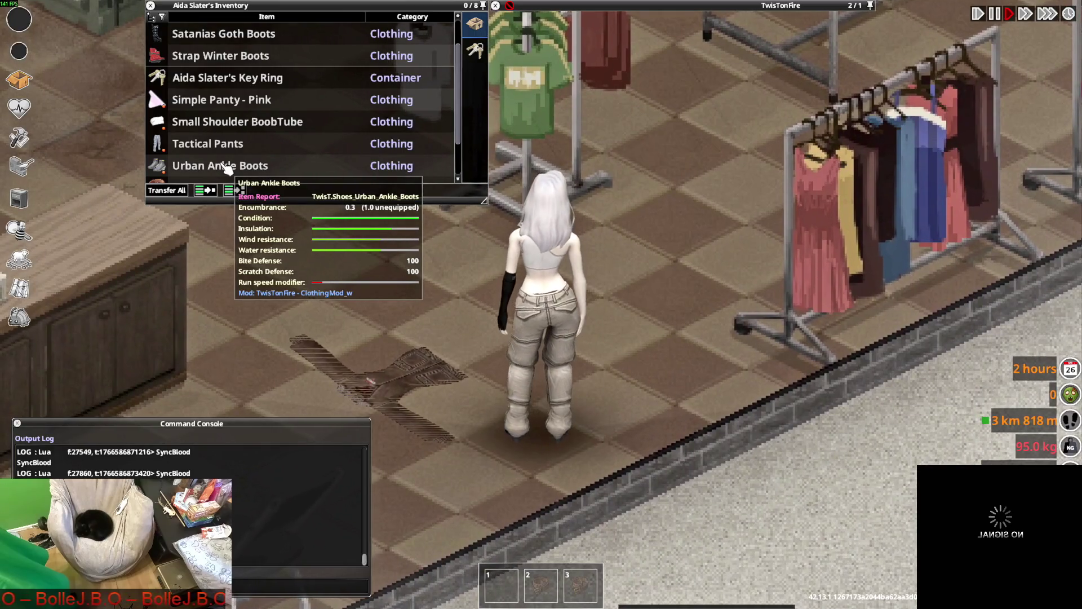
scroll(242, 163, "down", 2)
scroll(242, 162, "up", 3)
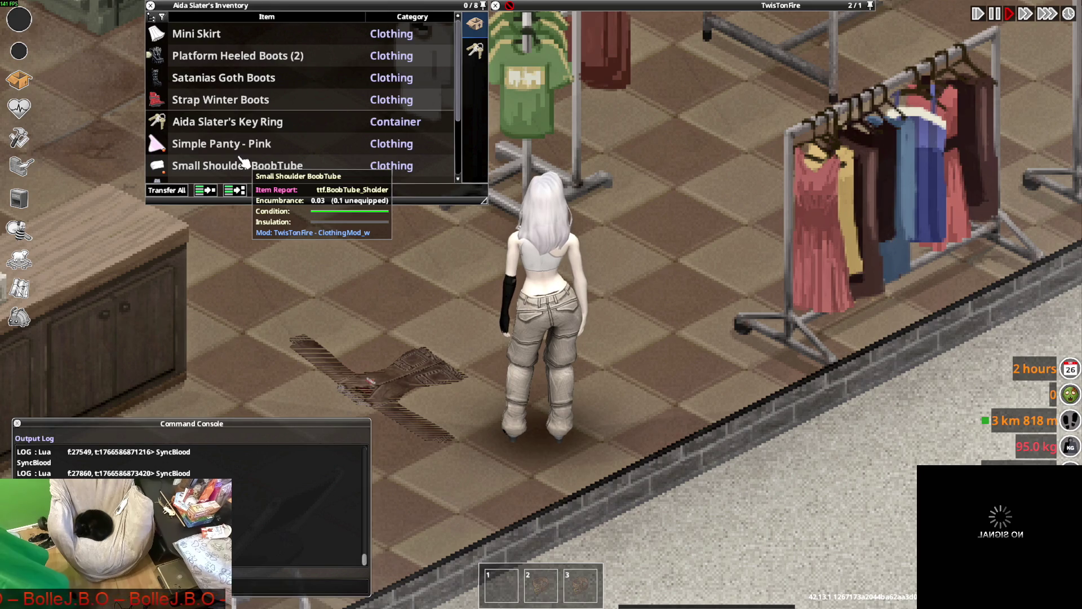
key("w+d")
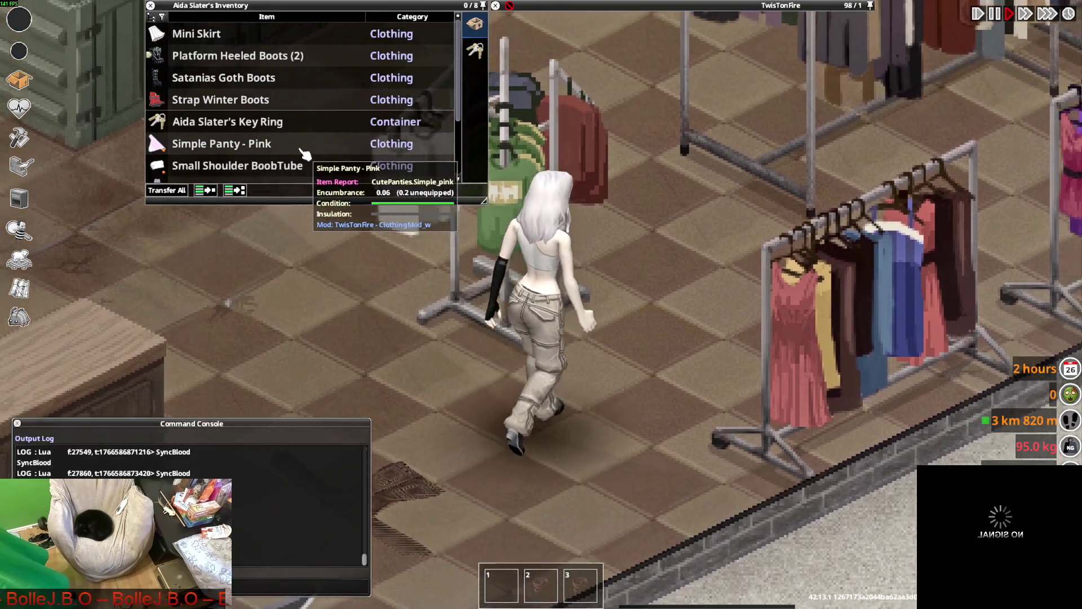
key("w")
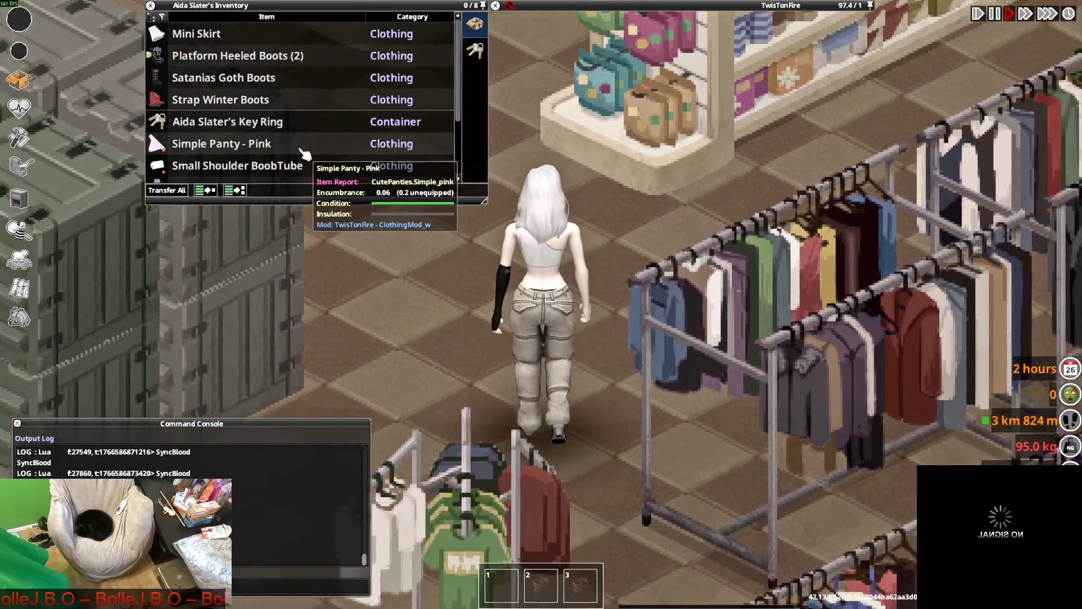
key("w")
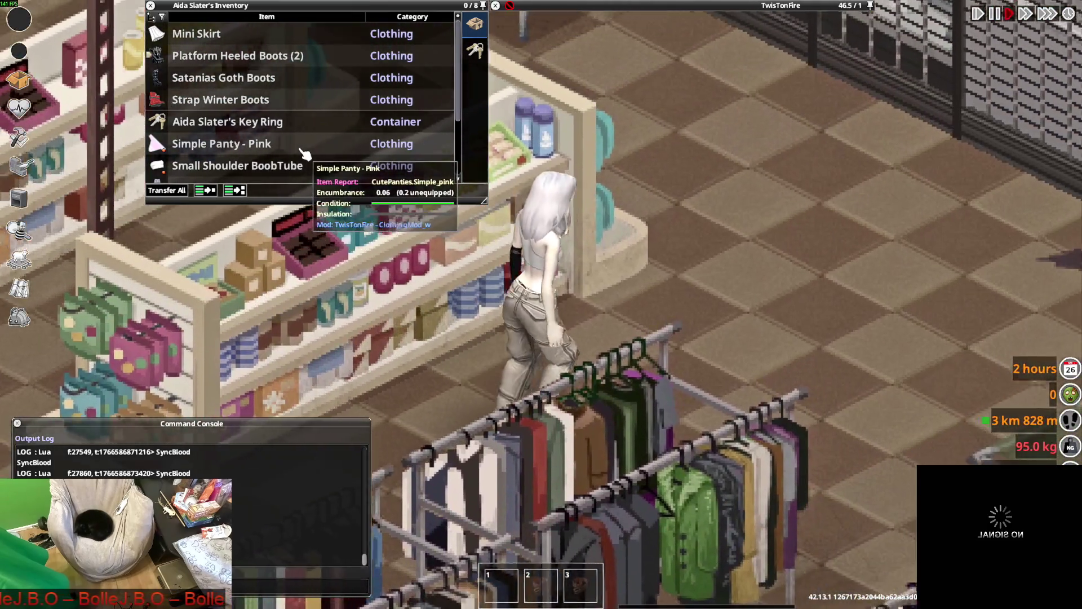
key("s+a")
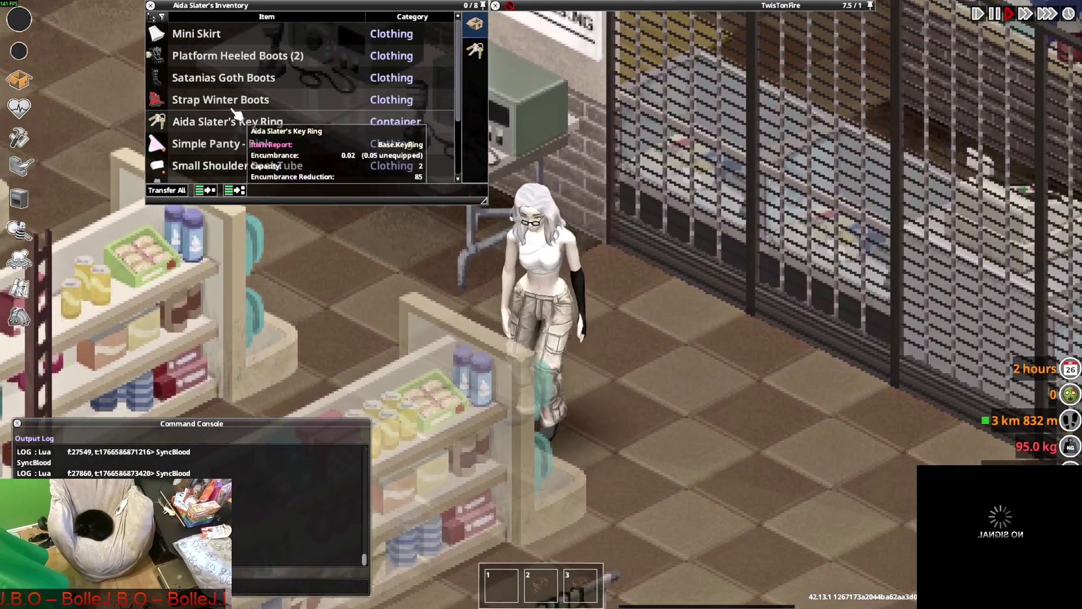
Walk back toward the clothing racks and bring up the Satanias Goth Boots actions.
mouse_move(234, 107)
key("a")
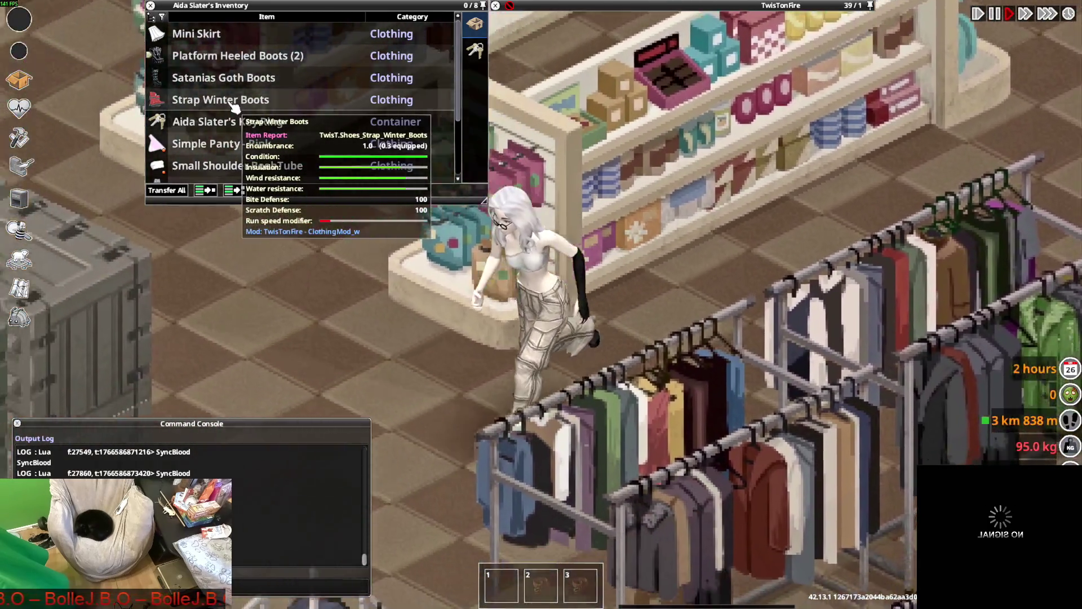
key("d")
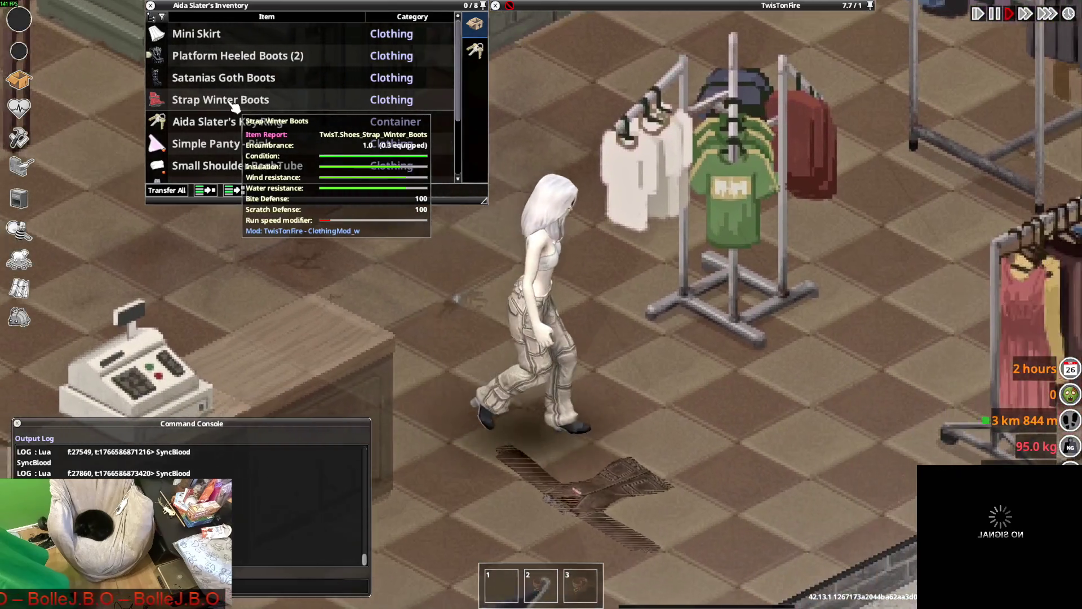
key("w+a")
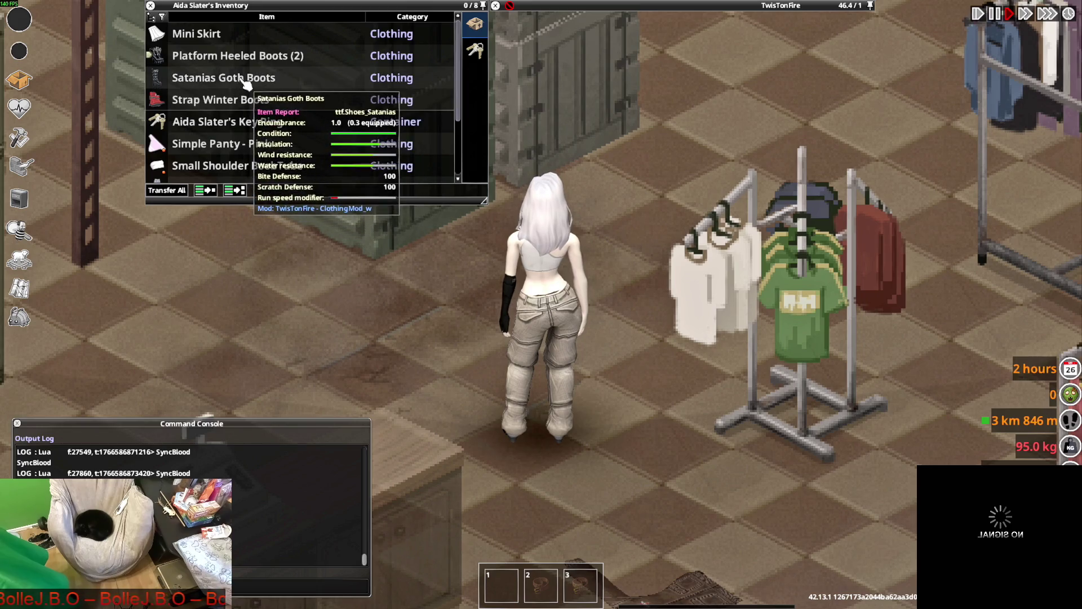
scroll(228, 101, "down", 2)
scroll(217, 81, "up", 2)
right_click(217, 81)
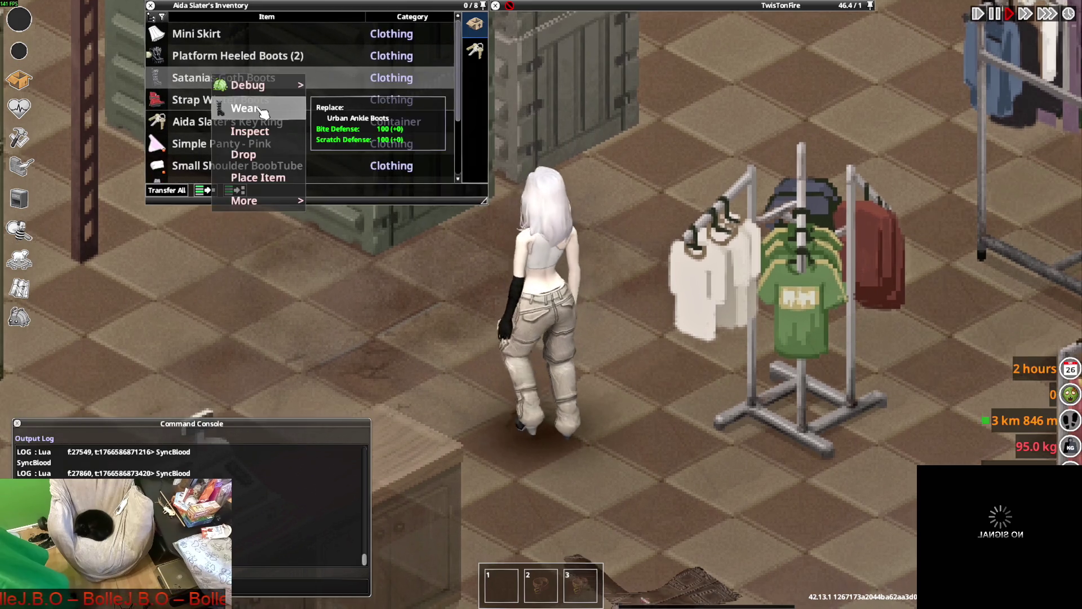
Wear the Satanias Goth Boots and roll up the Tactical Pants.
left_click(242, 106)
key("s+d")
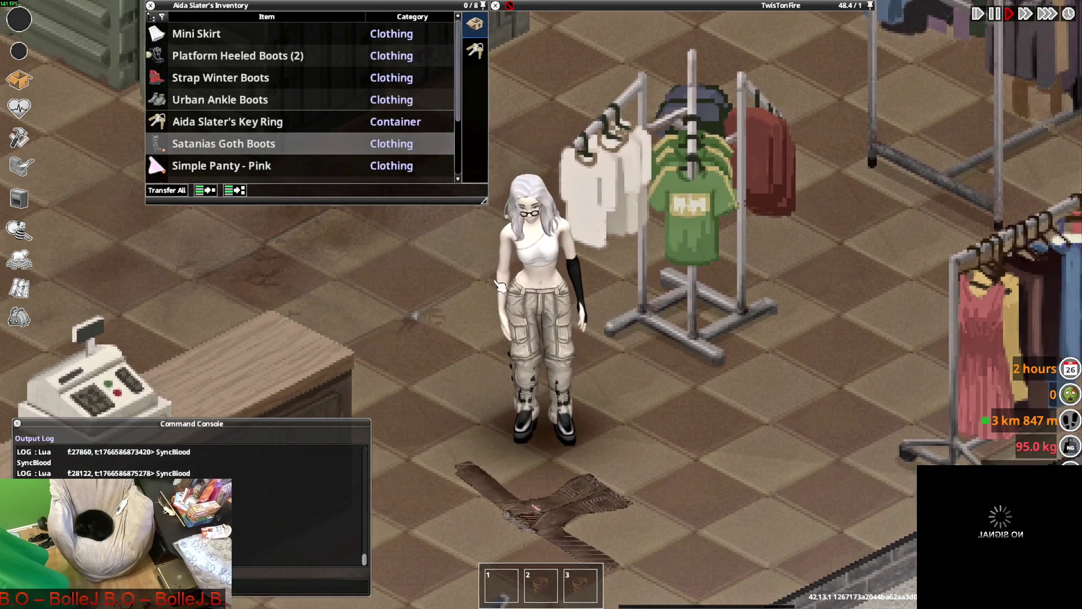
scroll(217, 135, "down", 4)
right_click(222, 123)
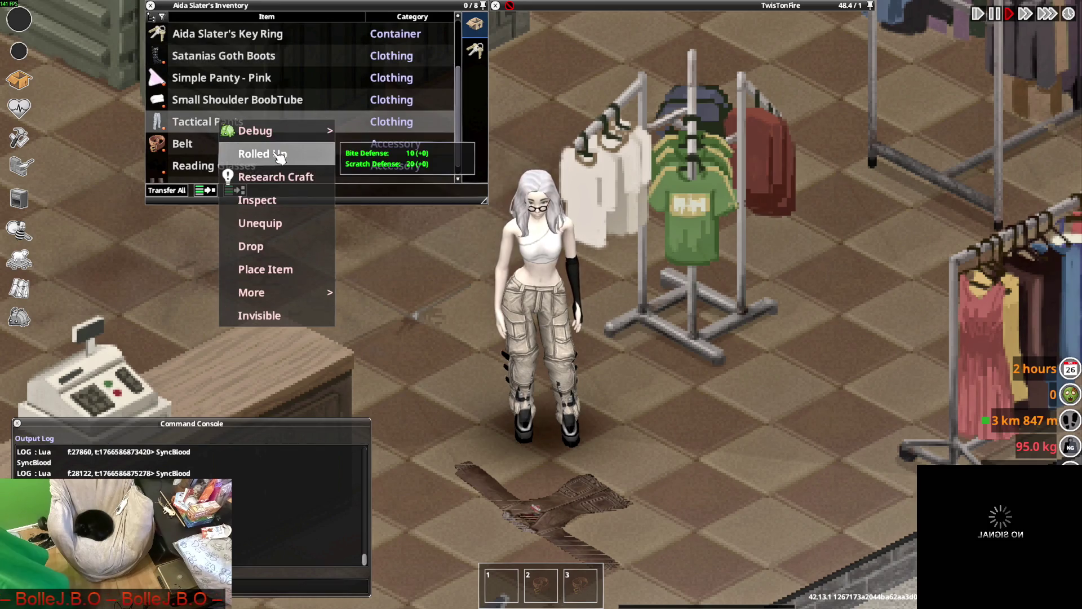
left_click(278, 154)
Walk the character around the store toward the cash register and back.
key("w+a")
key("s+d")
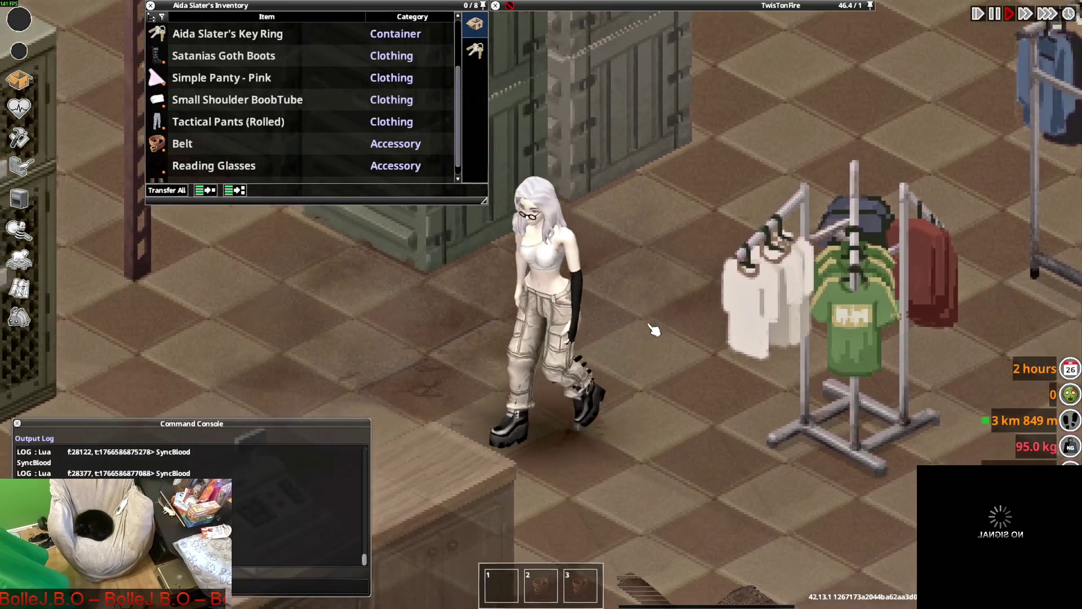
key("s")
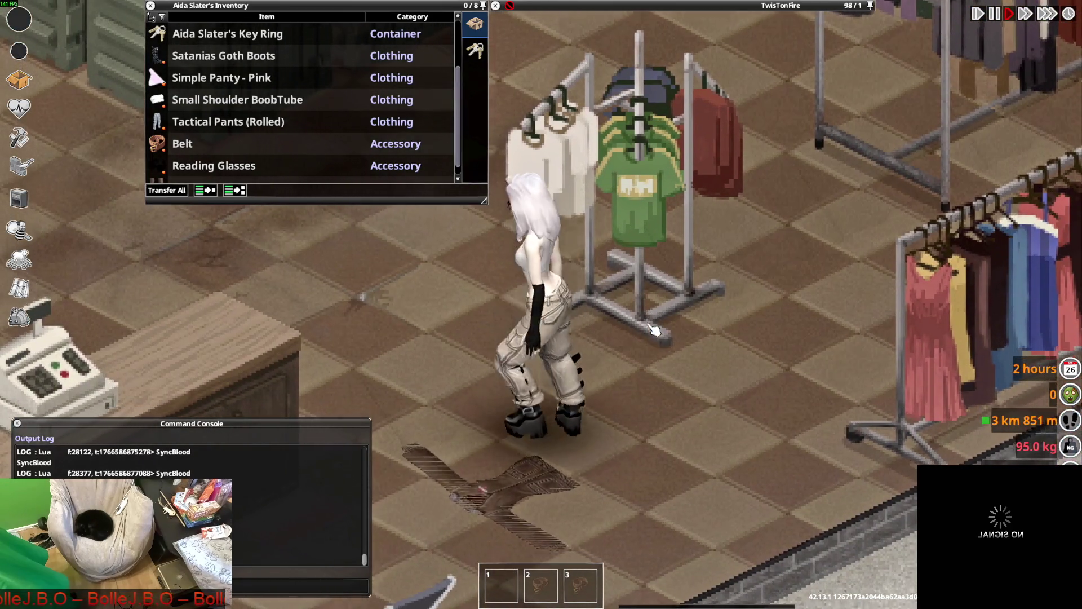
key("a")
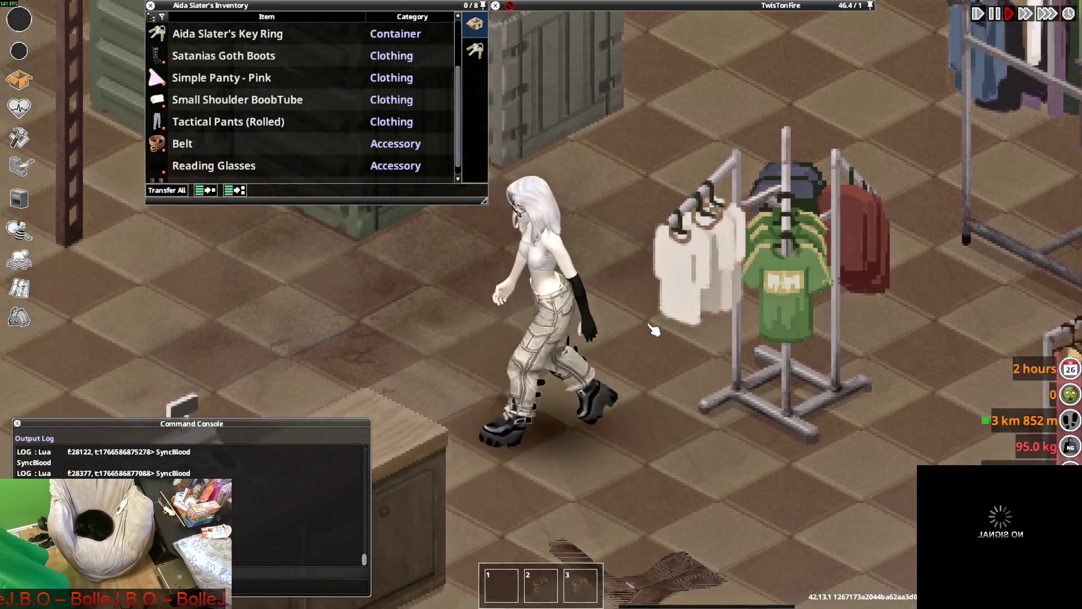
key("w")
key("w")
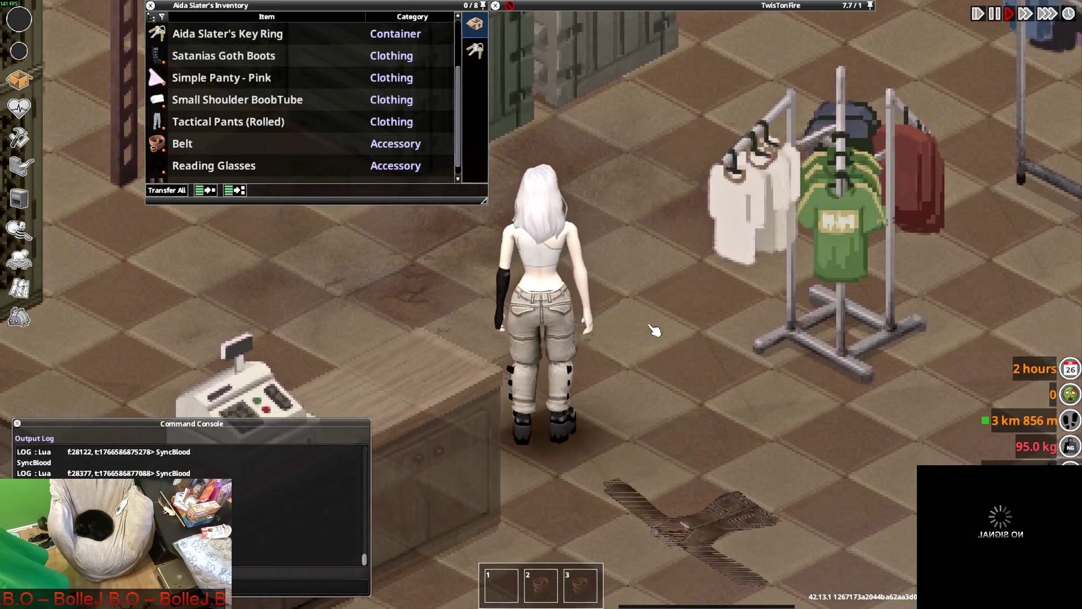
key("w")
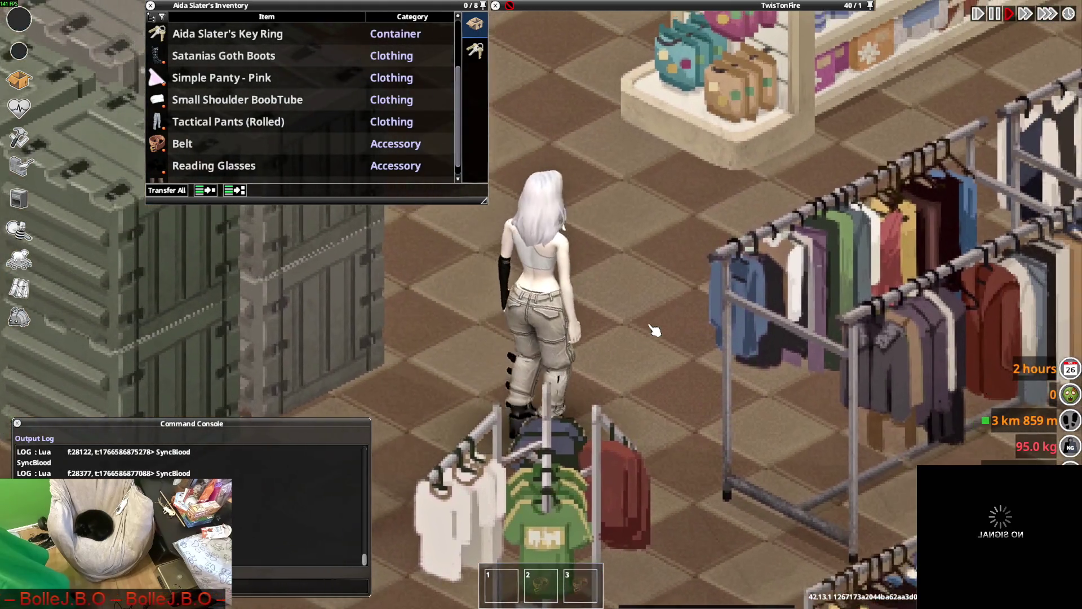
key("s")
key("d")
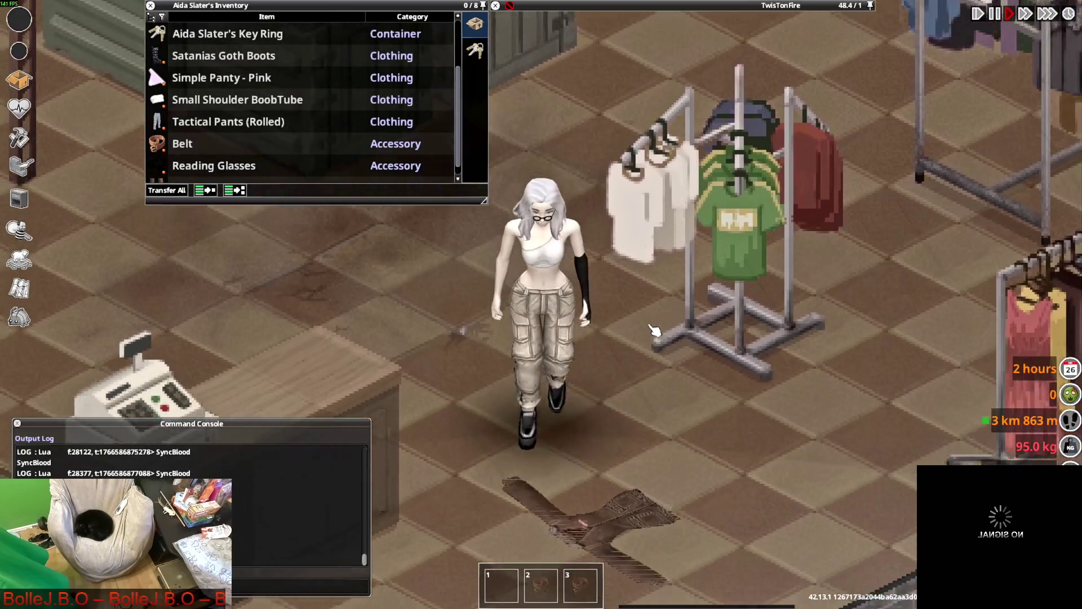
key("s")
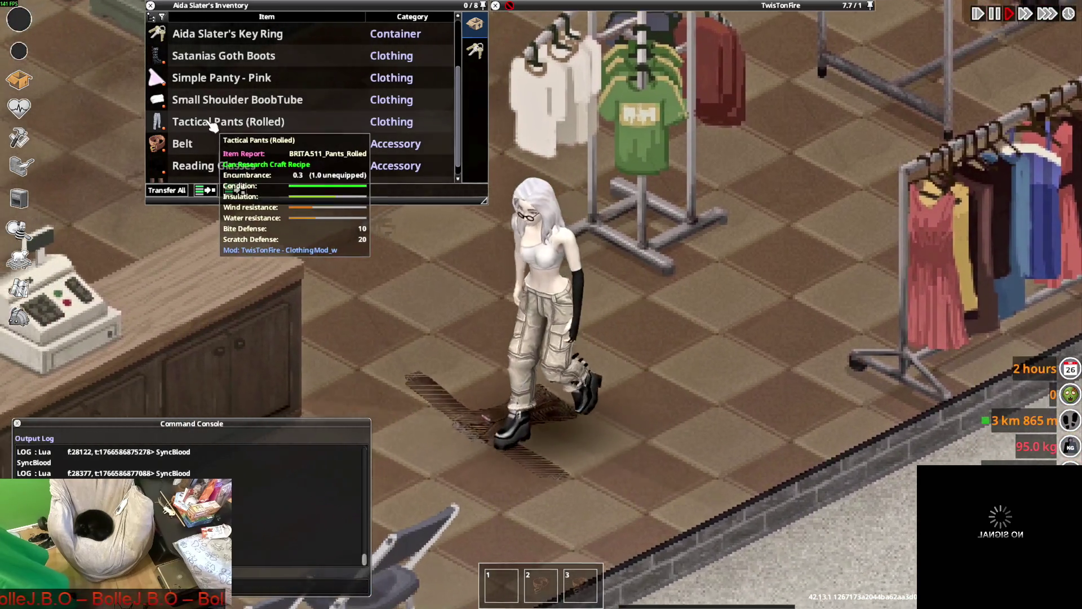
Unroll the Tactical Pants and take a few steps to show them.
right_click(212, 123)
left_click(274, 151)
key("w+a")
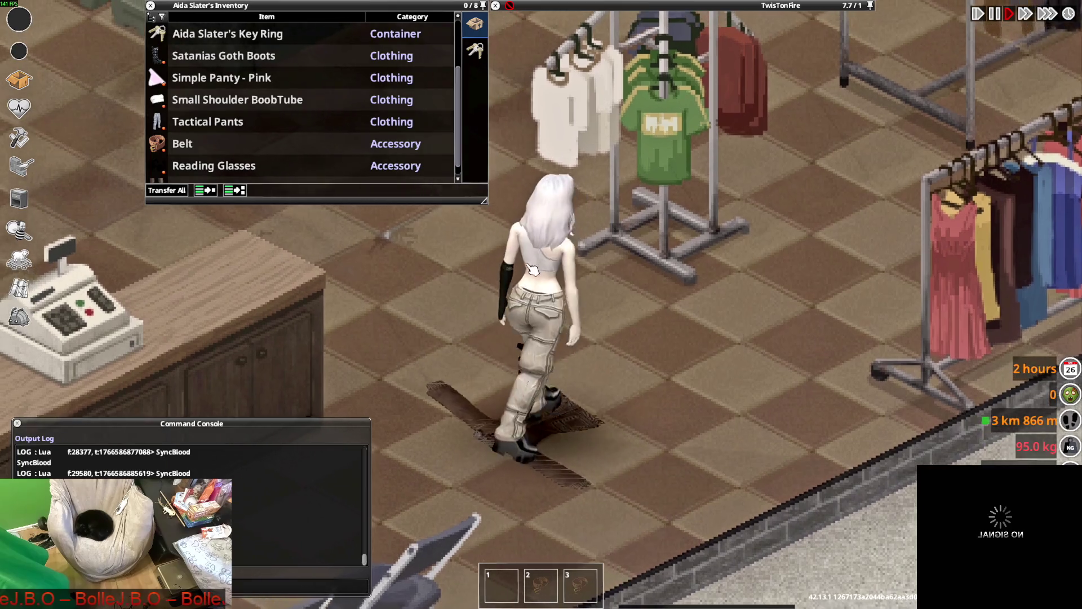
key("d")
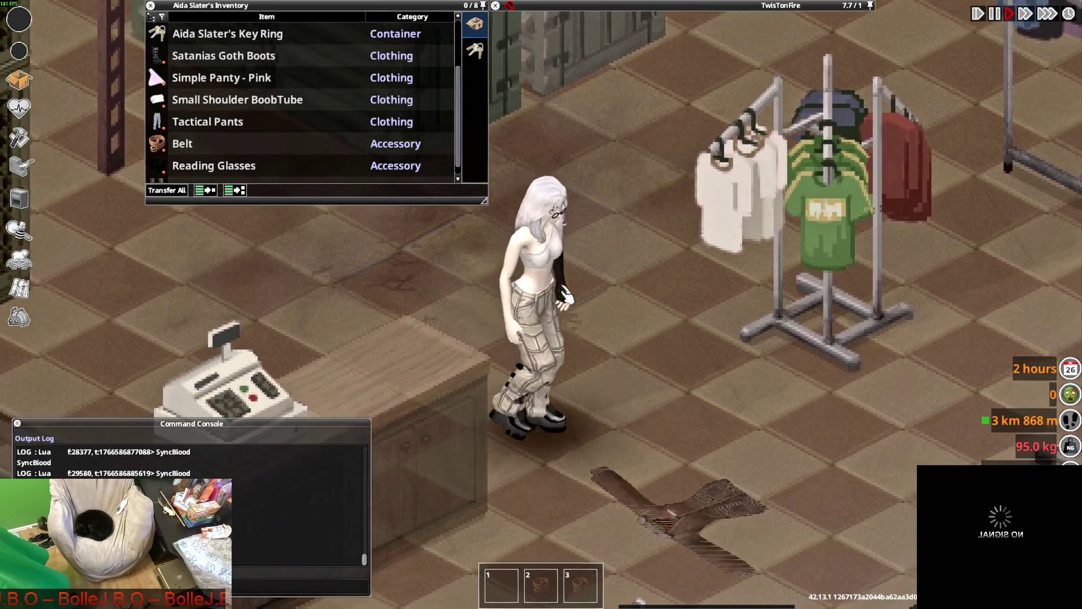
scroll(293, 146, "up", 2)
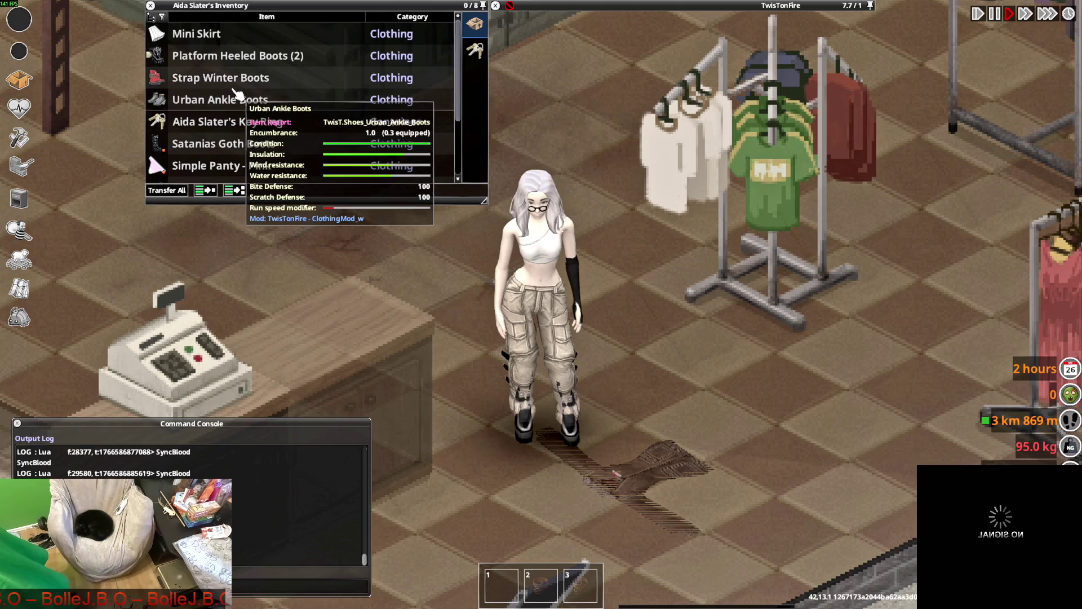
key("d")
Expand the Platform Heeled Boots stack and walk to the rack to view its clothing.
left_click(151, 55)
scroll(275, 99, "down", 2)
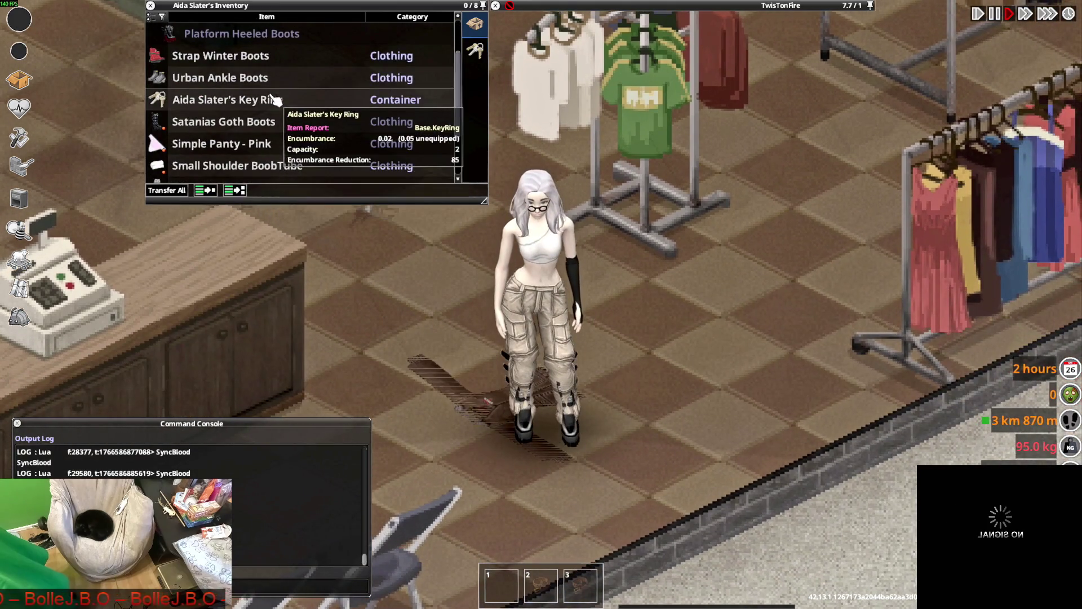
scroll(276, 101, "down", 3)
scroll(287, 115, "up", 5)
key("w")
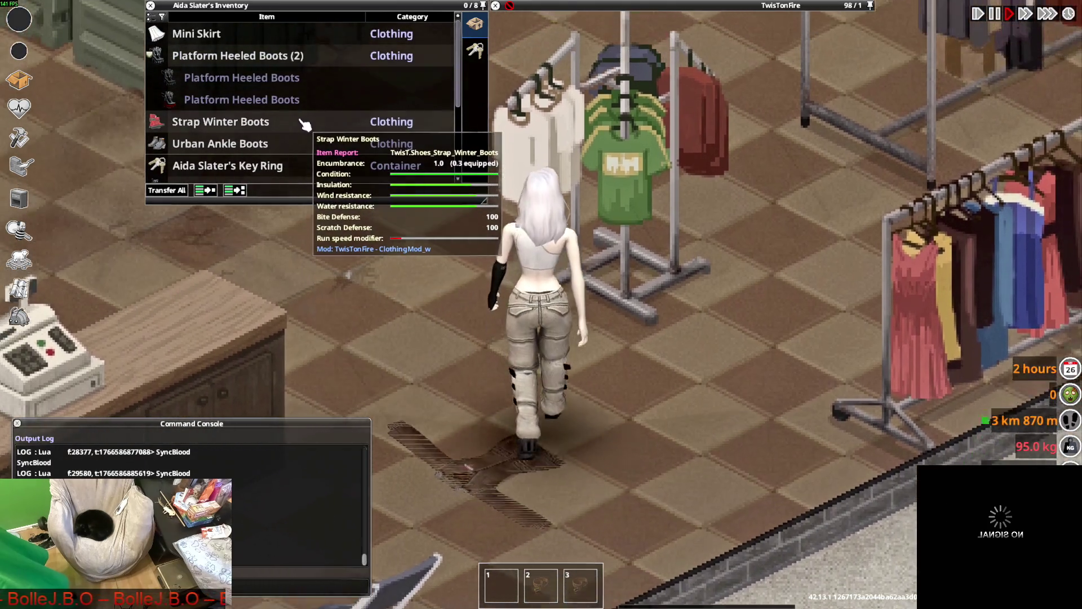
key("d")
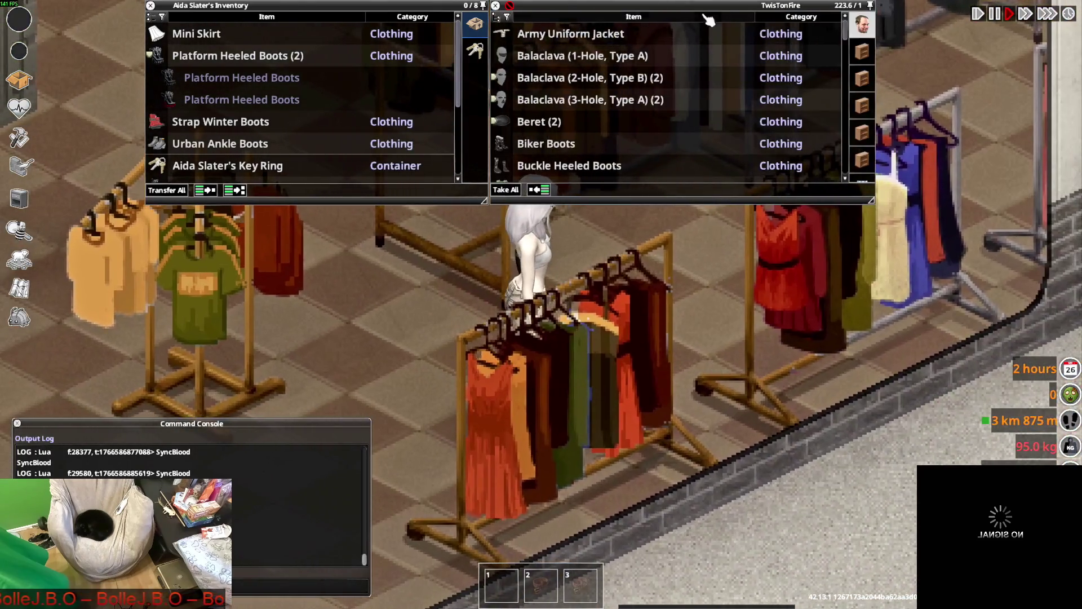
Put on the Camo Anorak Jacket from the rack and walk around the store.
right_click(559, 122)
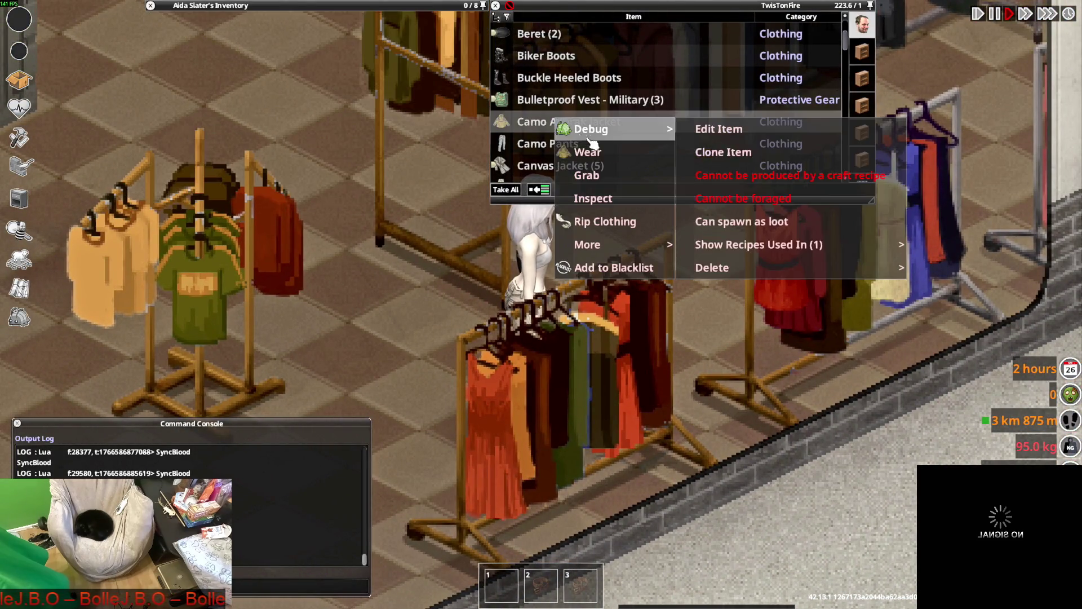
left_click(611, 157)
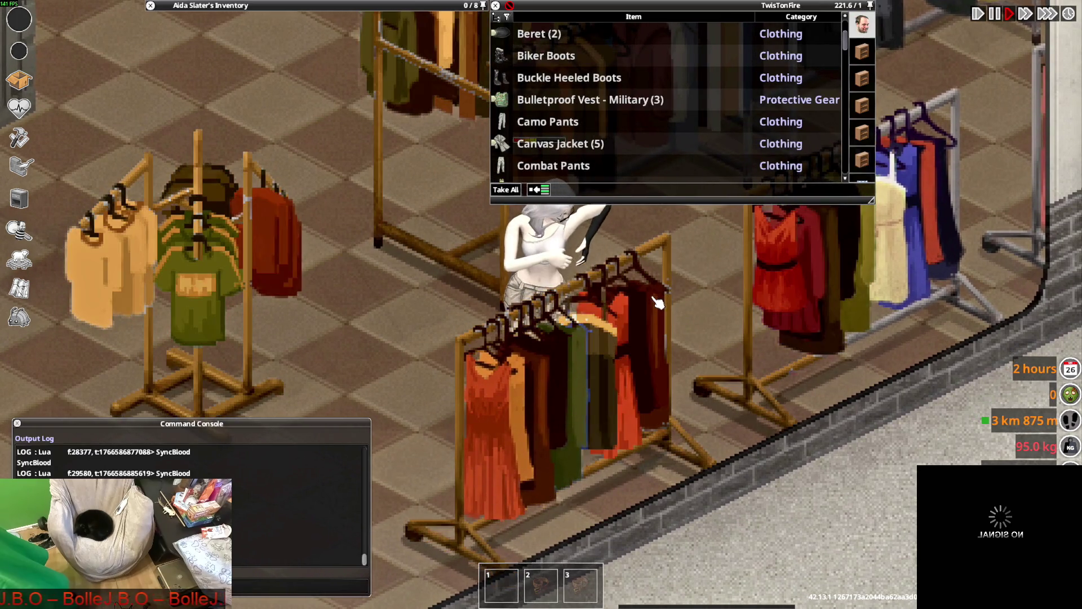
key("s")
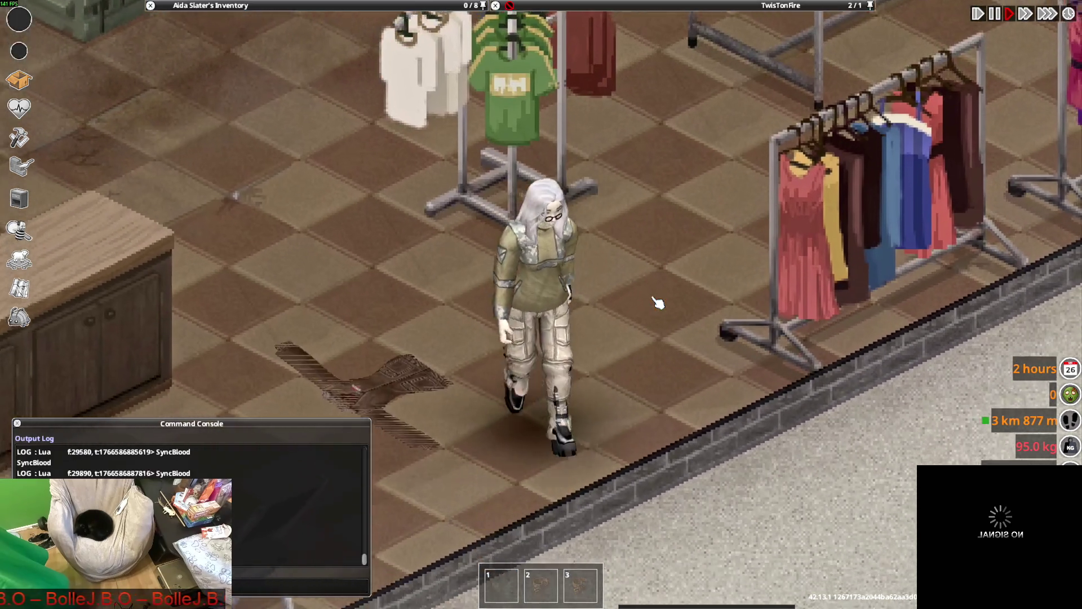
key("a")
key("d")
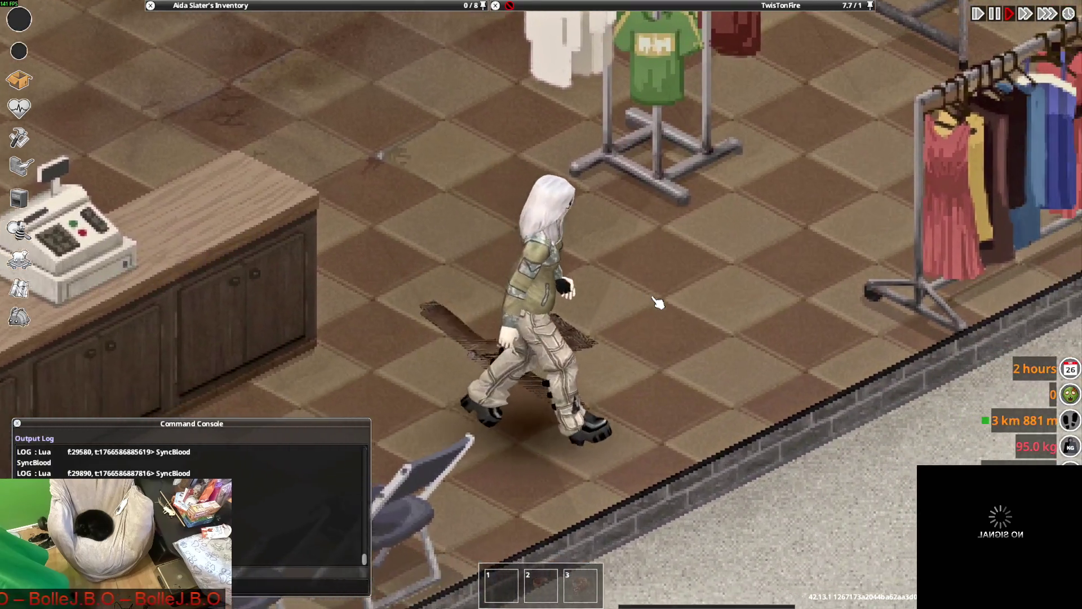
Walk up to a clothing rack and wear the Buckle Heeled Boots.
key("w")
mouse_move(665, 112)
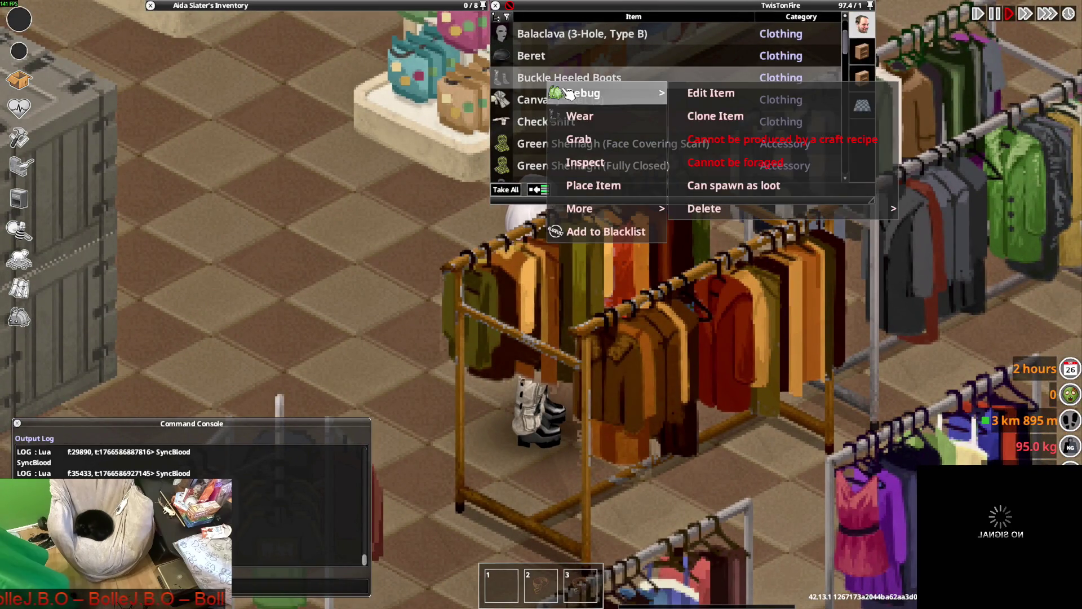
left_click(593, 124)
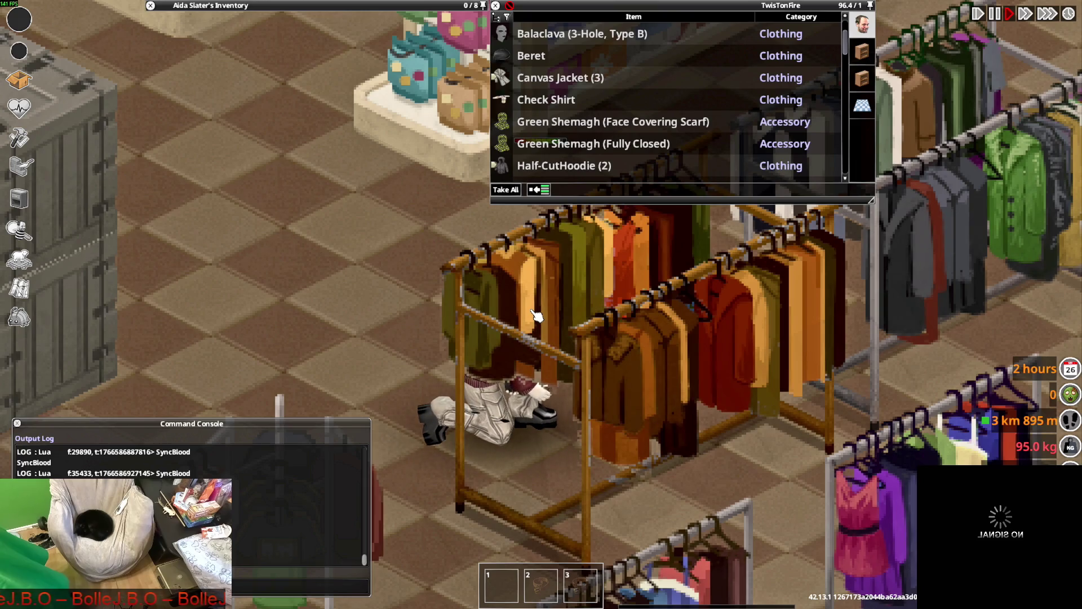
Drop the Camo Anorak Jacket, Satanias Goth Boots and Platform Heeled Boots on the floor.
key("a")
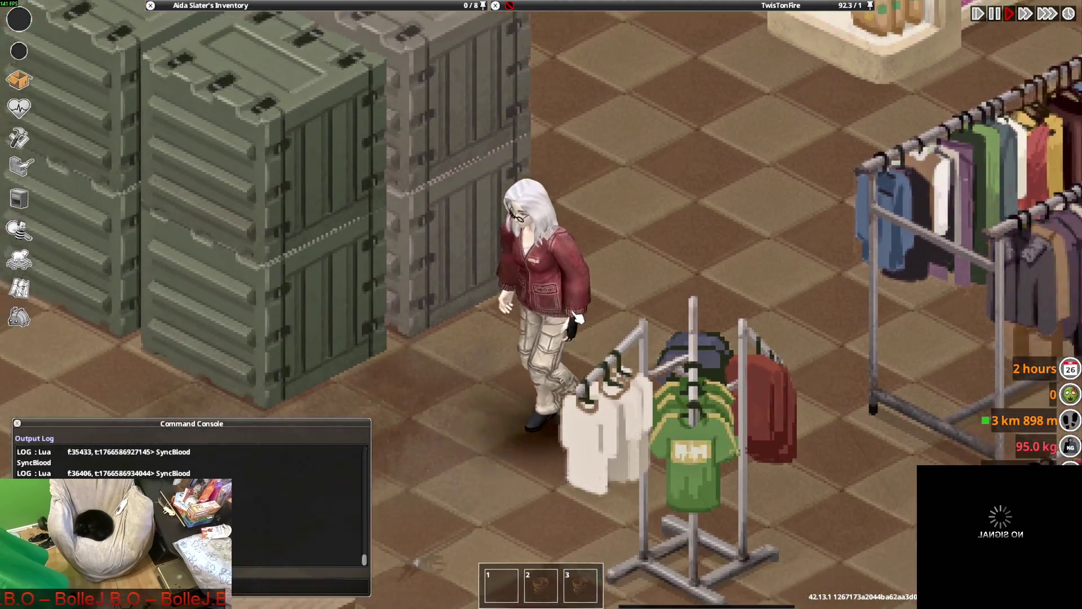
key("s")
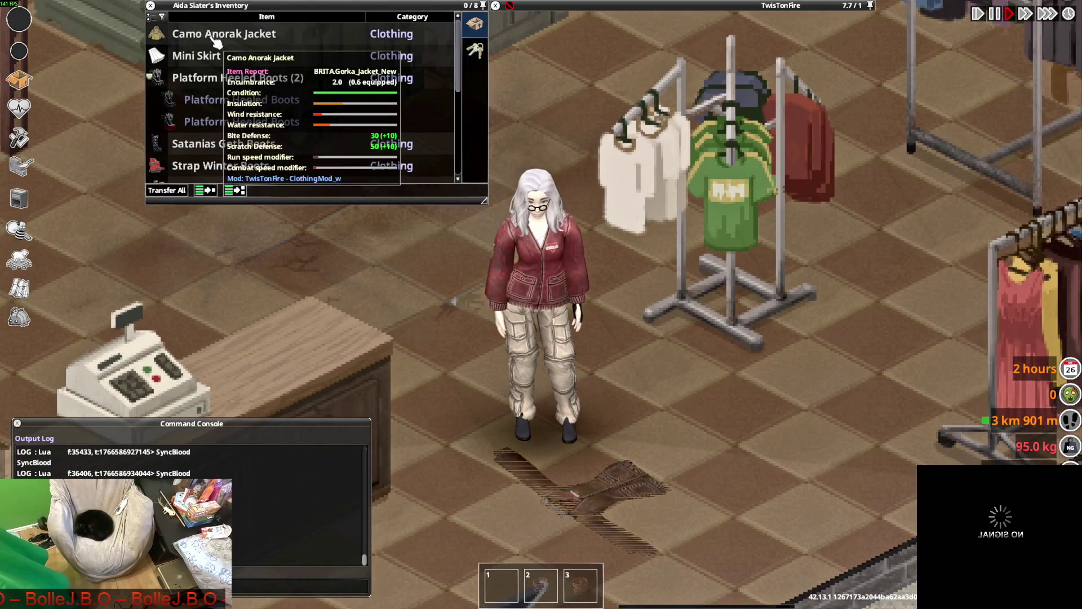
mouse_move(218, 34)
left_mouse_down()
mouse_move(402, 127)
mouse_move(617, 399)
left_mouse_up()
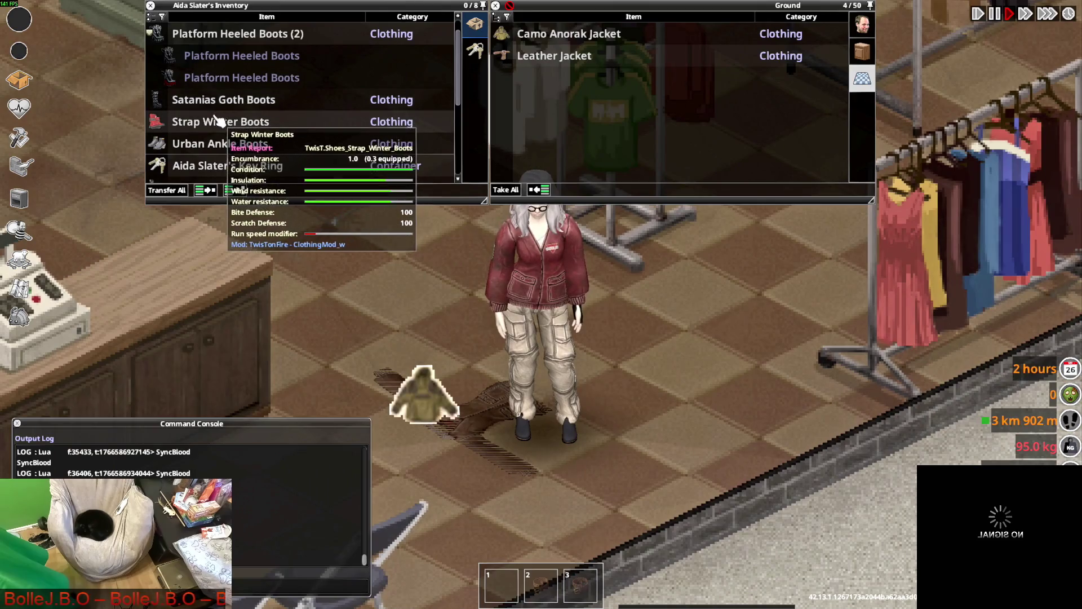
left_click(218, 100)
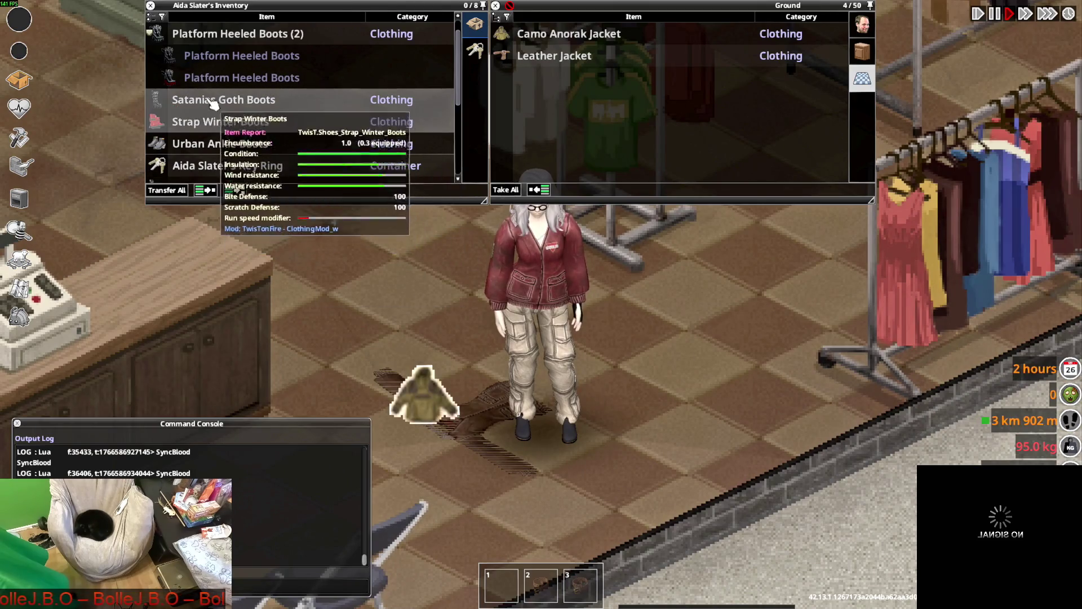
left_click_drag(213, 103, 541, 395)
left_click_drag(237, 34, 450, 394)
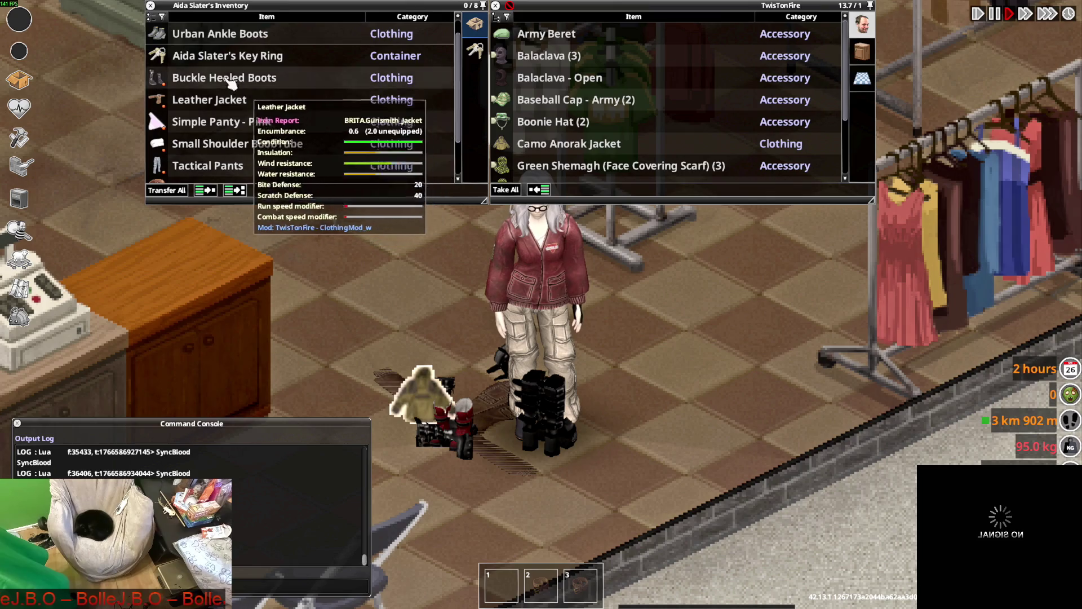
Roll up the Tactical Pants.
key("d")
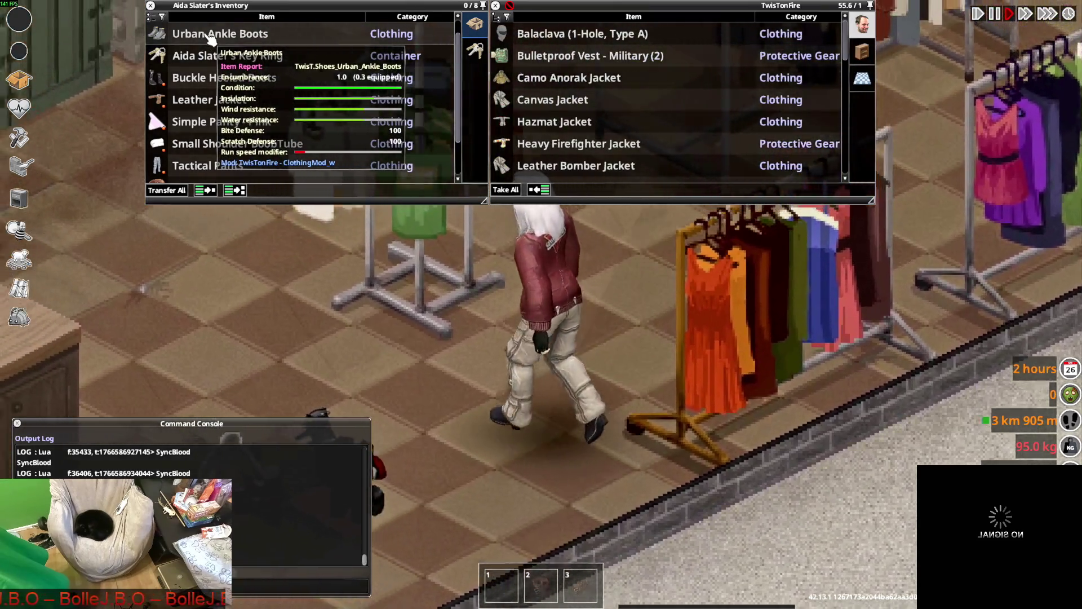
key("a")
scroll(209, 110, "down", 2)
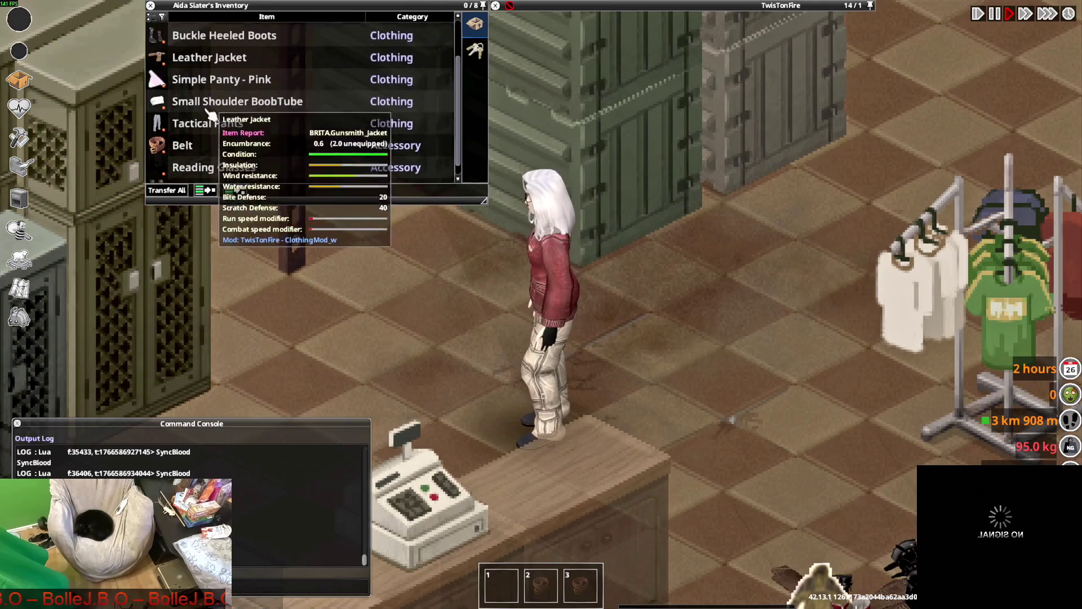
right_click(211, 124)
left_click(246, 152)
Walk the character on to the next clothing rack.
key("d")
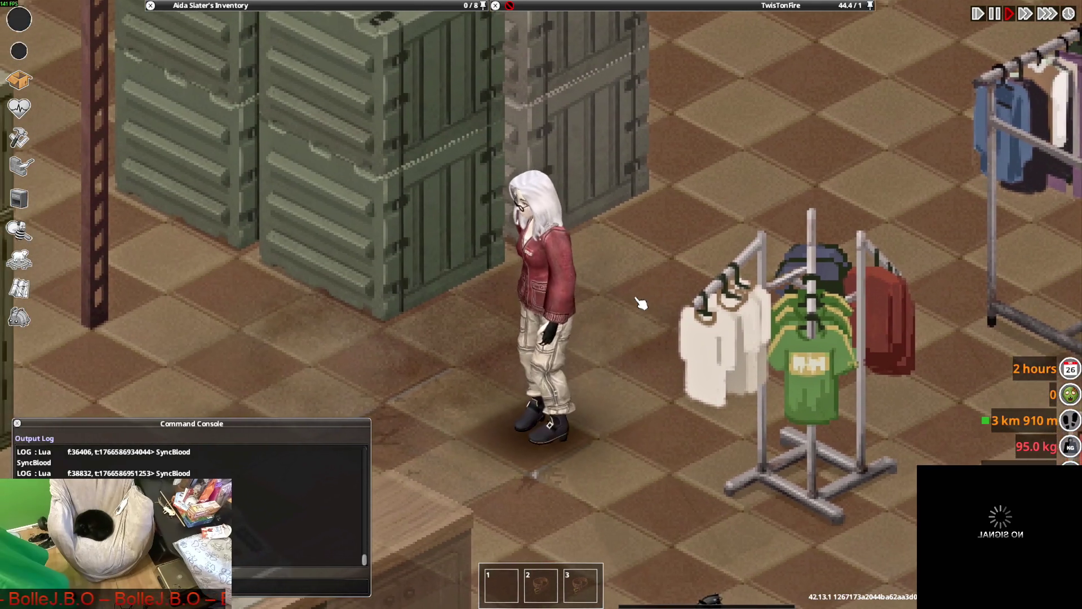
key("w")
key("Tab")
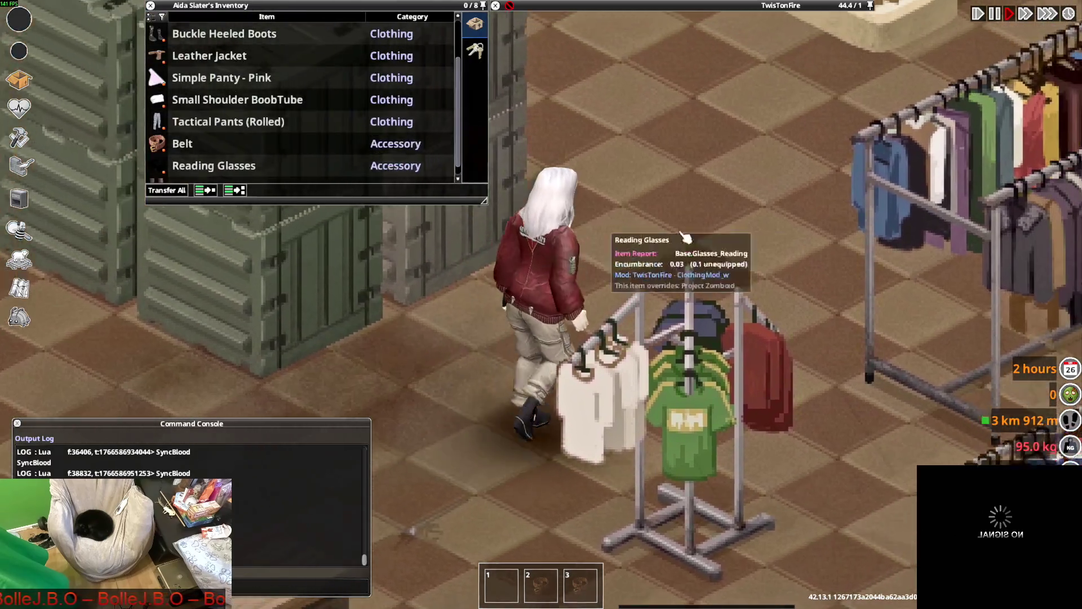
key("w")
scroll(597, 133, "down", 2)
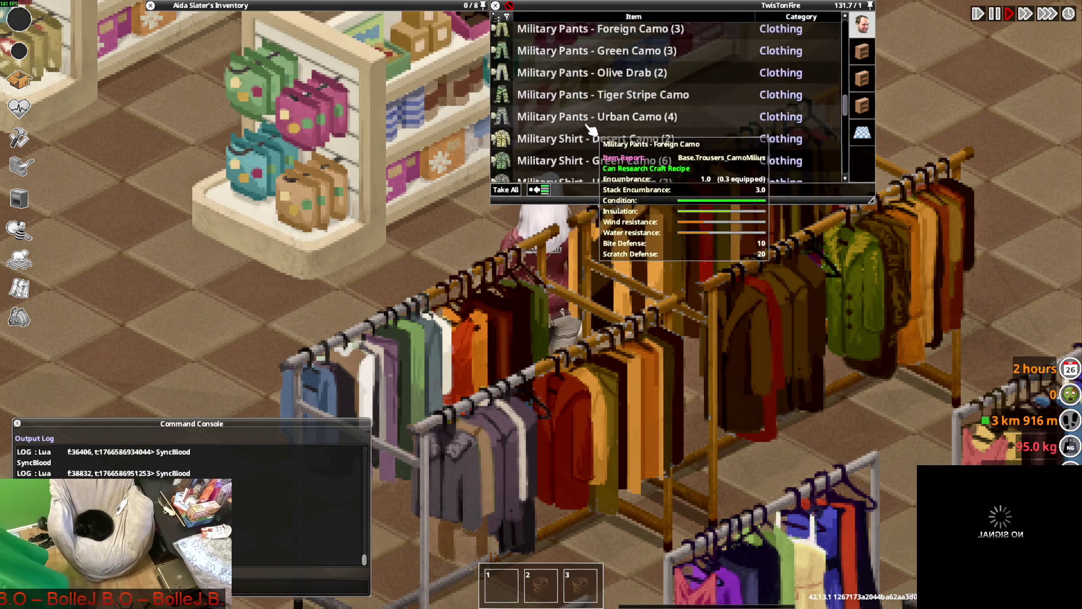
Wear the Shemagh Face Cover and walk the character toward the camera.
scroll(592, 129, "down", 3)
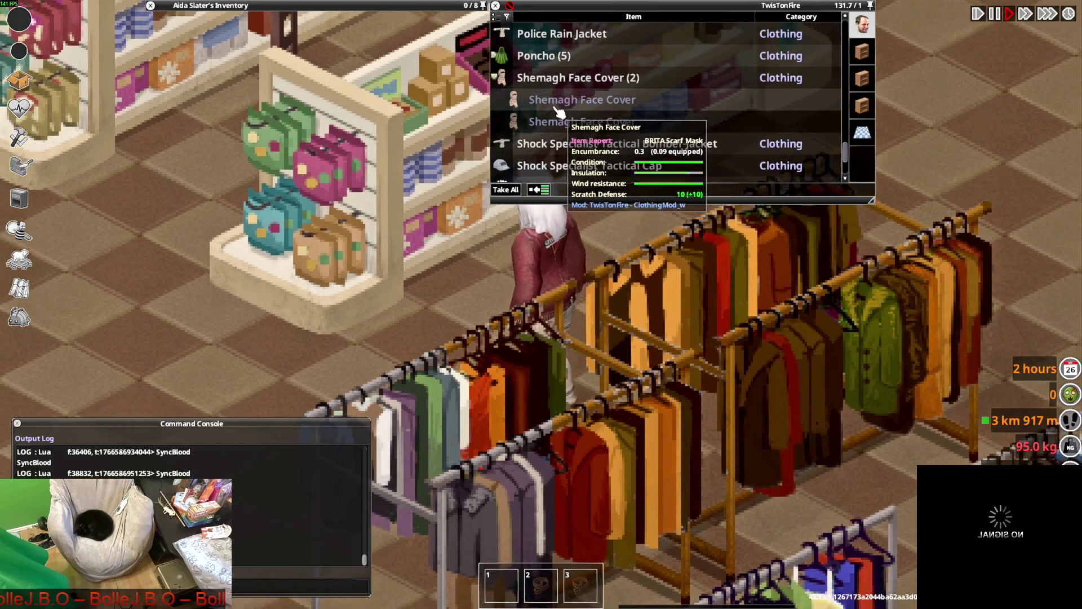
right_click(544, 110)
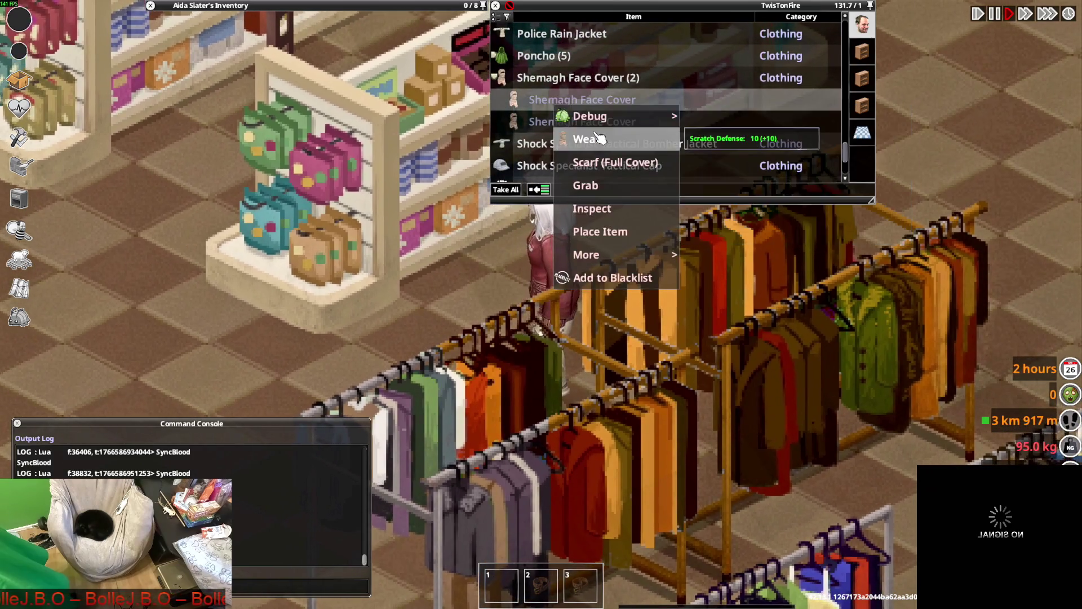
scroll(555, 140, "up", 5)
key("s")
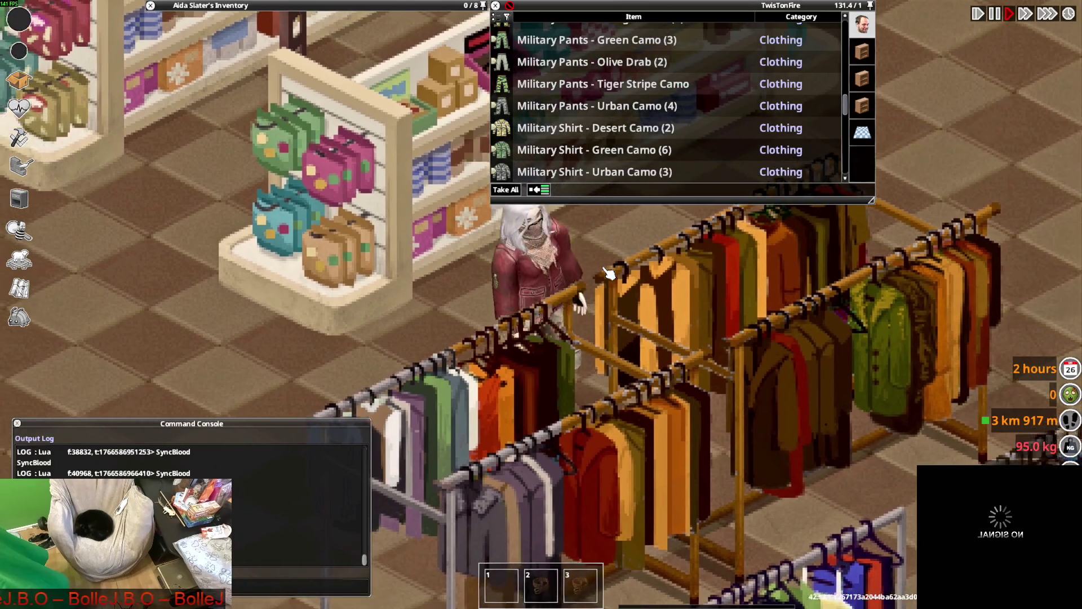
key("s")
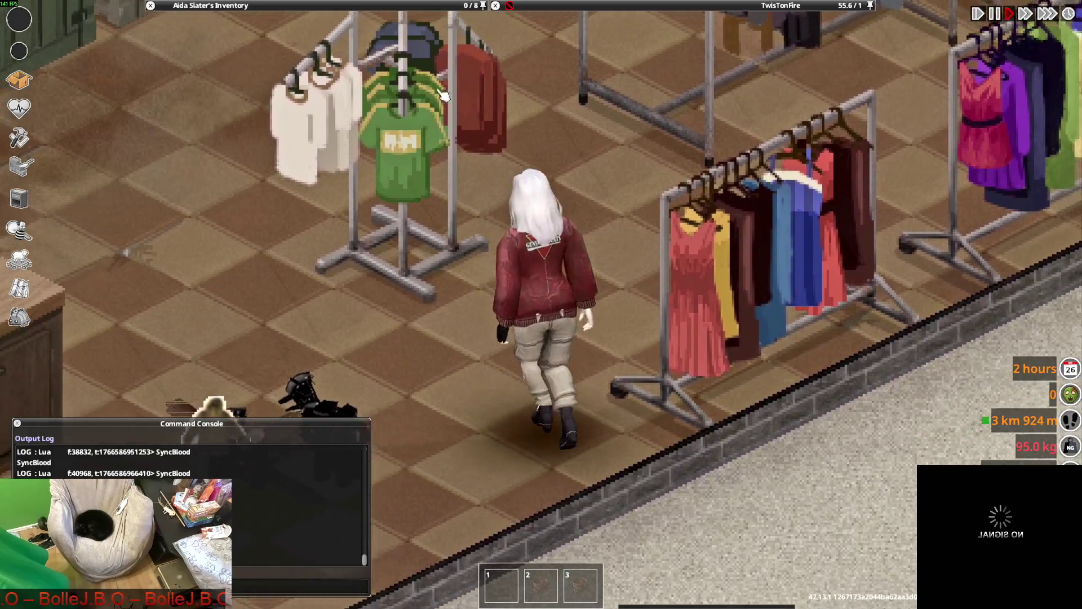
Show the character's Info page with an enlarged avatar, nudging the window left.
mouse_move(220, 113)
scroll(223, 130, "down", 2)
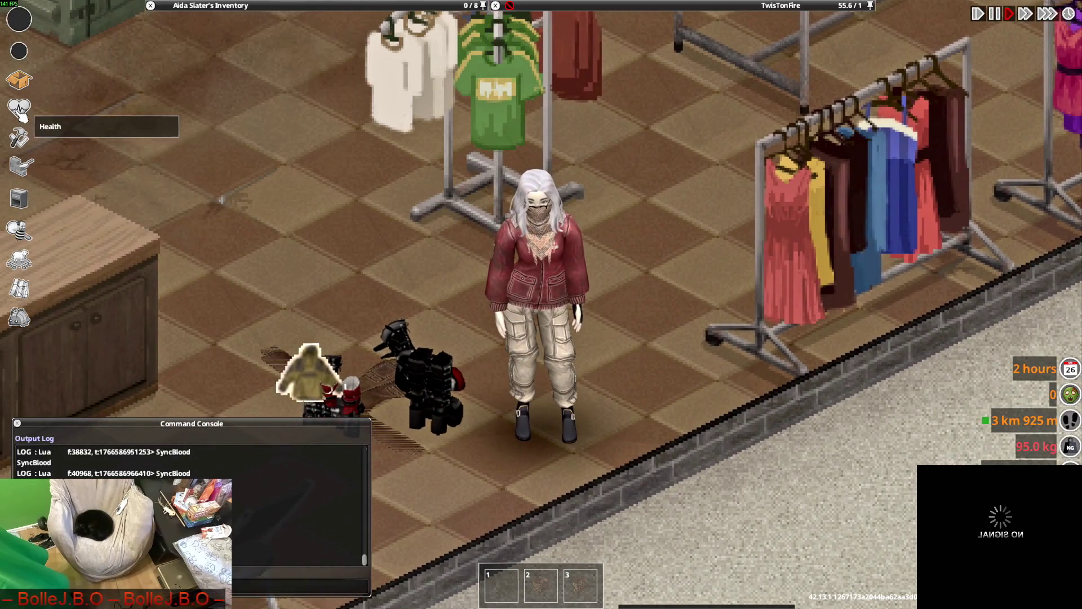
left_click(19, 107)
left_click(56, 71)
left_click(74, 93)
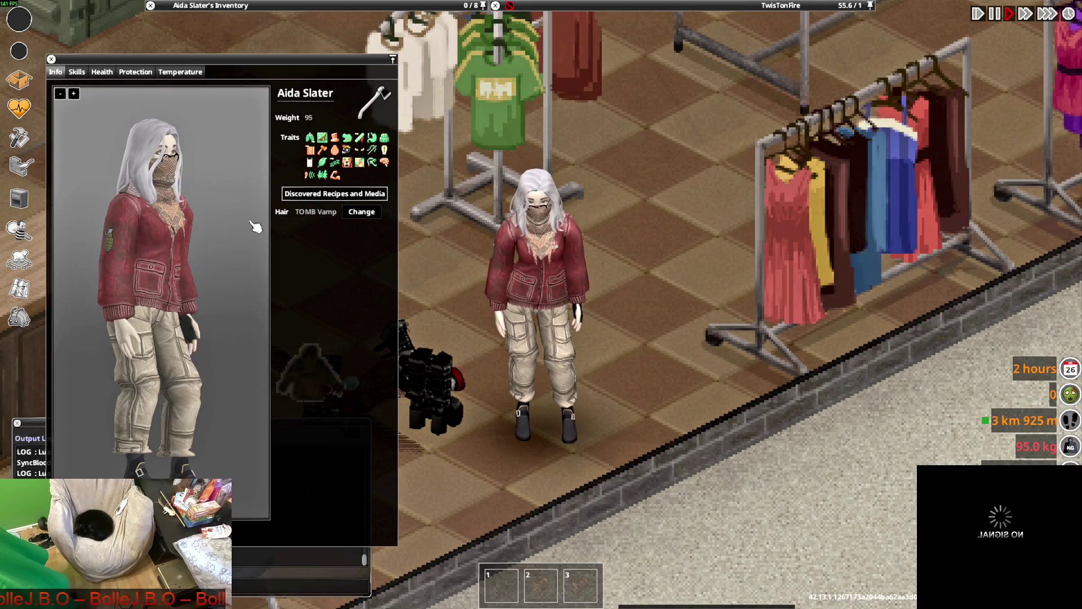
mouse_move(272, 10)
left_click_drag(102, 63, 78, 63)
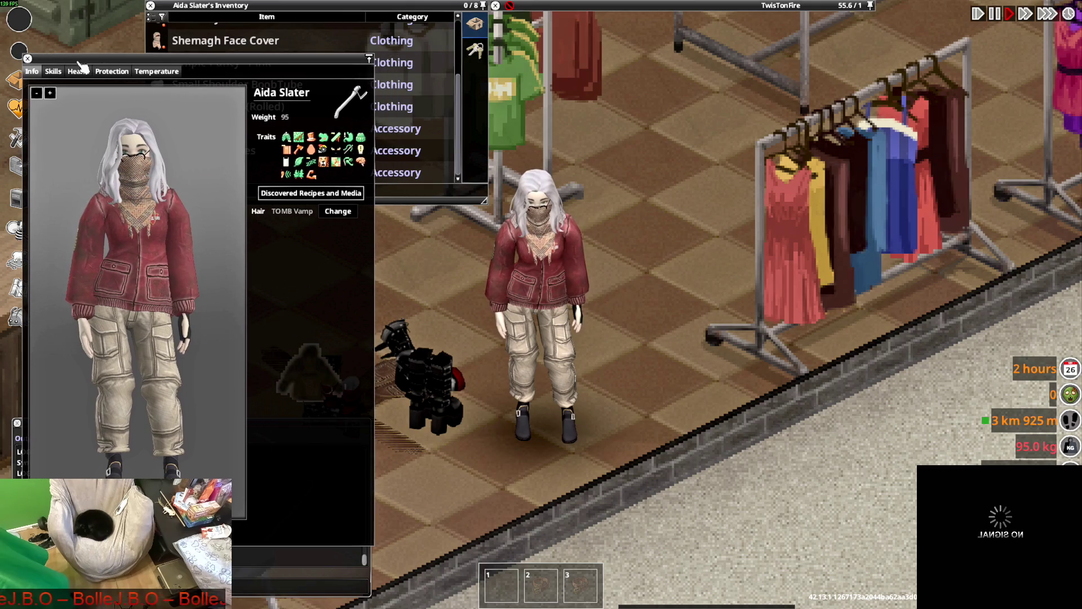
Close the character info window and walk past the clothing racks to the supply shelves.
left_click(28, 59)
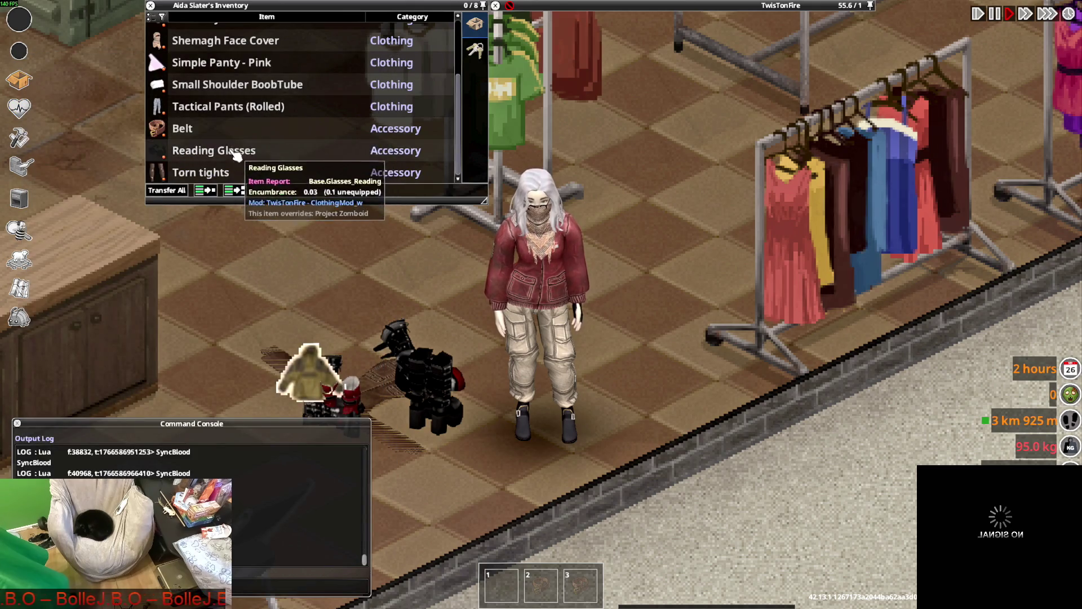
key("w+d")
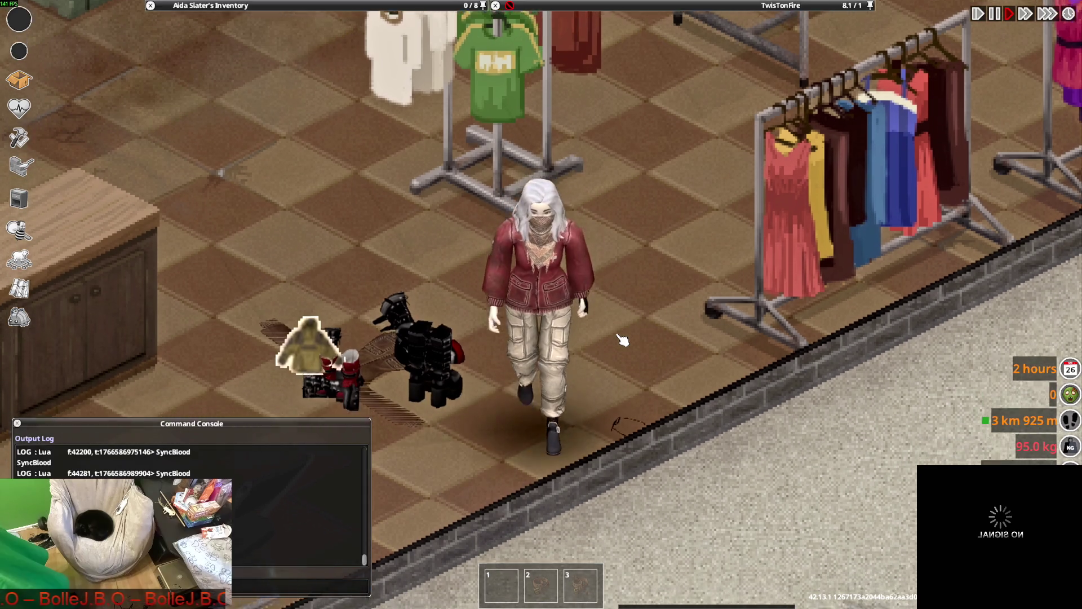
key("w+d")
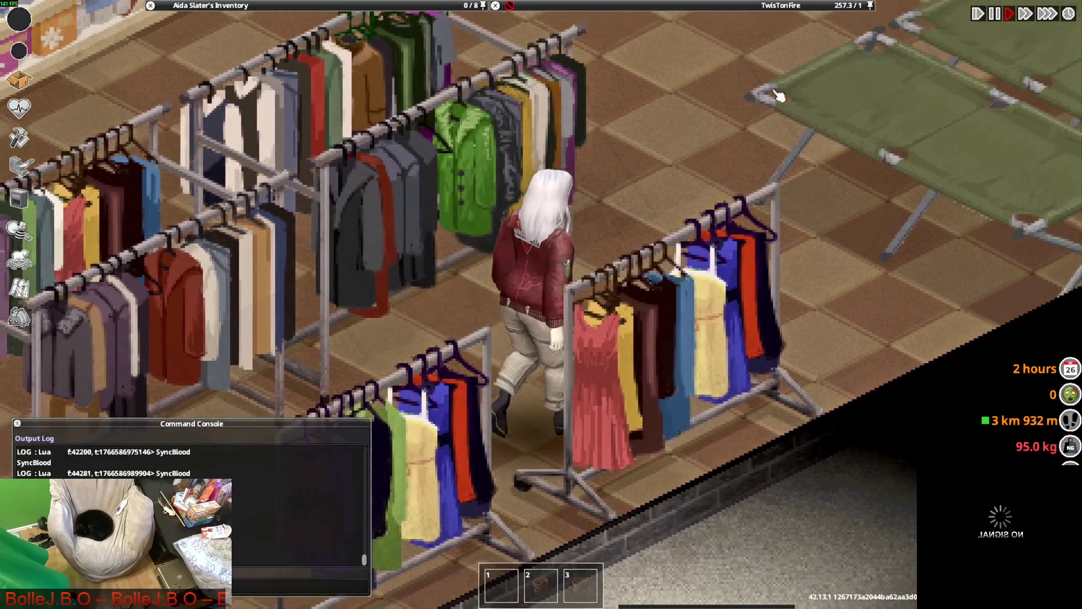
mouse_move(670, 7)
scroll(613, 115, "down", 10)
scroll(613, 114, "down", 3)
key("w")
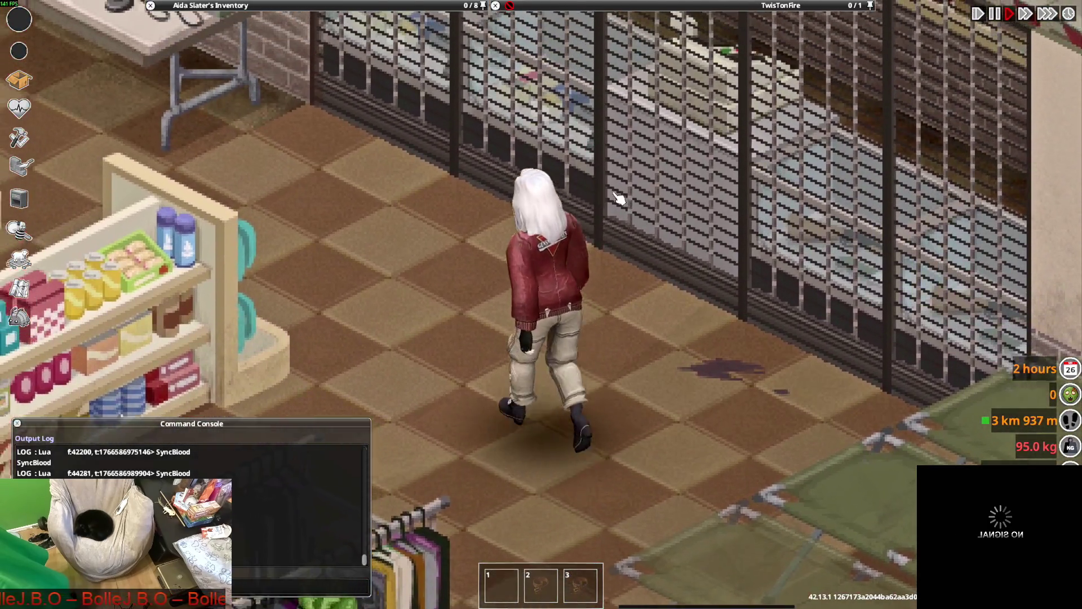
mouse_move(619, 7)
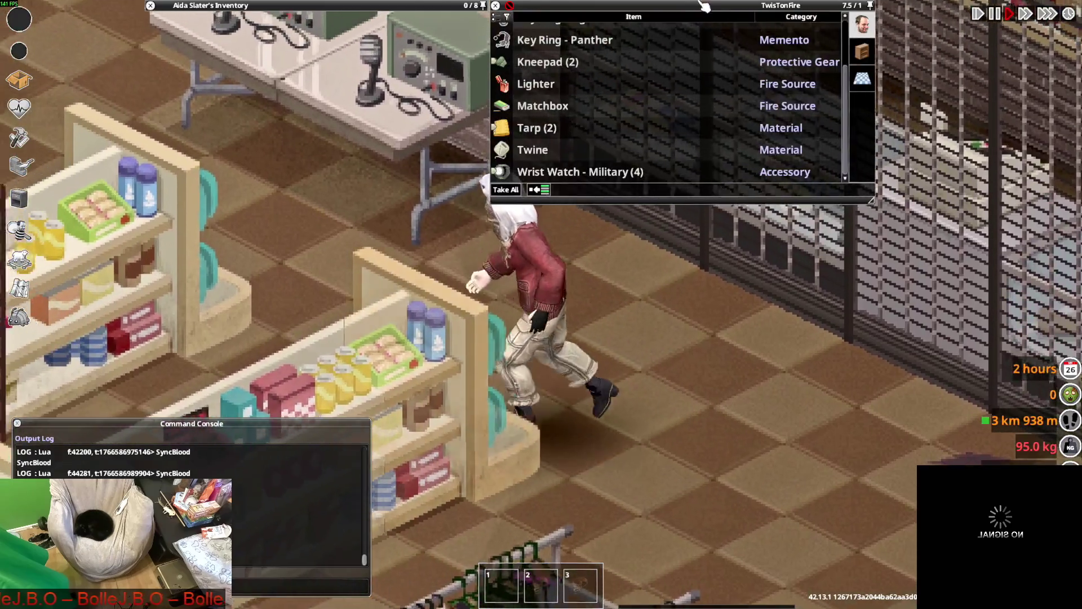
scroll(620, 104, "up", 4)
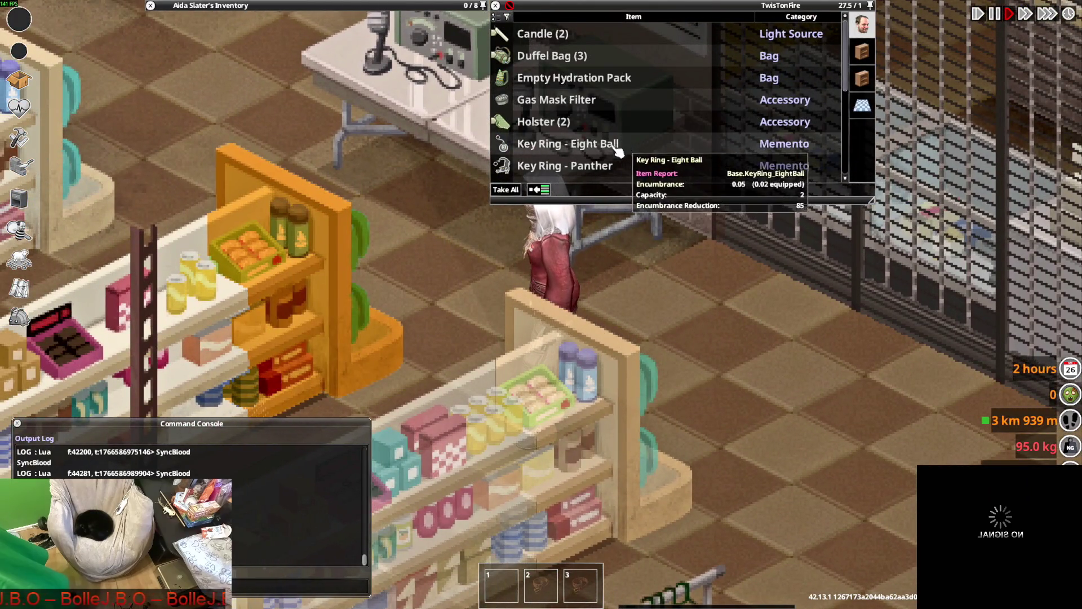
key("a")
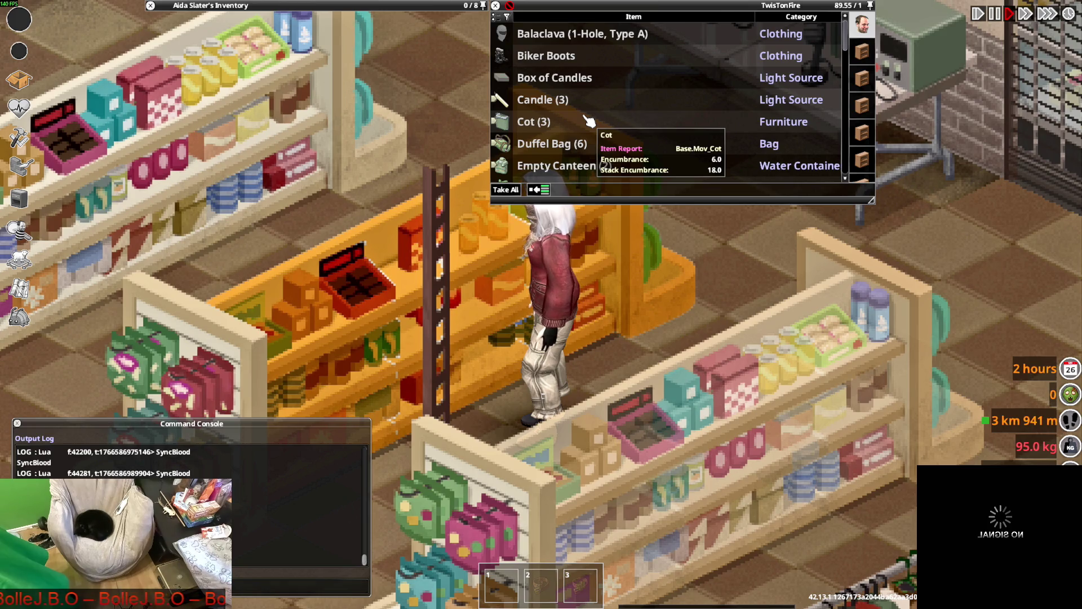
key("alt+Tab")
key("alt+Tab")
key("alt+Tab")
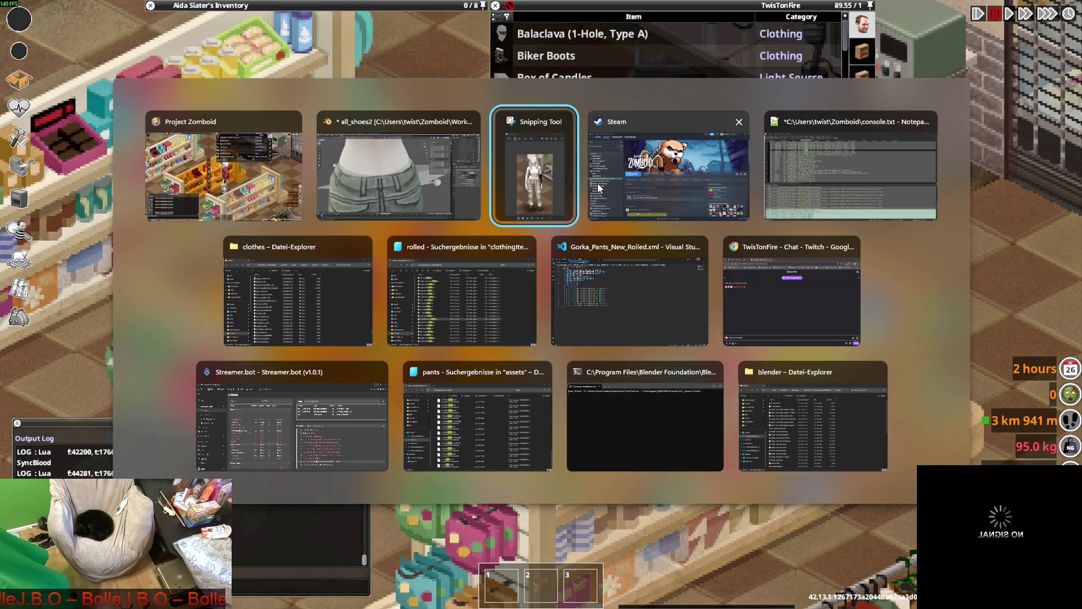
Switch to File Explorer and go into TwisTonFire - ClothingMod's 42.13 folder.
key("alt+Tab")
key("alt+Tab")
key("alt+Tab")
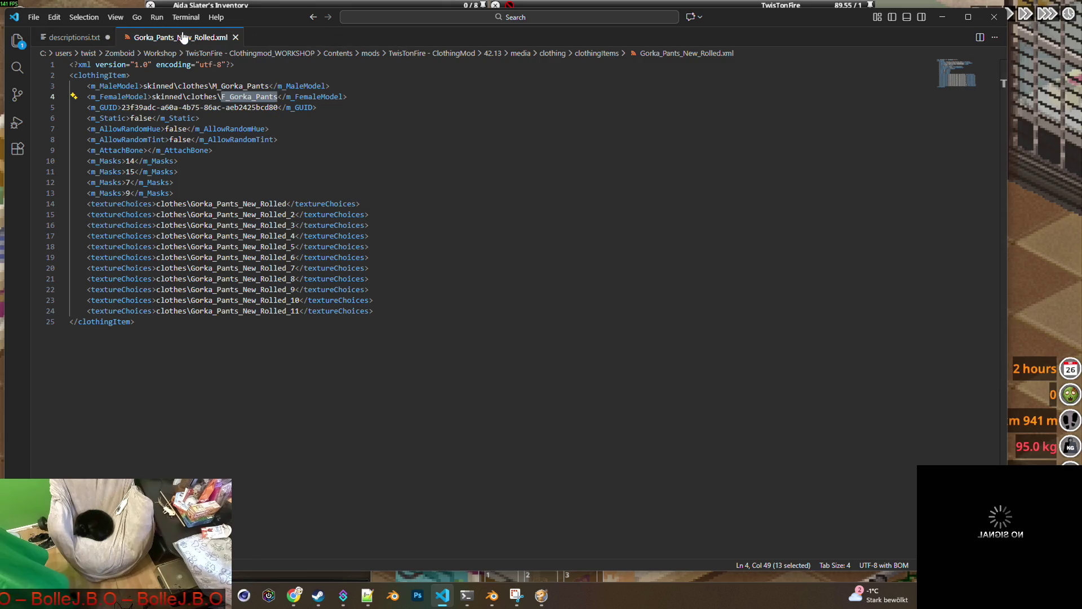
key("alt+Tab")
key("alt+Tab")
key("alt+Tab")
key("alt+Tab")
key("alt+Tab")
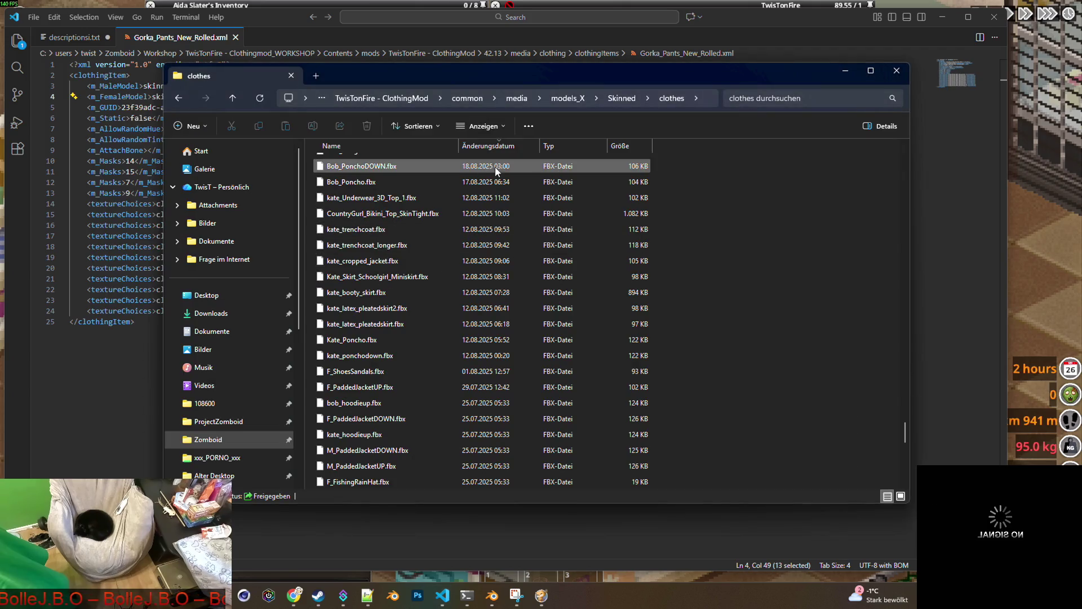
left_click(384, 98)
double_click(342, 178)
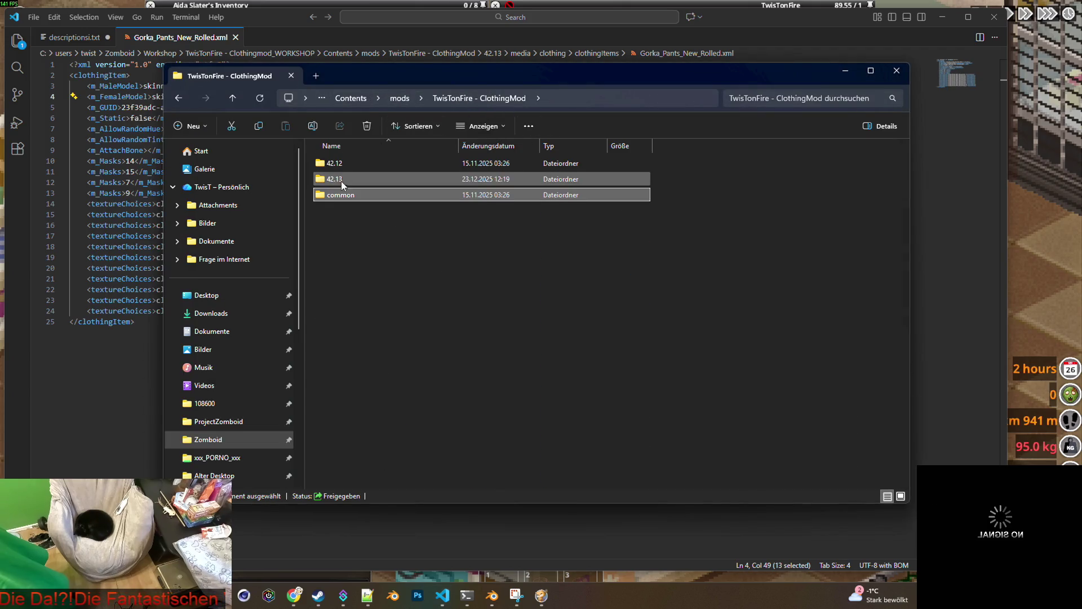
Browse media > scripts > generated > items and open brita_clothing.txt in VS Code.
double_click(351, 178)
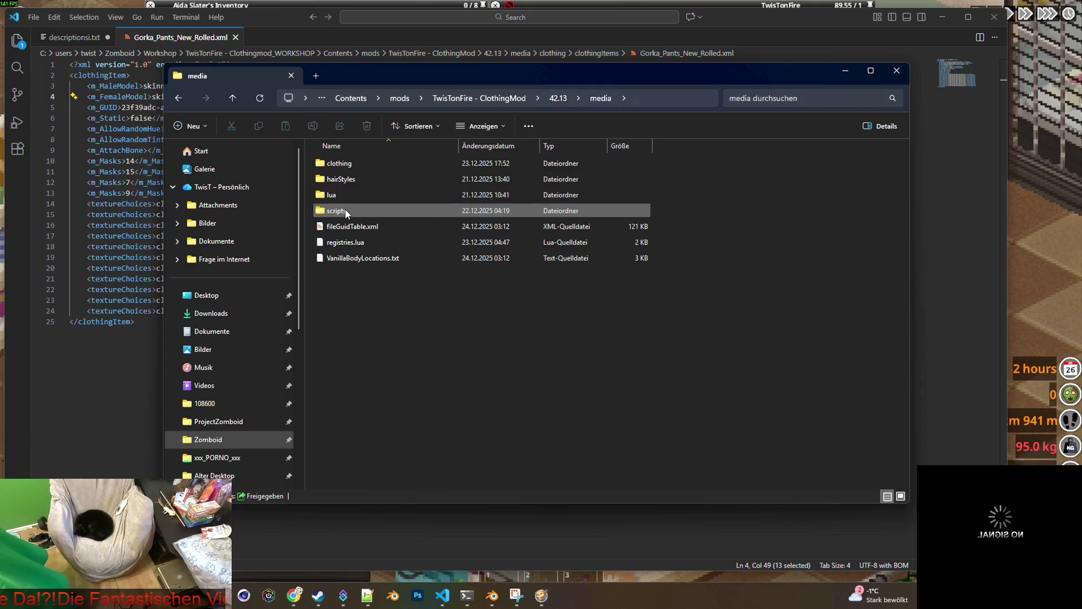
double_click(345, 208)
double_click(350, 163)
double_click(351, 163)
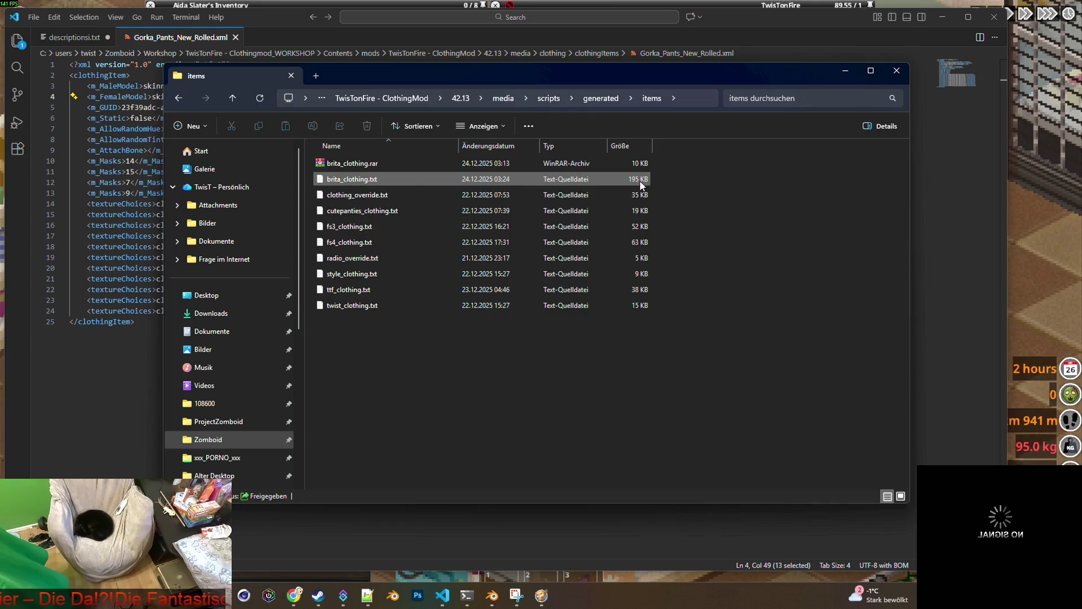
double_click(363, 180)
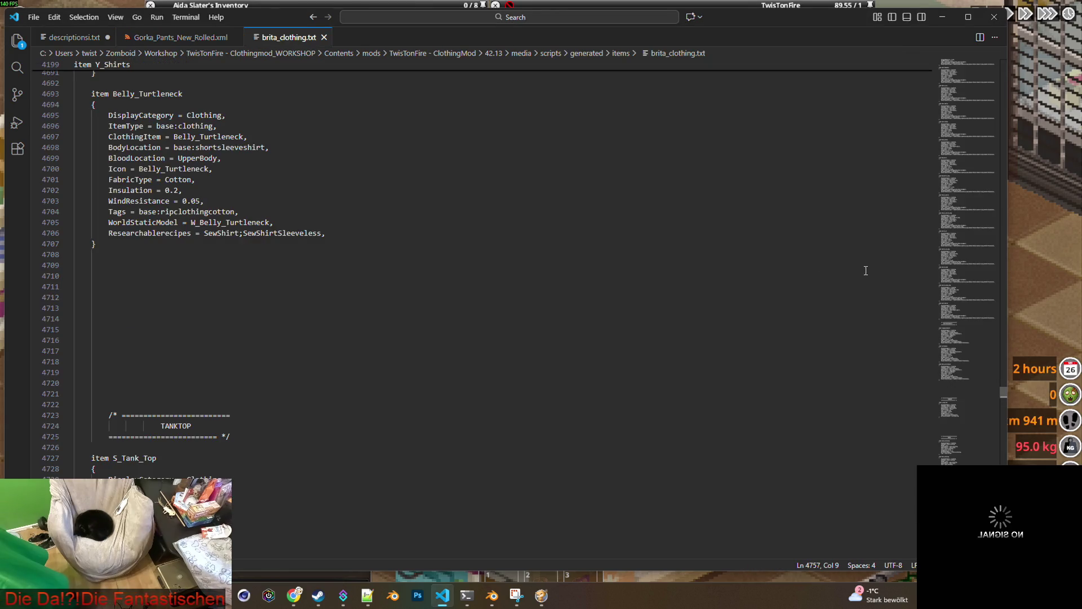
Scroll brita_clothing.txt down to Jeans_Sebastian and select its Tags value on line 200.
mouse_move(1002, 392)
left_mouse_down()
mouse_move(994, 152)
mouse_move(1006, 60)
left_mouse_up()
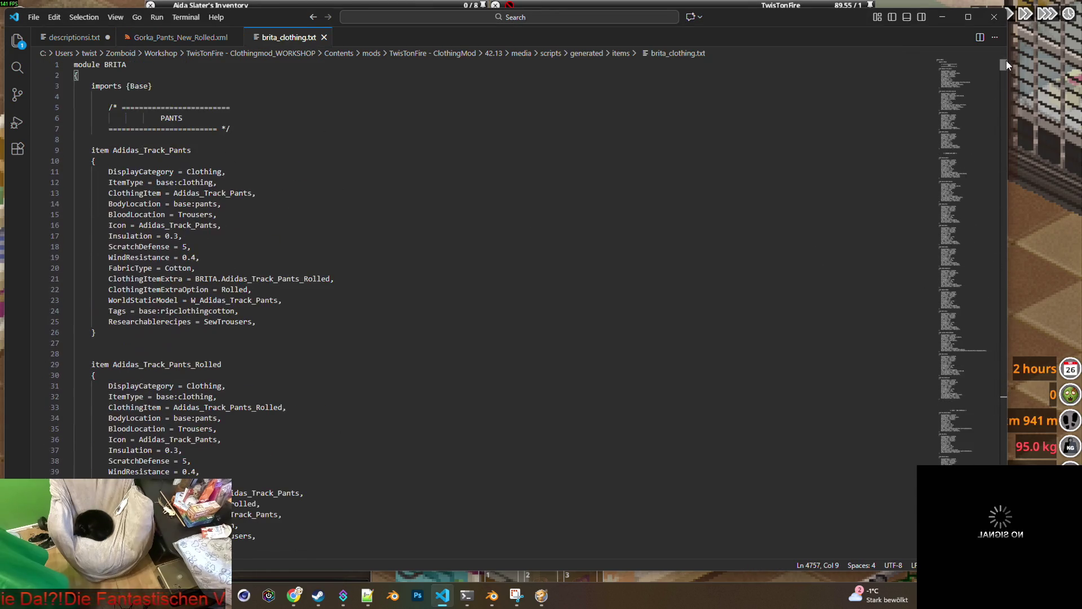
scroll(823, 222, "down", 20)
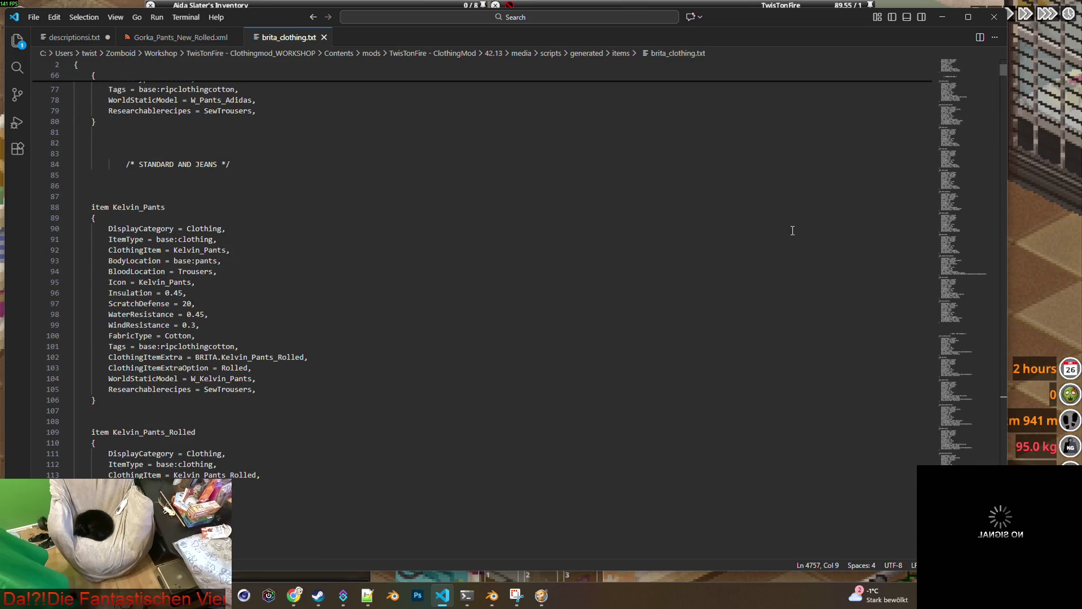
scroll(795, 232, "down", 12)
scroll(796, 233, "down", 18)
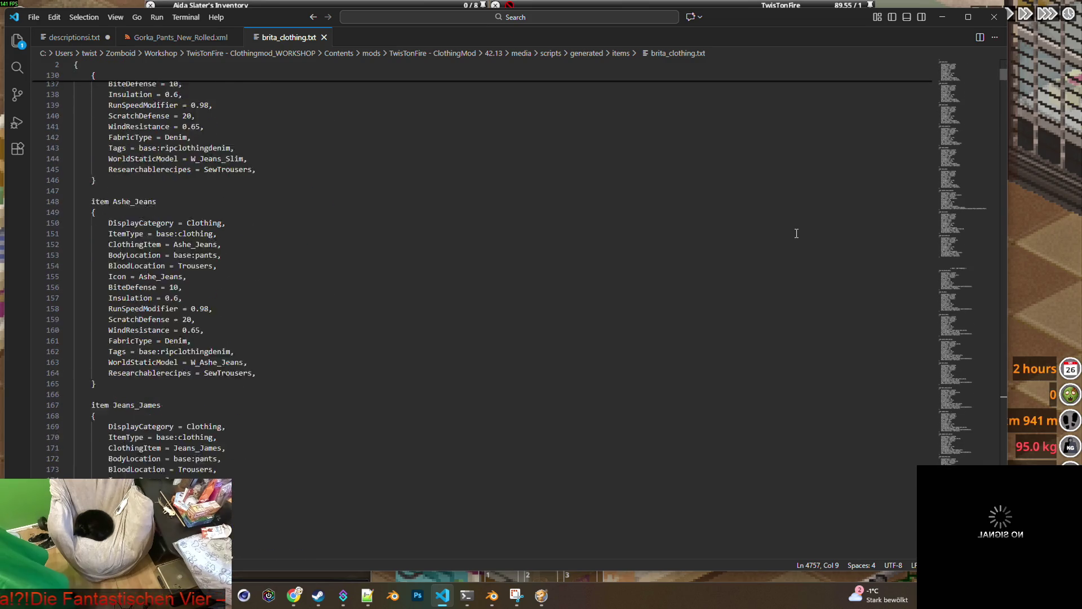
scroll(798, 233, "down", 5)
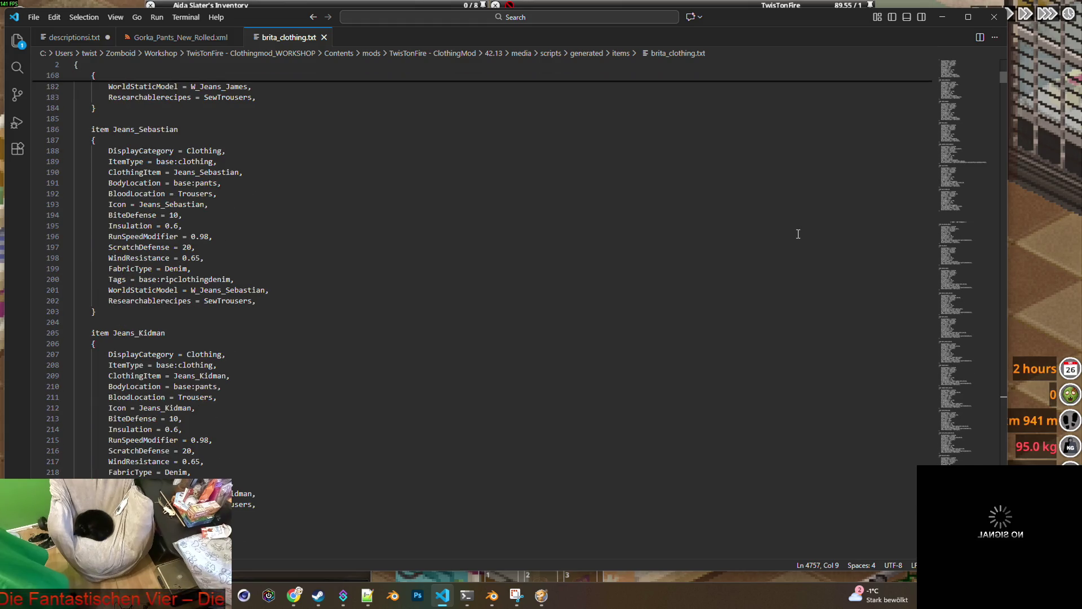
left_click(203, 279)
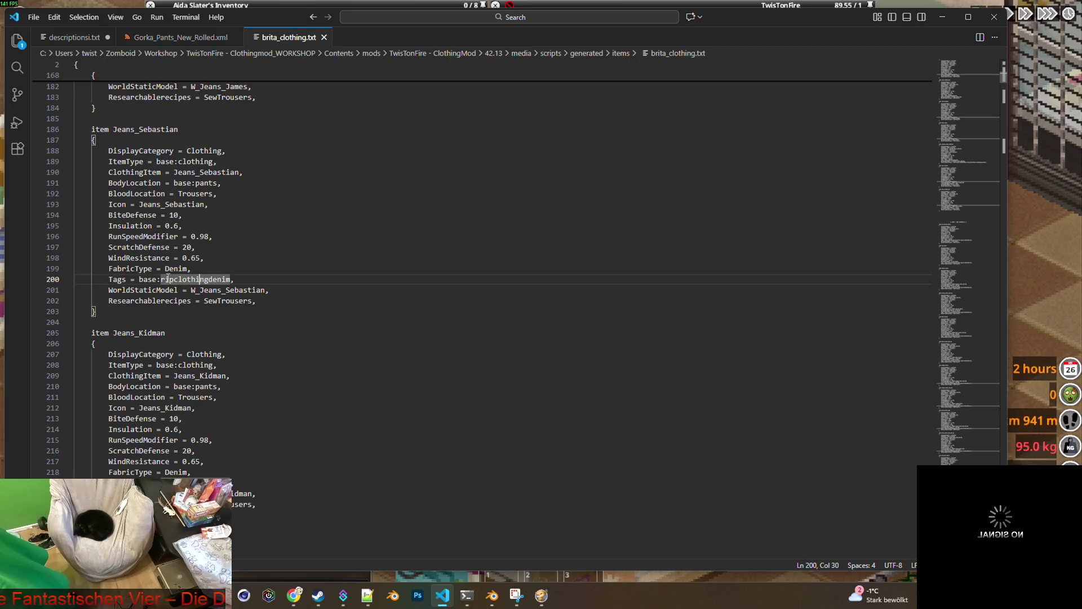
left_click_drag(233, 279, 188, 279)
Inspect the Researchablerecipes and FabricType lines, read further down, then minimize VS Code.
scroll(219, 267, "down", 3)
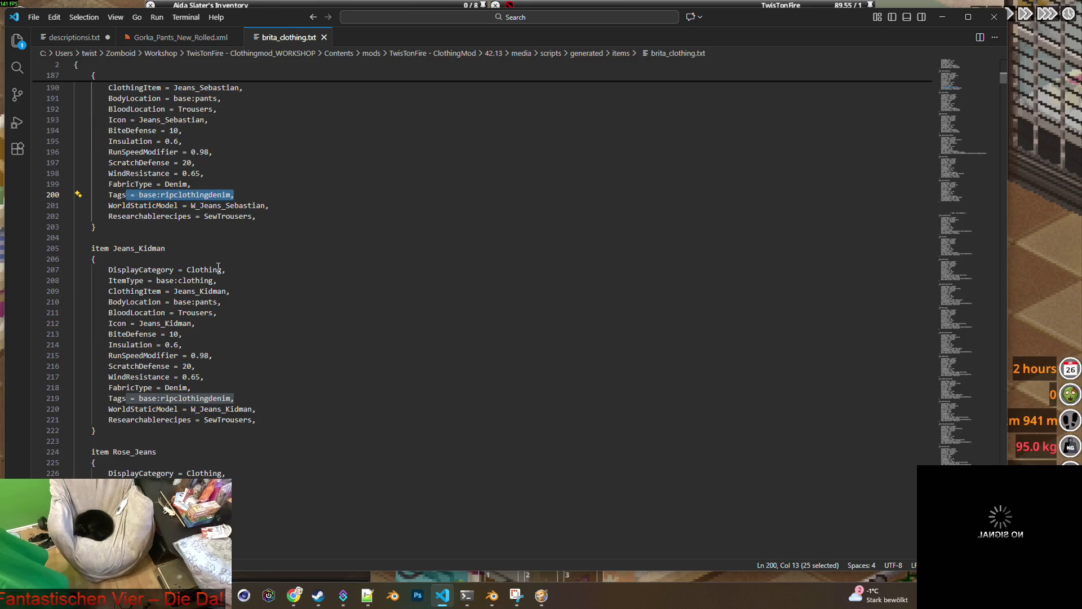
mouse_move(261, 419)
left_mouse_down()
mouse_move(272, 418)
mouse_move(122, 420)
left_mouse_up()
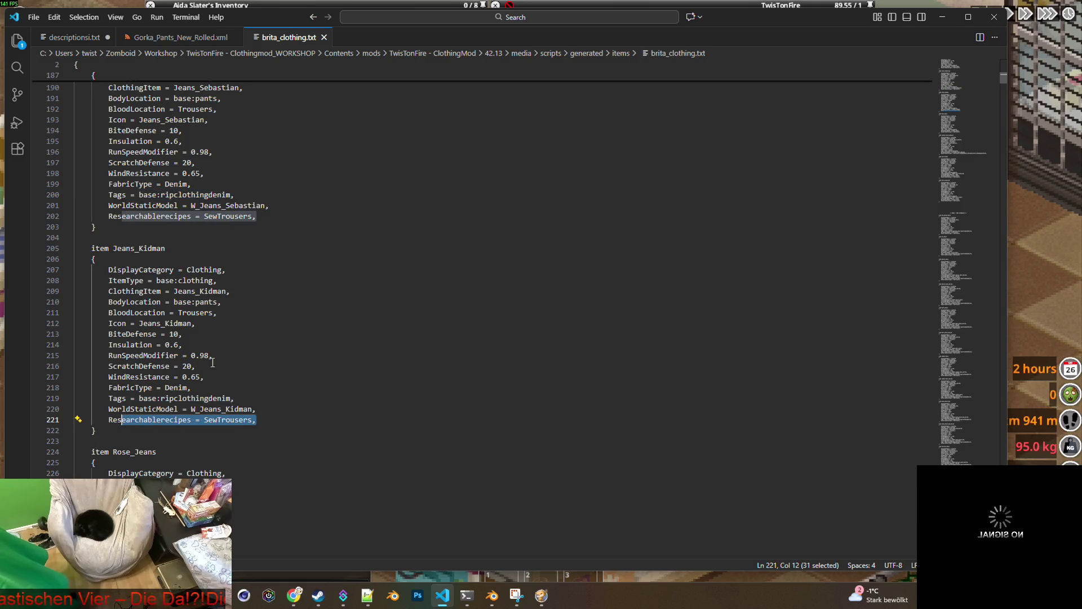
left_click_drag(193, 387, 143, 389)
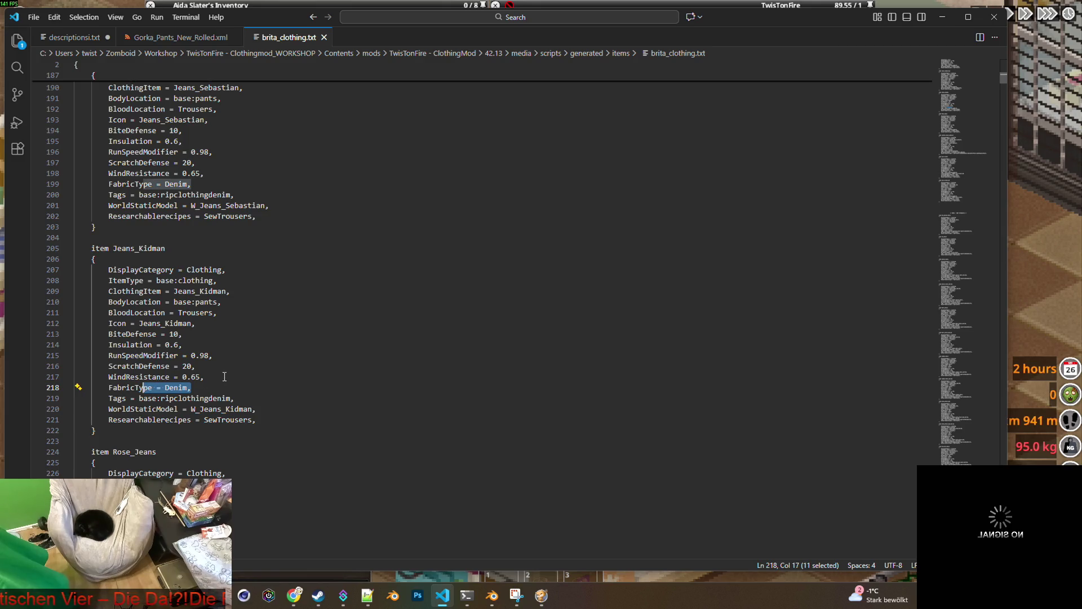
scroll(224, 377, "down", 5)
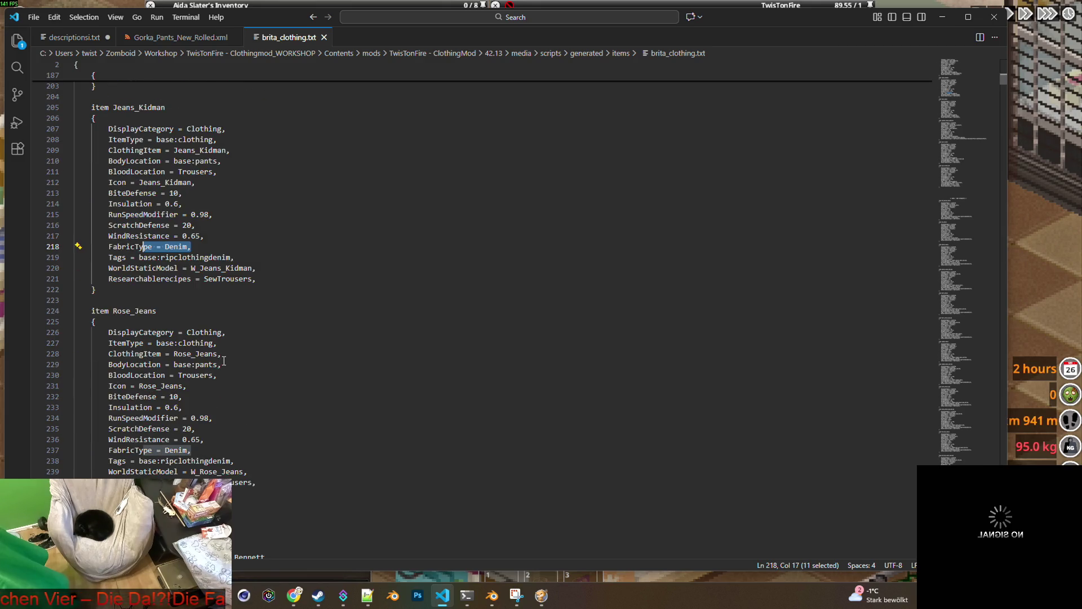
scroll(223, 361, "down", 5)
scroll(265, 359, "down", 4)
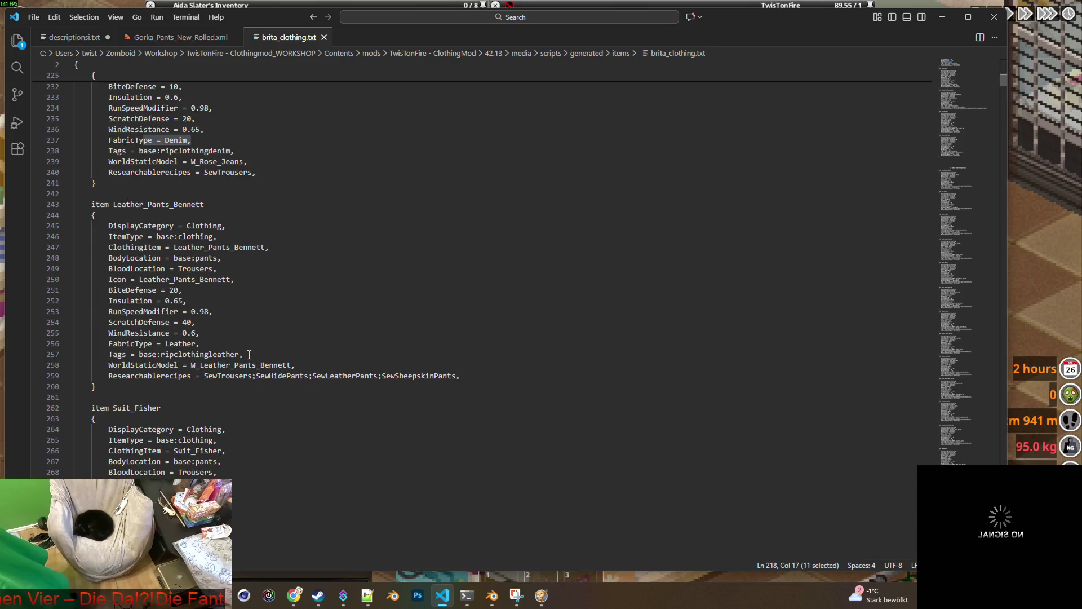
scroll(261, 348, "down", 20)
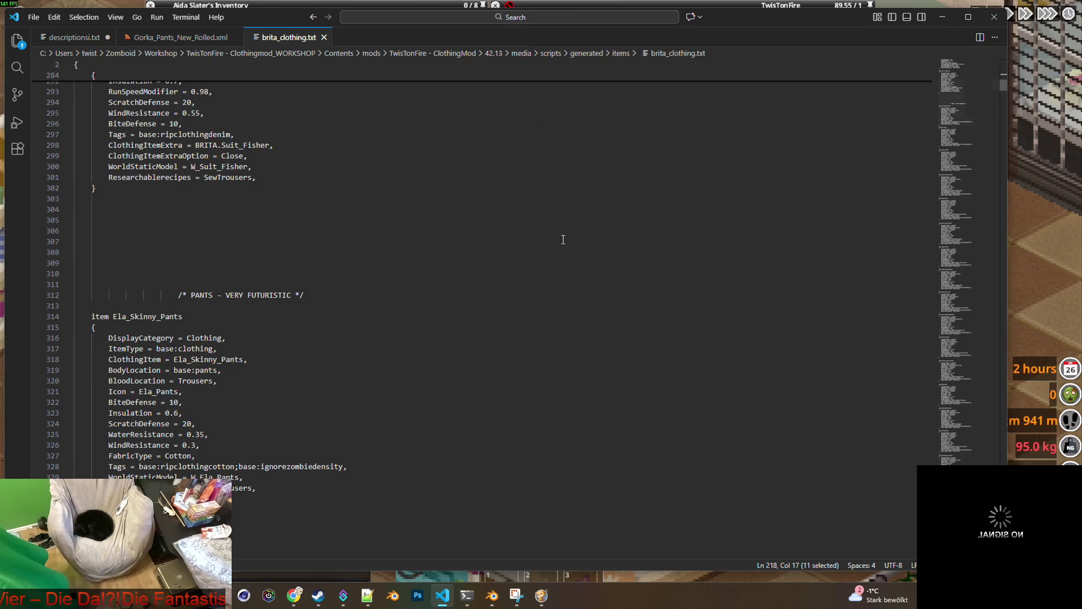
scroll(453, 289, "down", 4)
scroll(453, 289, "down", 17)
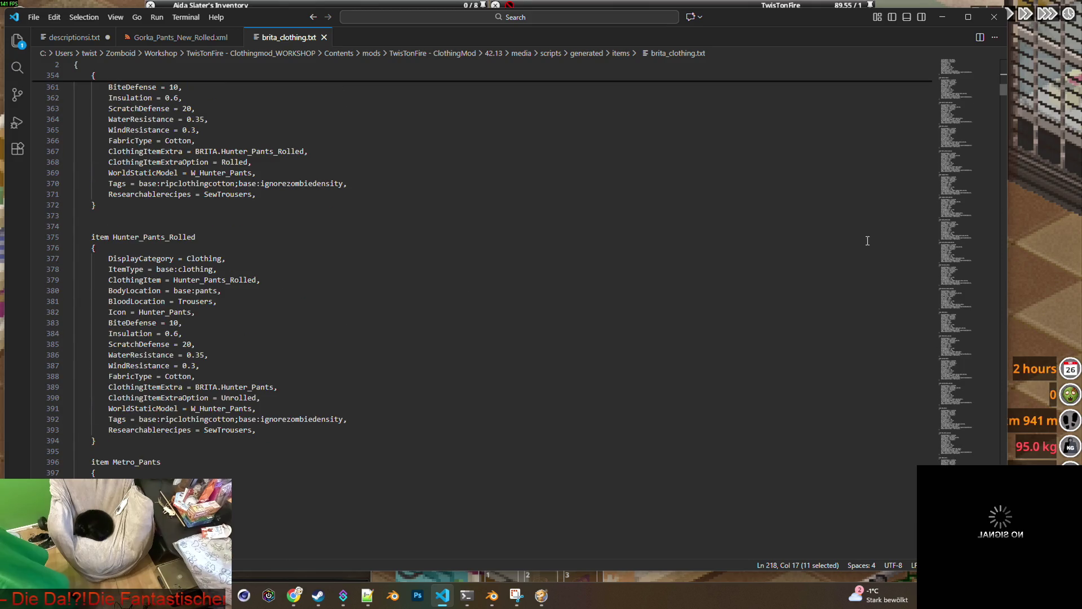
left_click_drag(1002, 88, 1000, 165)
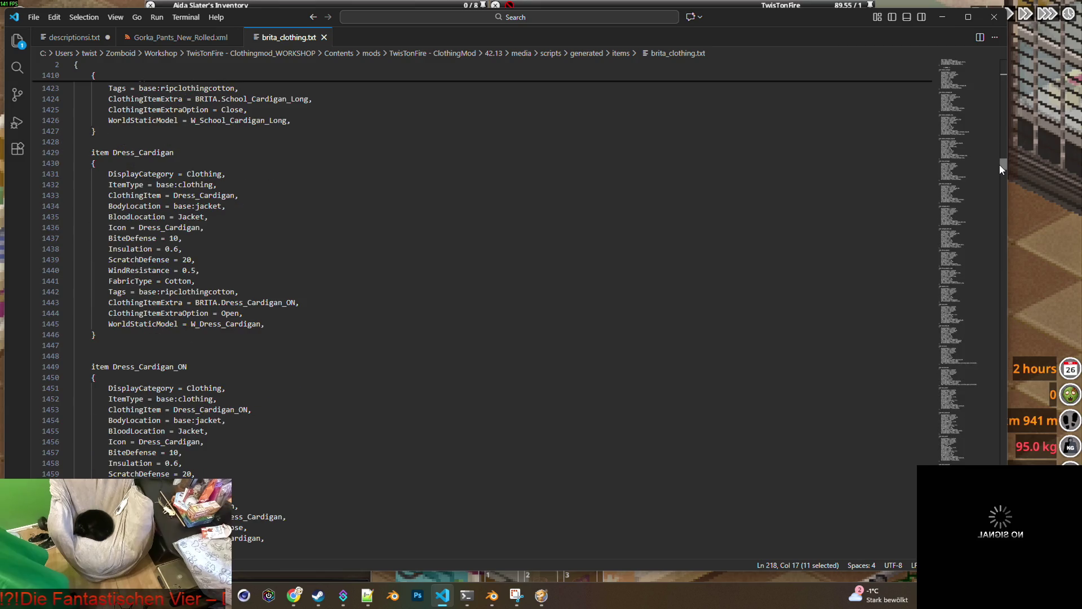
left_click(942, 17)
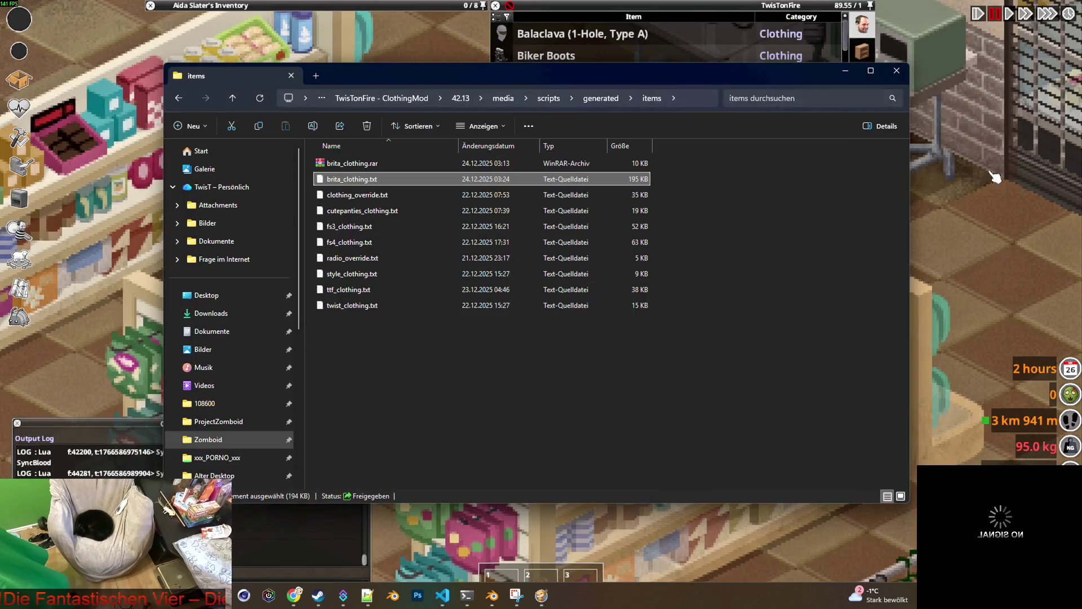
Return to the game, unpause it, and have the character wear the Biker Boots.
key("alt+Tab")
key("space")
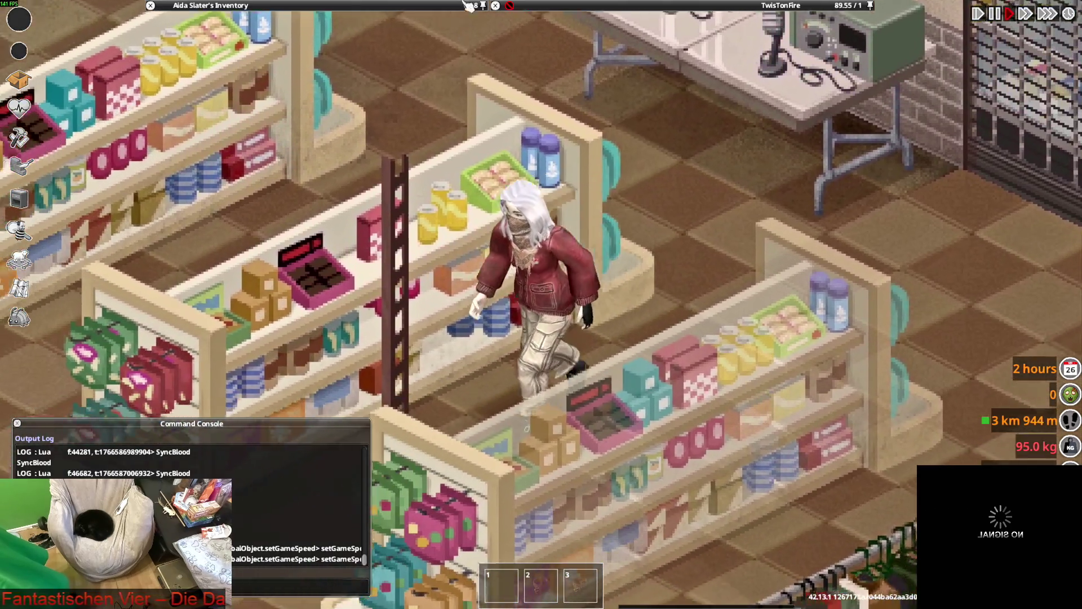
mouse_move(510, 34)
scroll(625, 81, "down", 3)
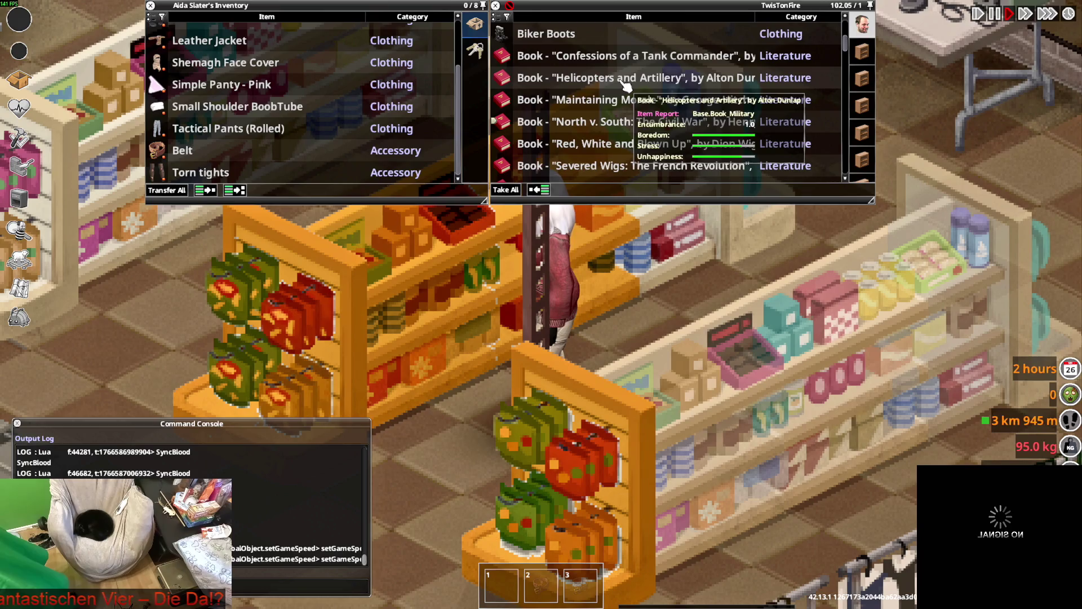
scroll(624, 93, "up", 3)
right_click(529, 121)
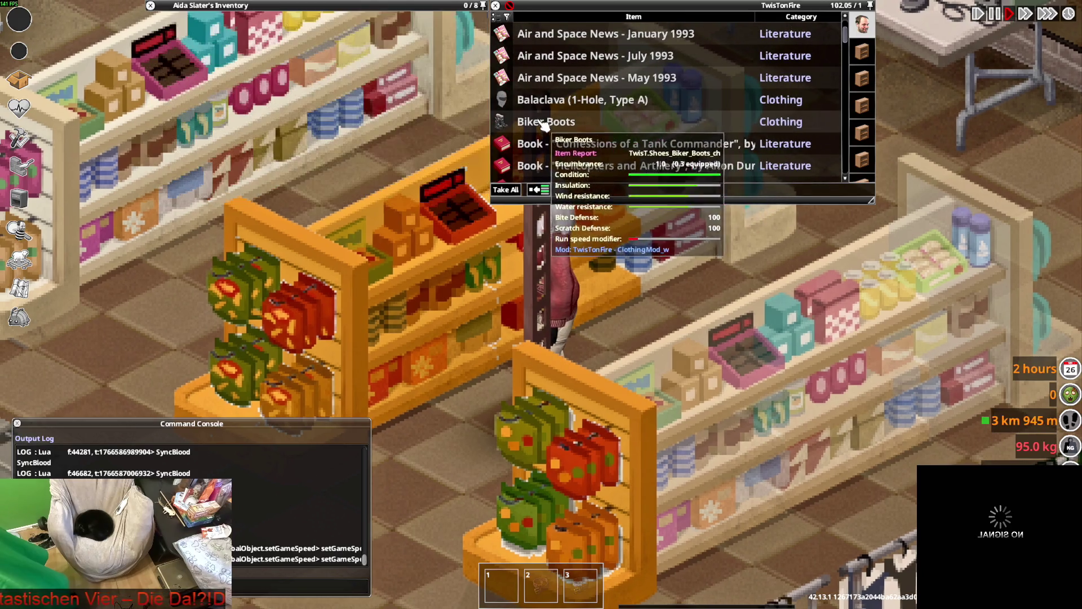
left_click(566, 153)
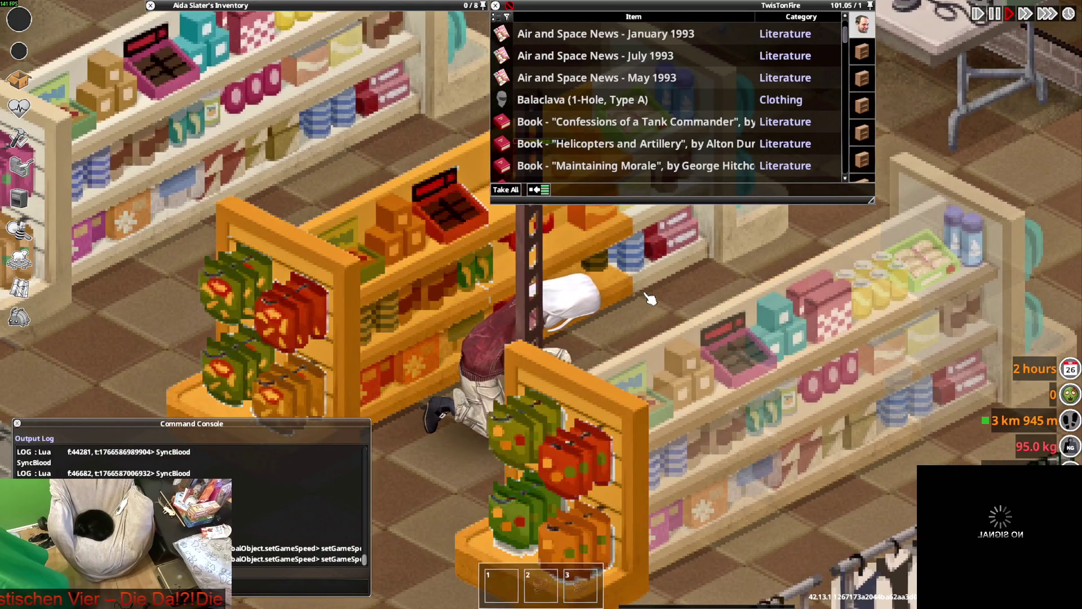
Walk the character over to the small clothes rack near the counter.
key("a")
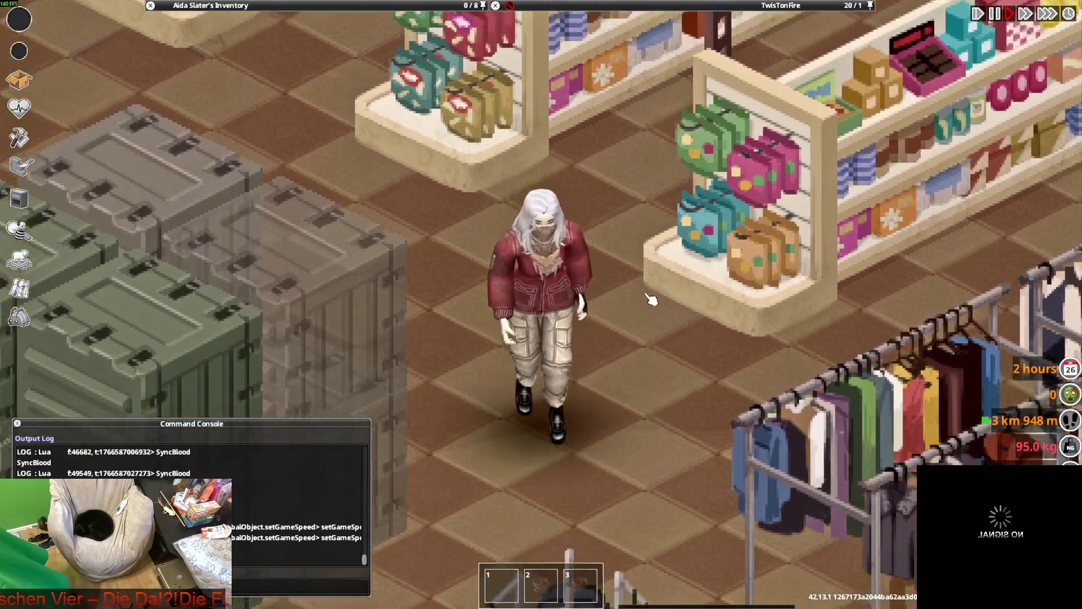
key("s")
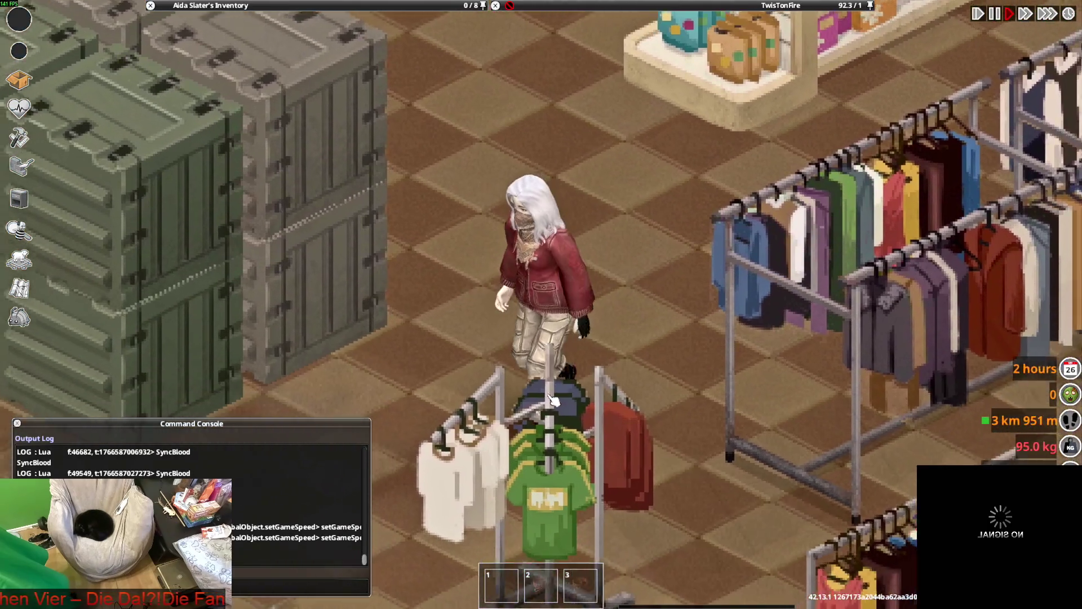
key("a")
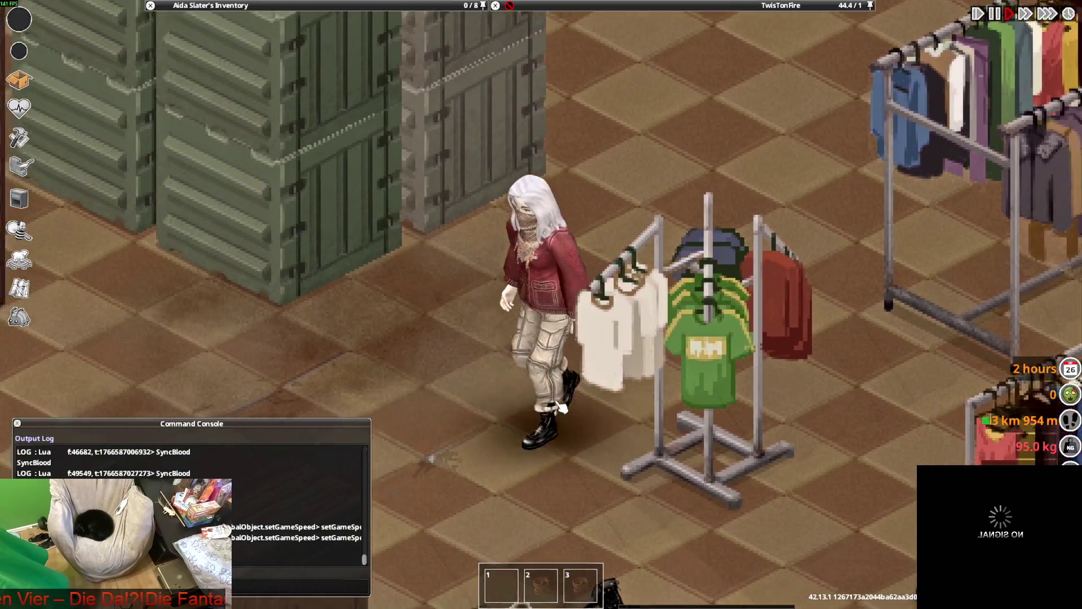
key("s")
key("d")
key("a")
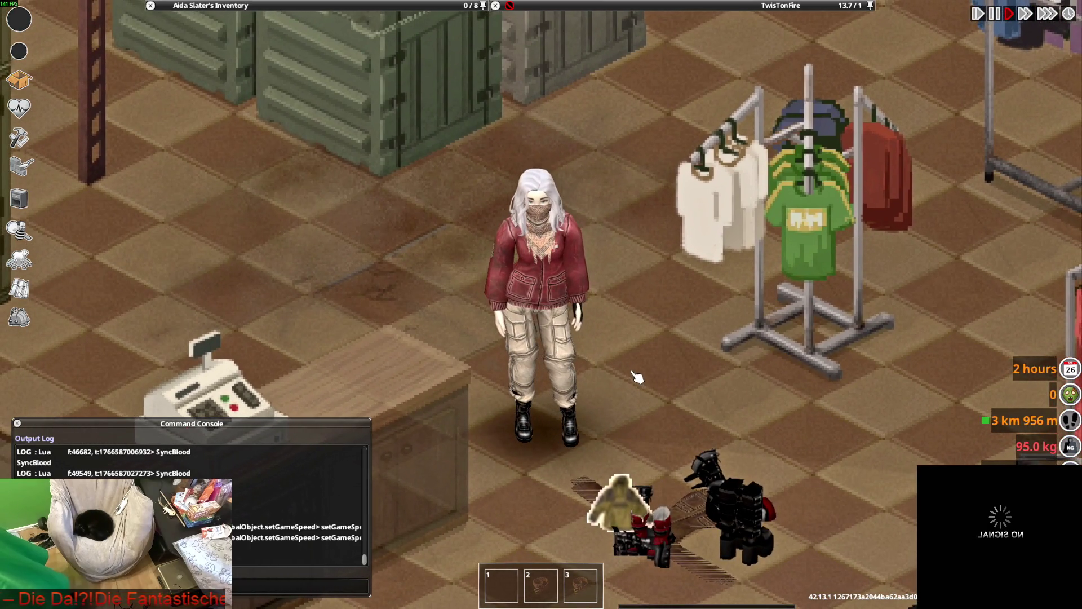
Walk the character deeper into the store over to the containers.
mouse_move(309, 68)
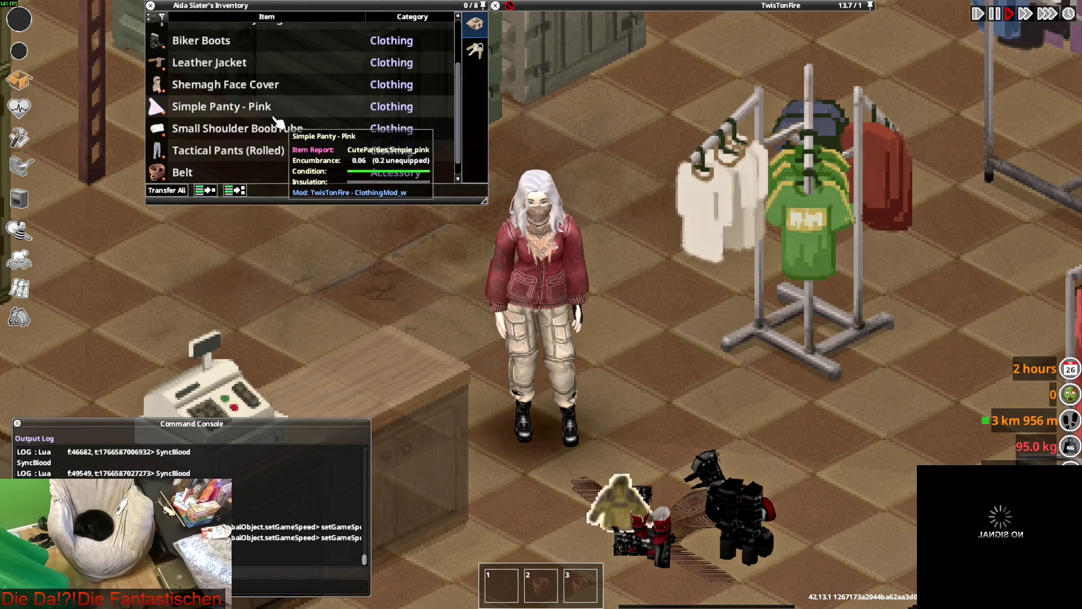
scroll(278, 121, "up", 2)
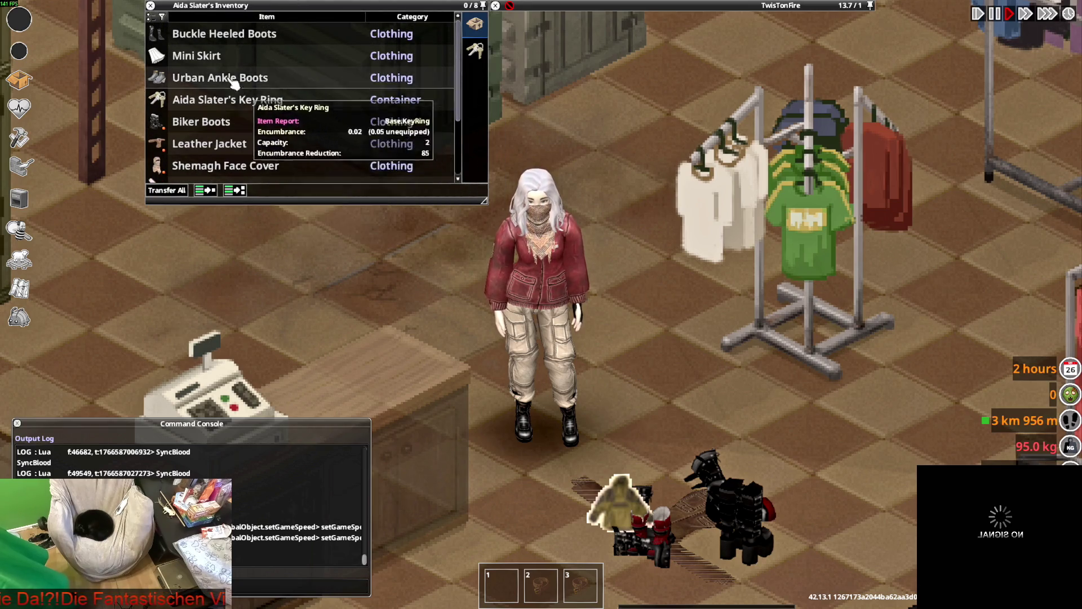
key("w")
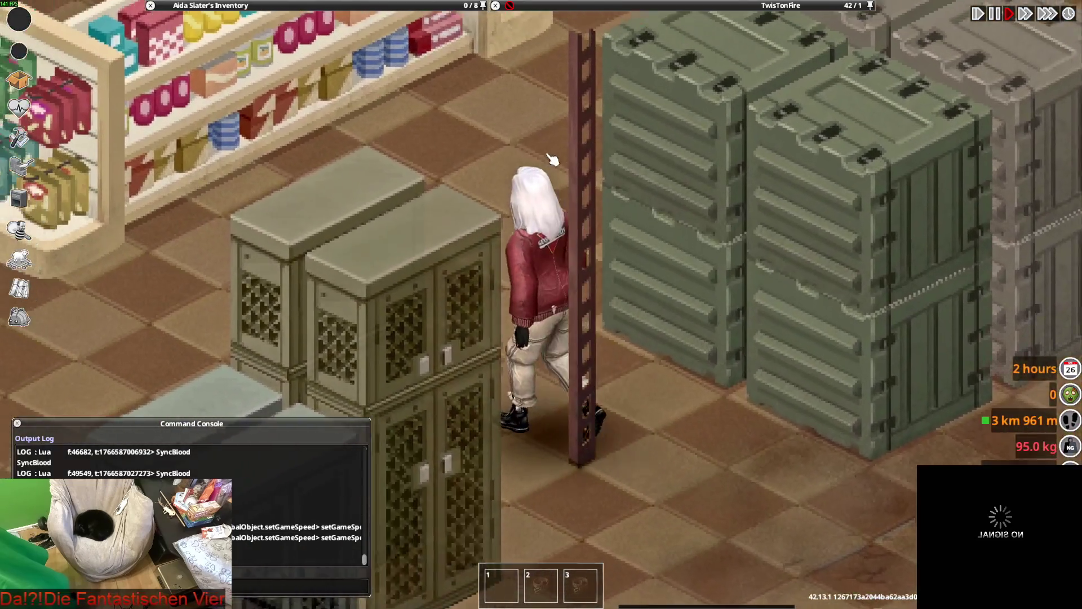
mouse_move(634, 23)
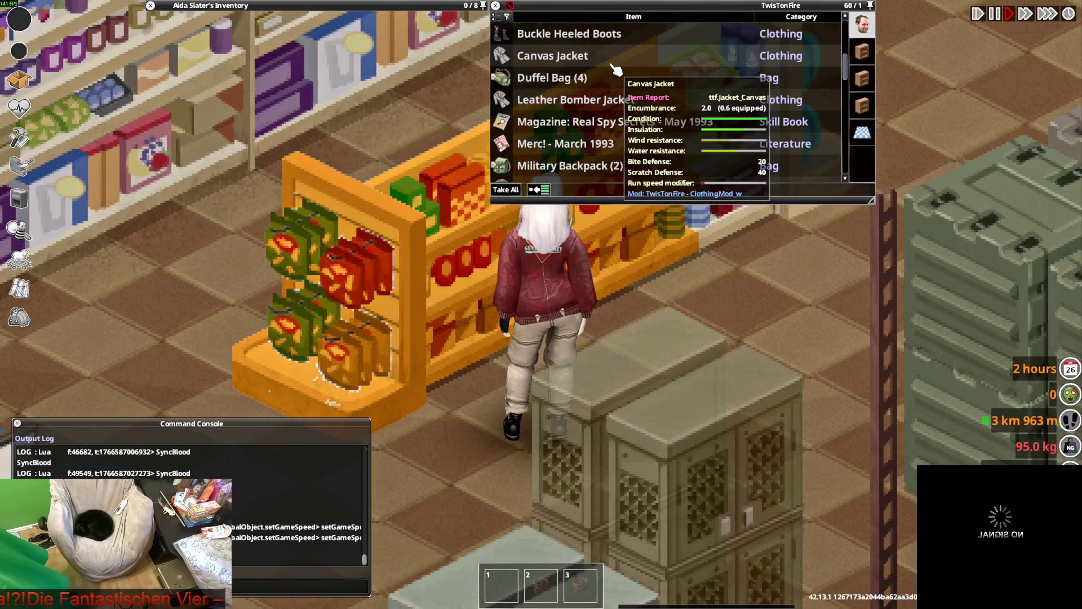
mouse_move(243, 102)
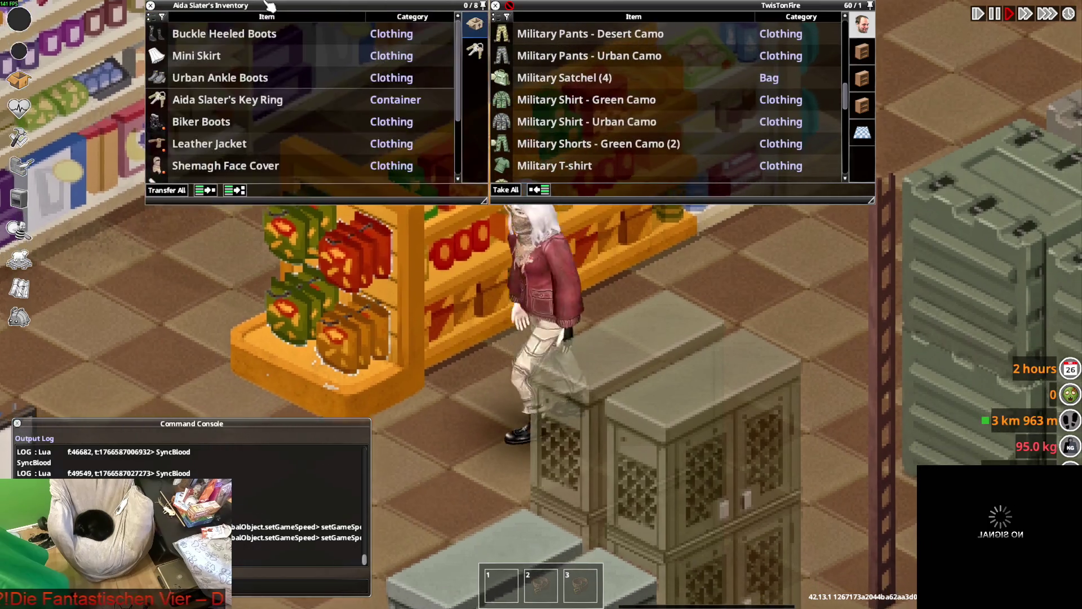
key("d")
scroll(214, 88, "down", 2)
scroll(213, 86, "up", 2)
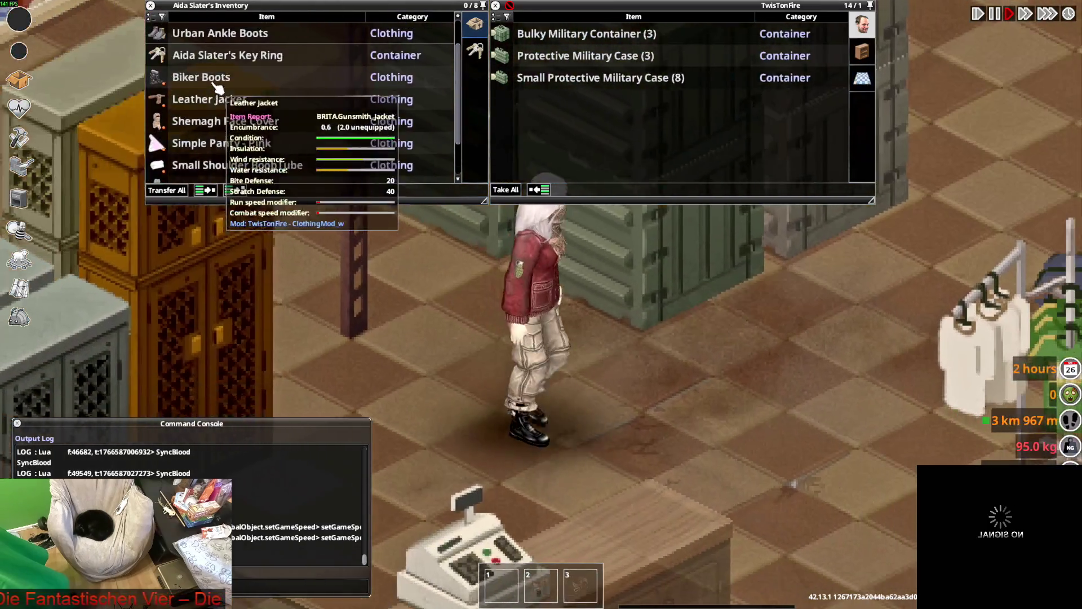
Toggle the Leather Jacket between invisible and visible several times, then start taking it off.
right_click(209, 100)
left_click(252, 276)
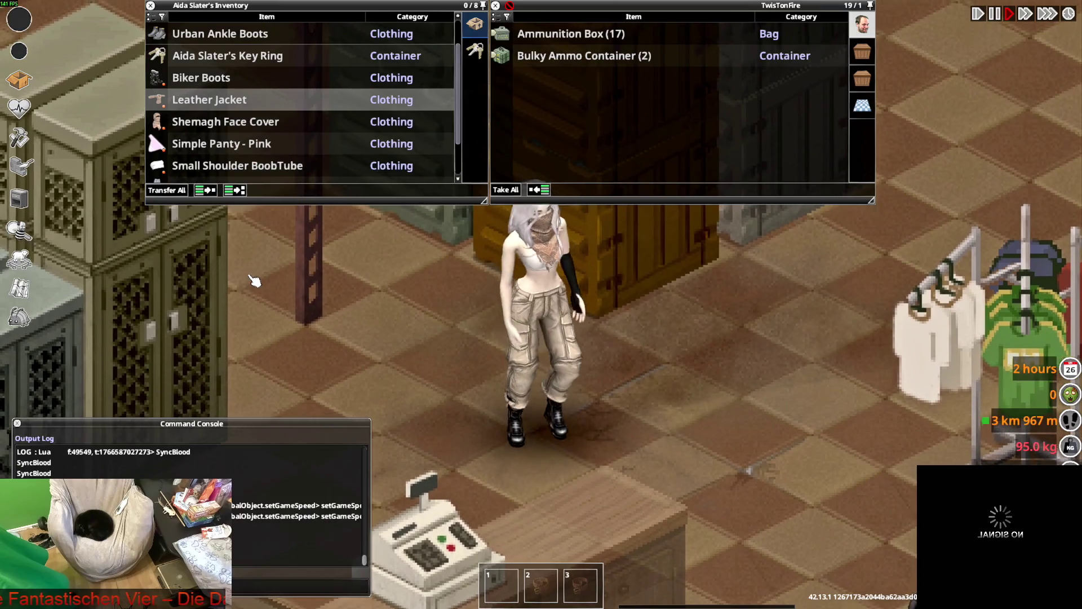
key("a")
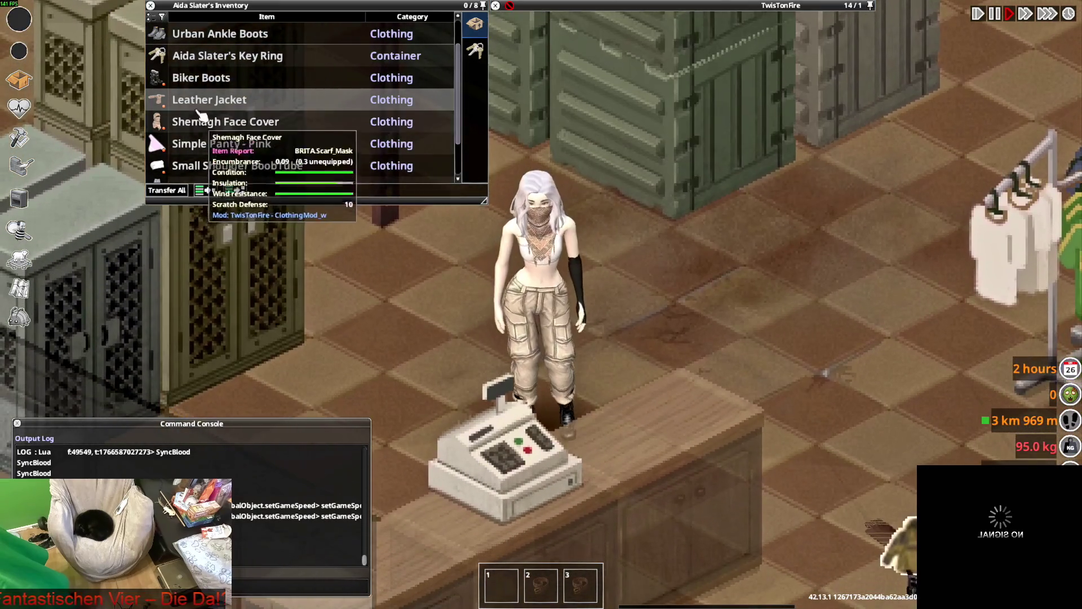
right_click(203, 102)
left_click(254, 272)
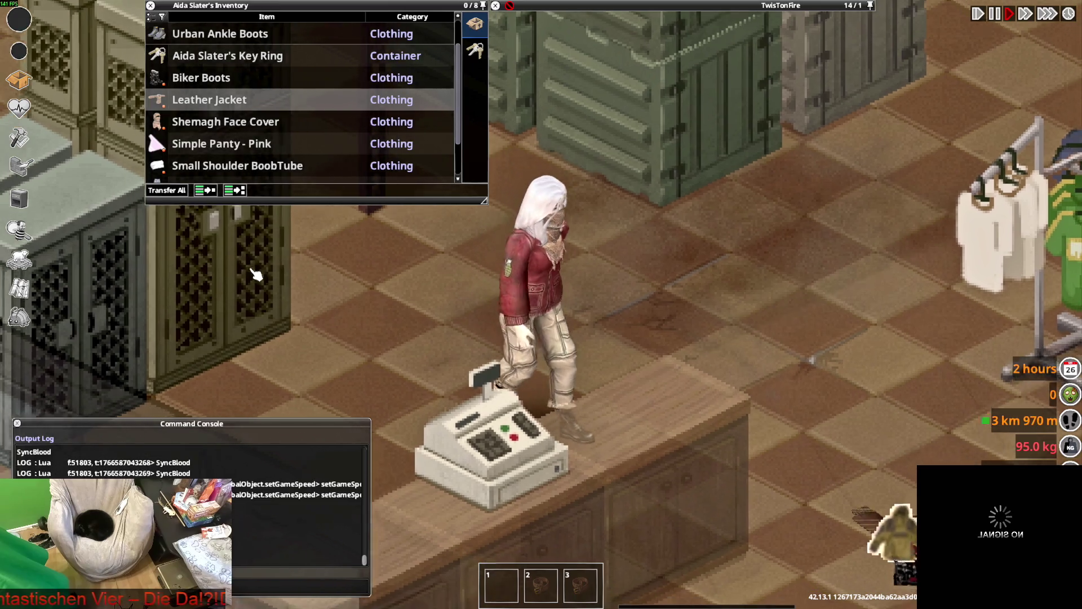
right_click(198, 106)
left_click(248, 274)
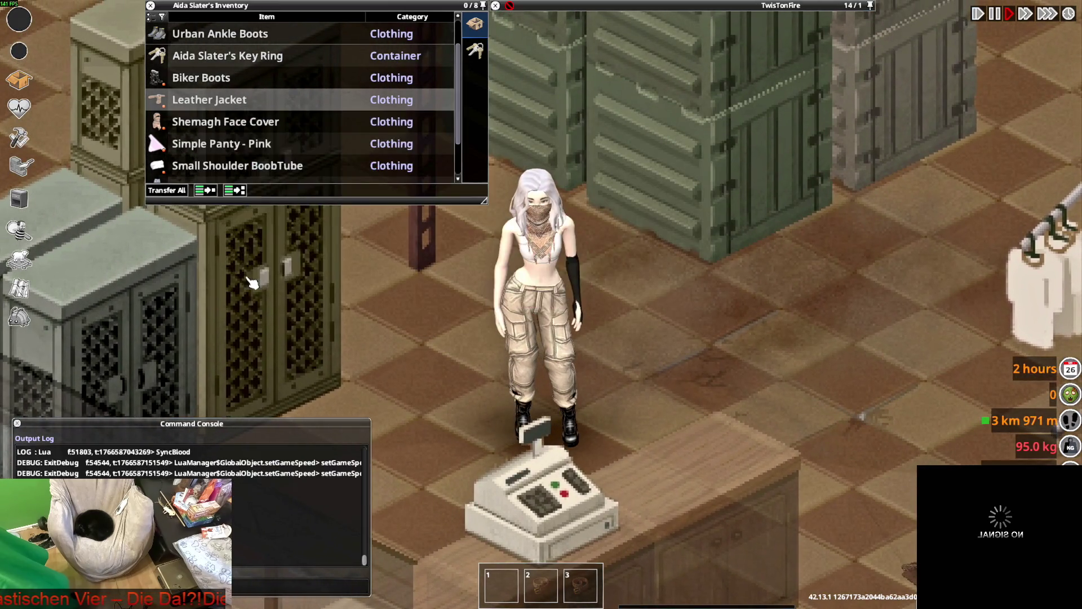
right_click(203, 103)
left_click(246, 273)
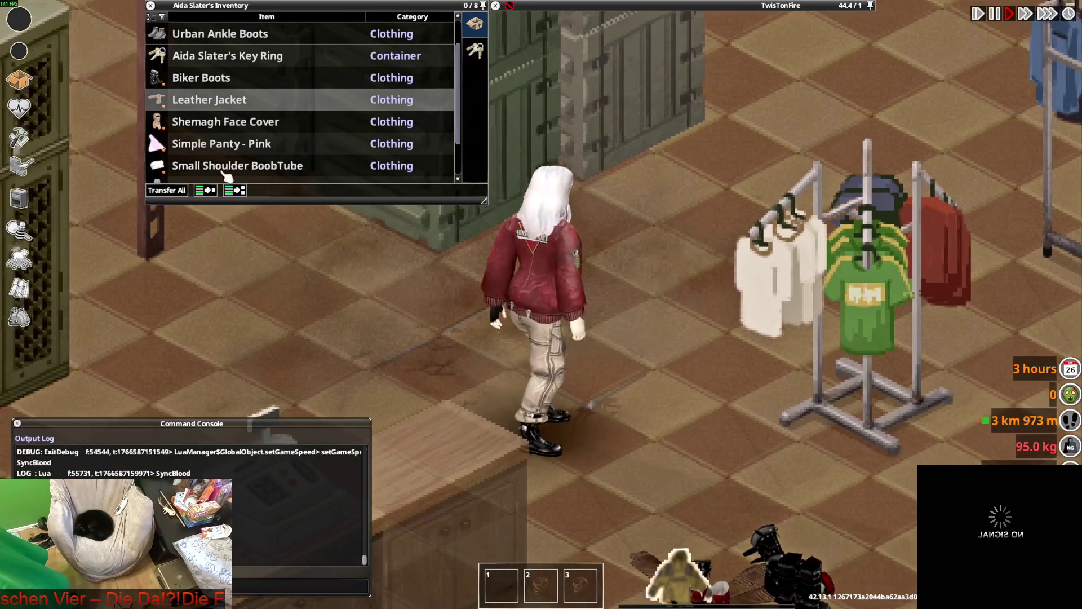
right_click(229, 106)
left_click(245, 116)
Walk the character through the store and out onto the street.
key("w+a")
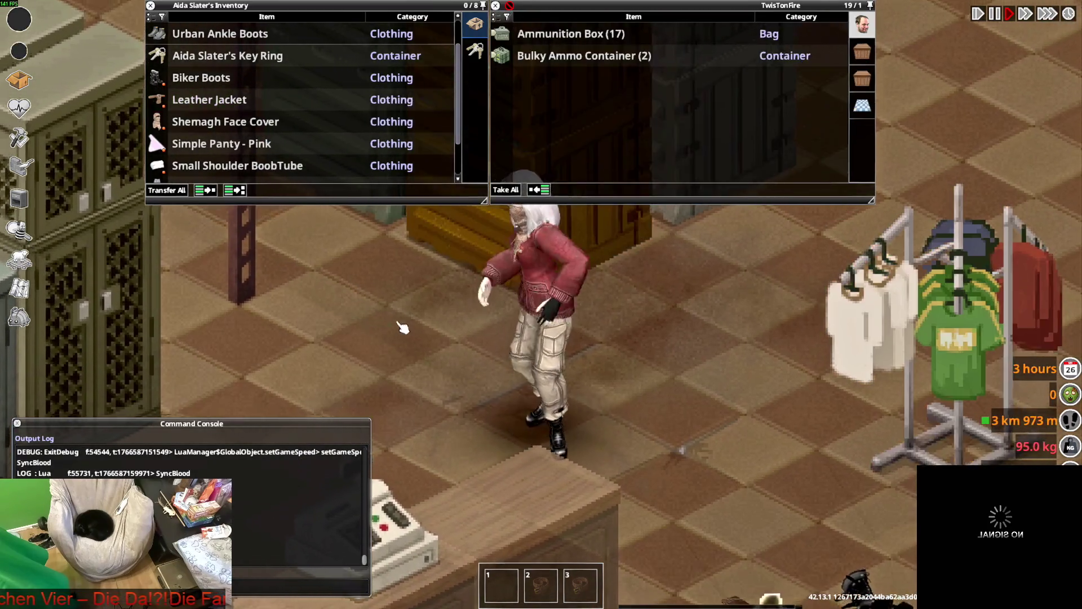
scroll(475, 304, "up", 3)
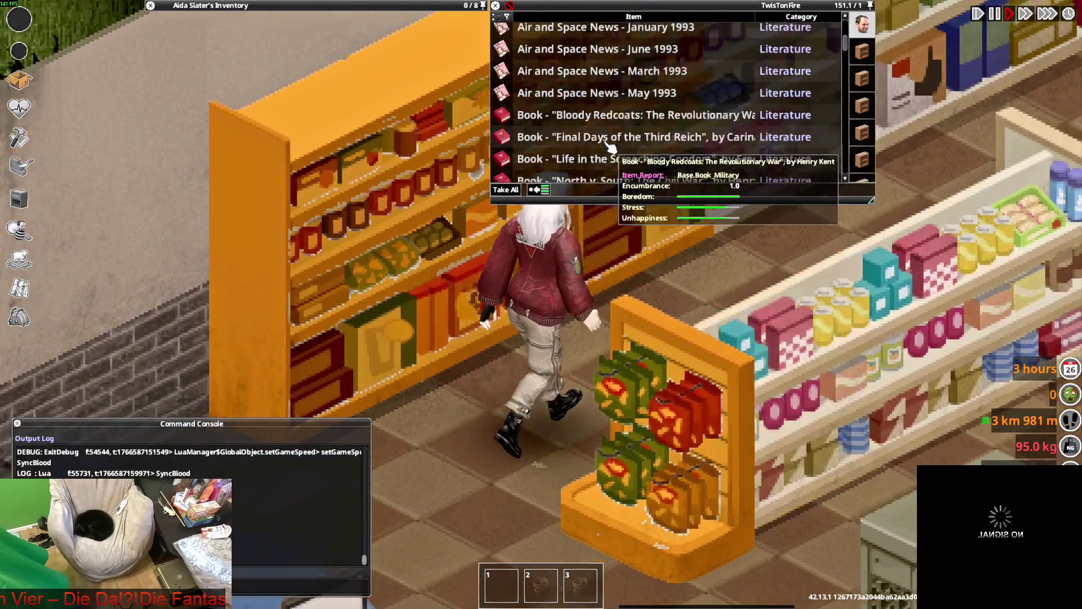
key("w+d")
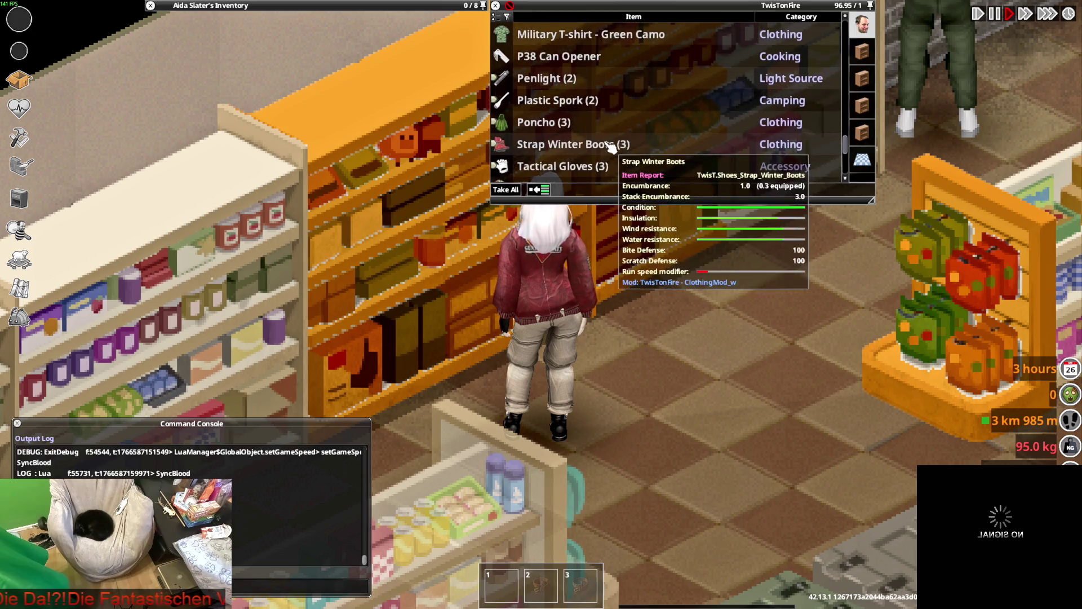
scroll(565, 343, "down", 5)
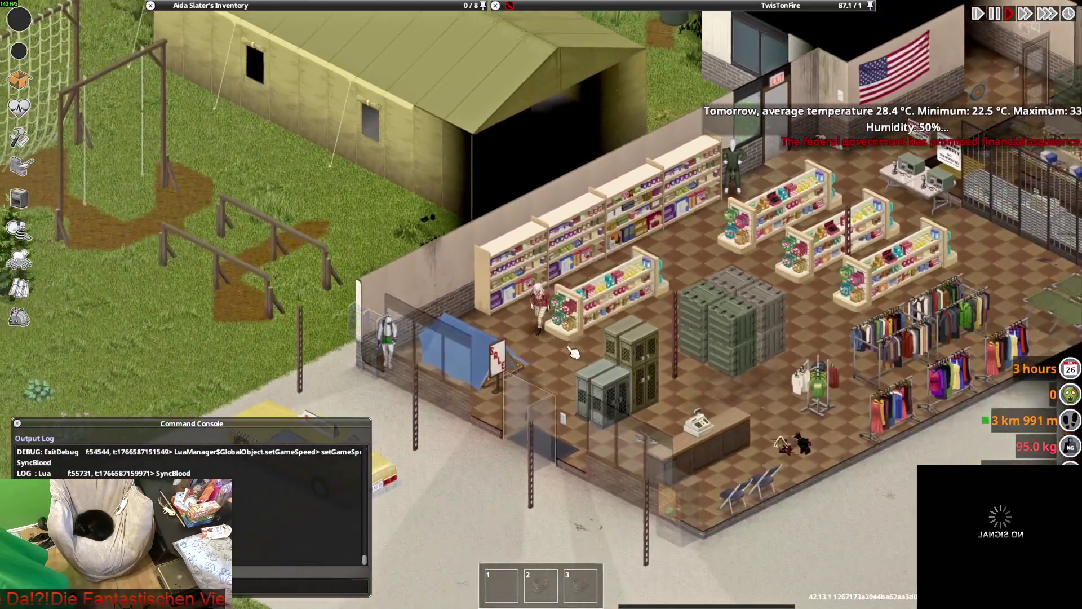
key("s")
scroll(567, 352, "up", 4)
scroll(568, 359, "down", 2)
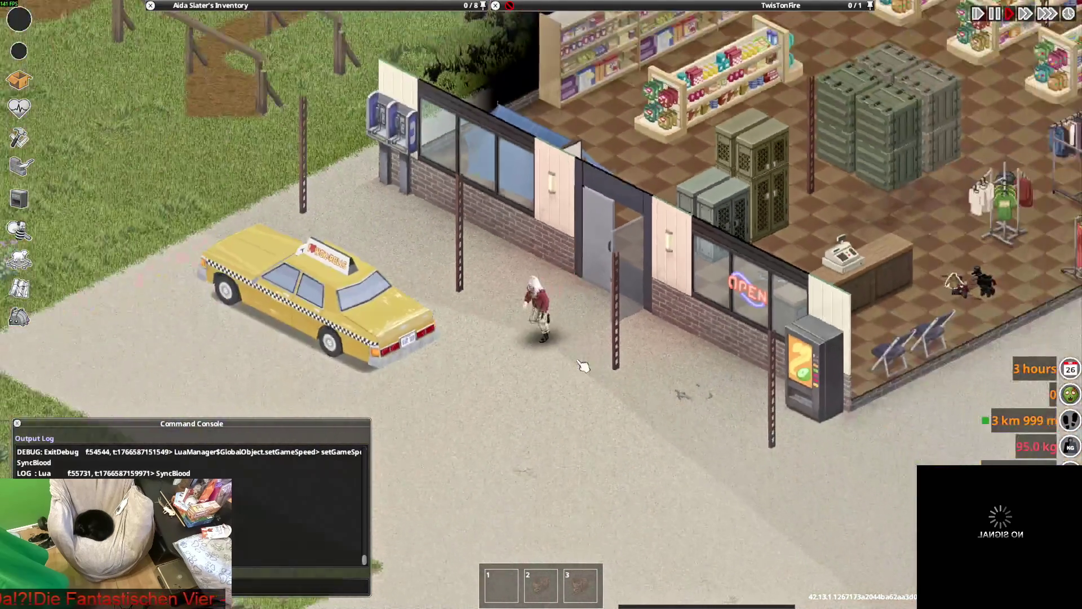
Spawn two zombies in the TwisT_GreenWomen - Female outfit using the Horde Manager.
right_click(751, 408)
mouse_move(786, 463)
mouse_move(701, 505)
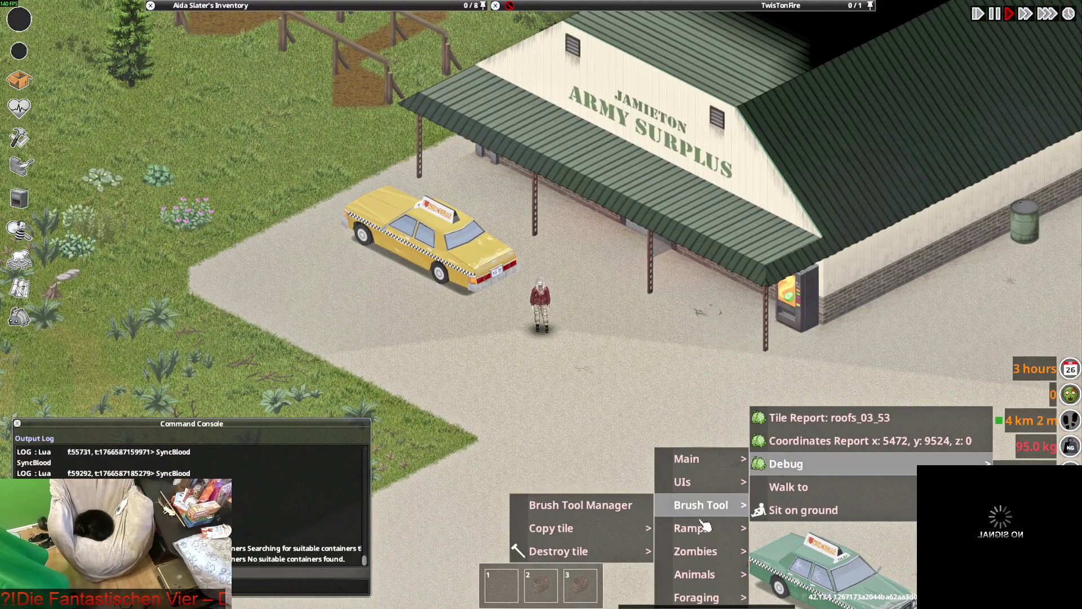
mouse_move(695, 551)
left_click(593, 551)
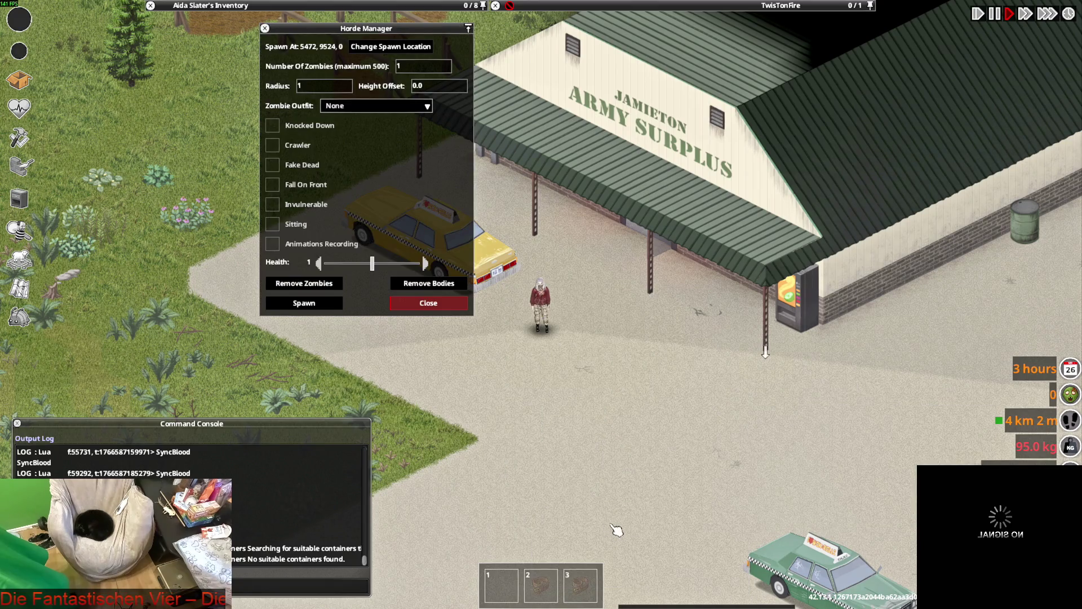
left_click(355, 107)
type("tw")
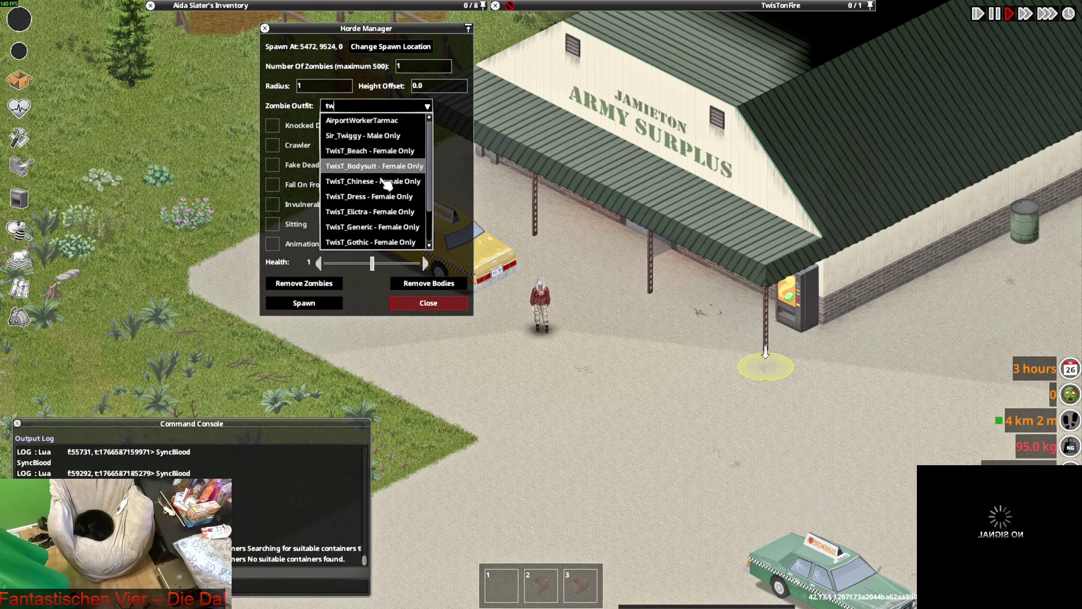
scroll(378, 209, "down", 2)
left_click(381, 230)
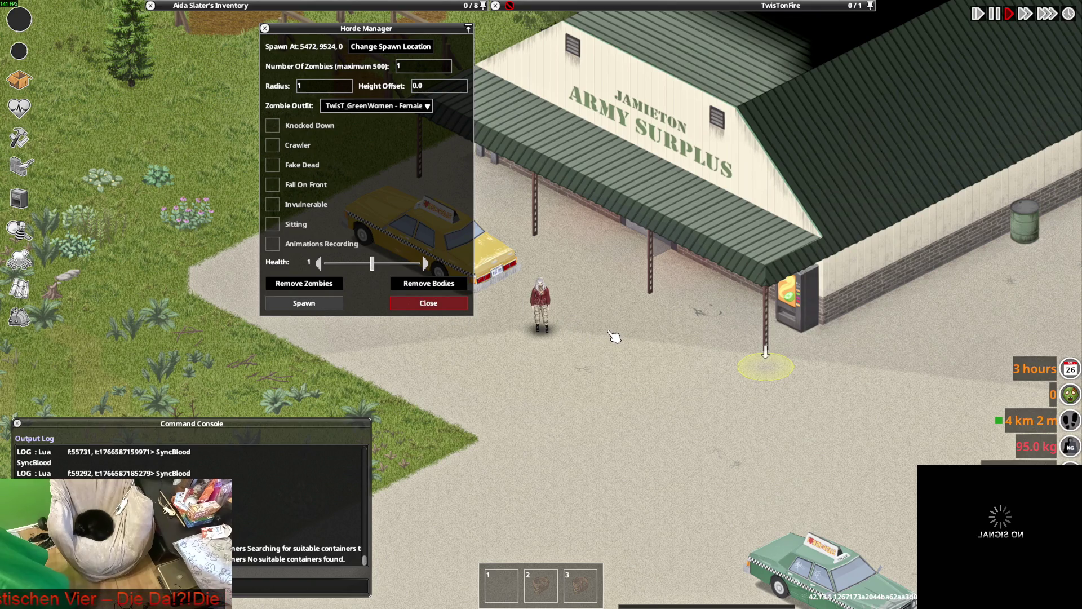
left_click(303, 303)
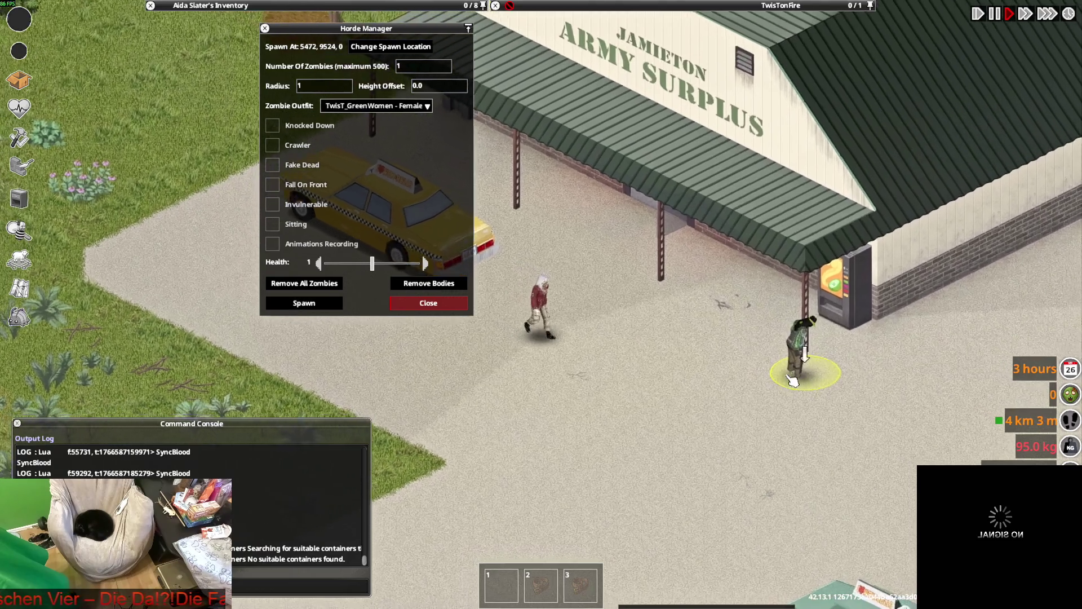
scroll(787, 381, "up", 3)
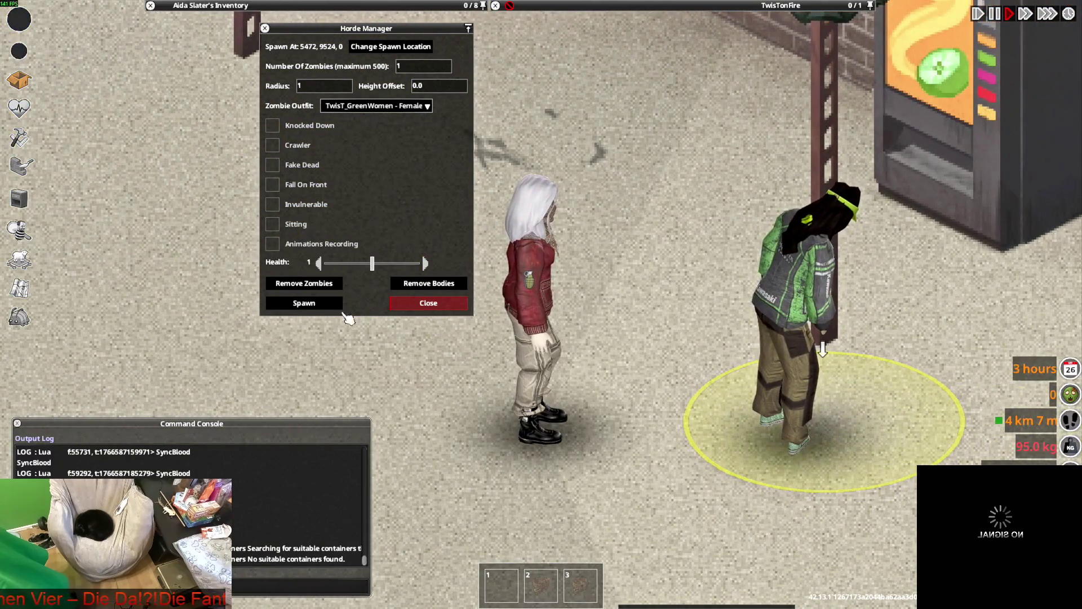
left_click(315, 304)
Grab, knock down and stomp the zombies dead, then walk to the purple zombie's corpse.
key("d")
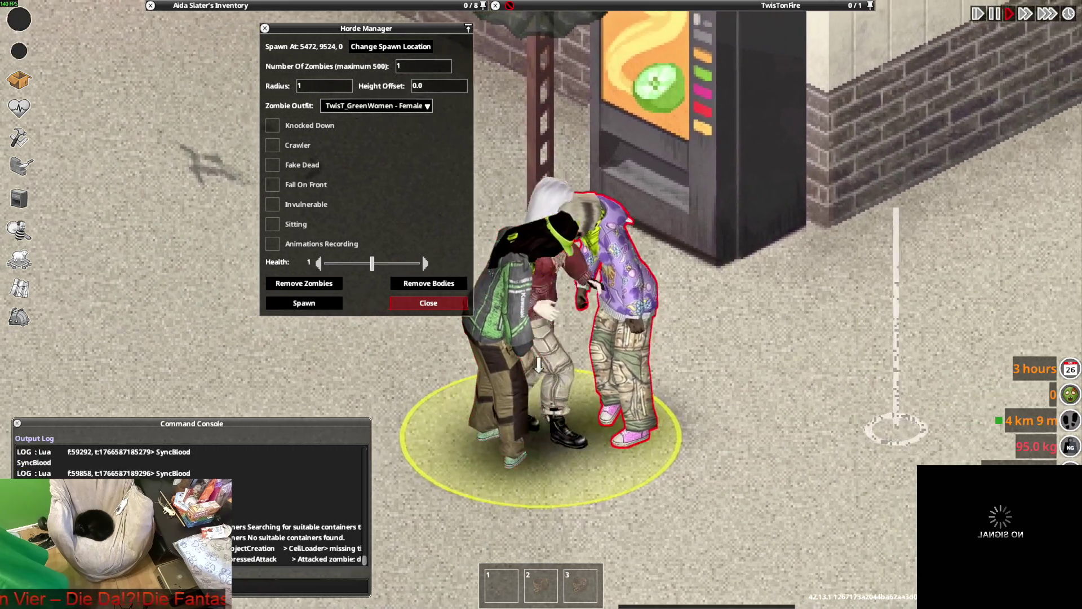
key("d")
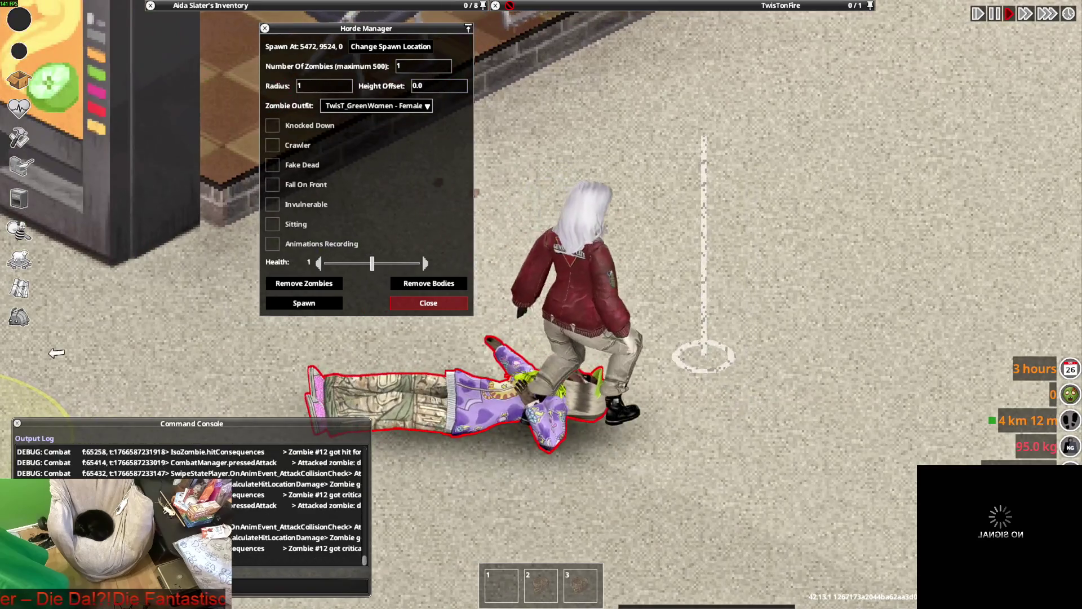
key("a")
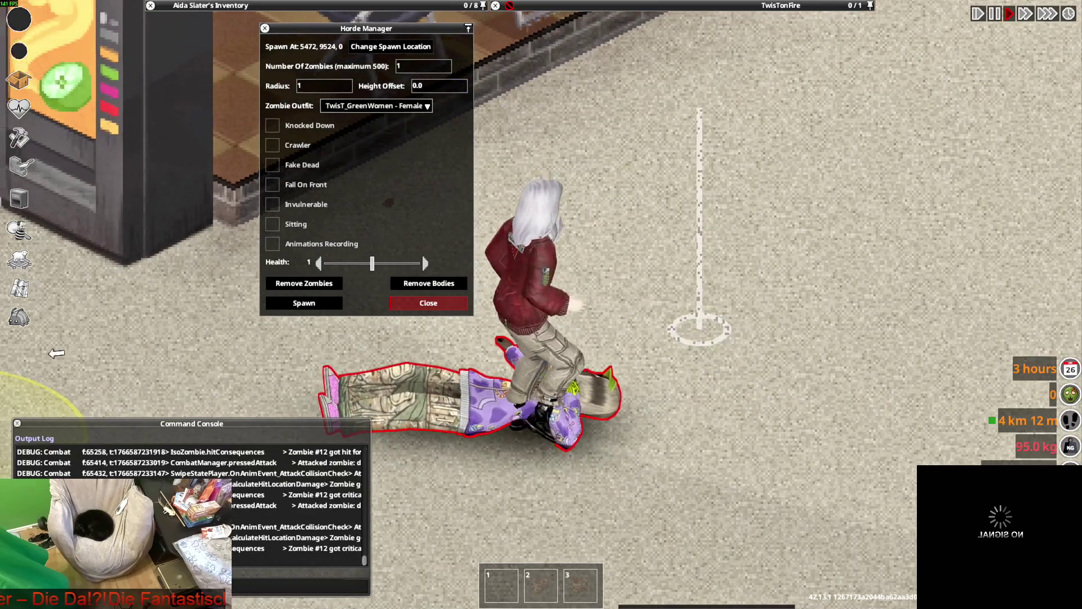
key("a")
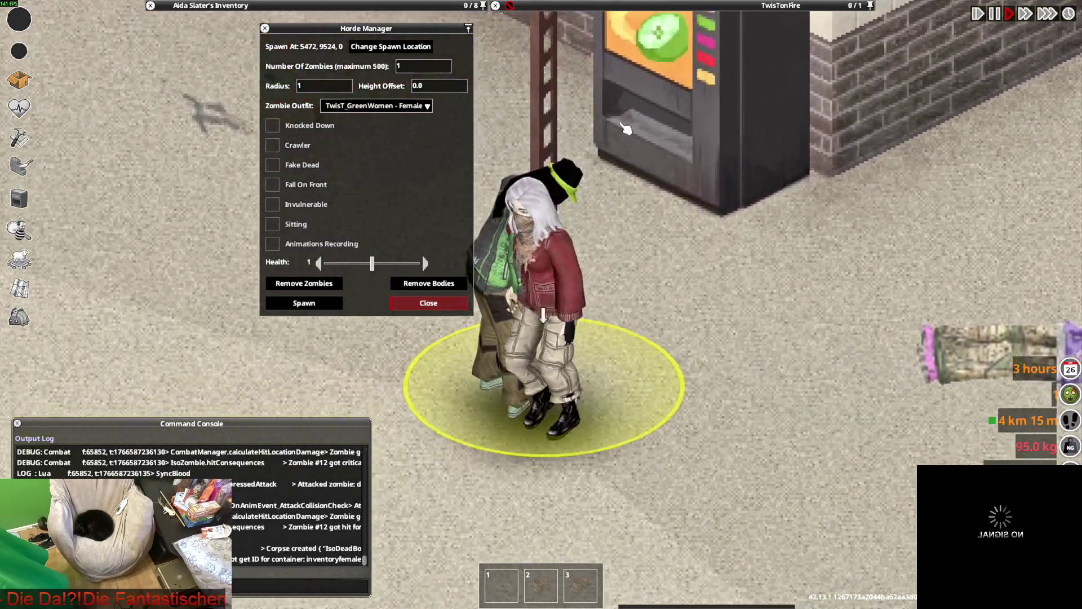
key("a")
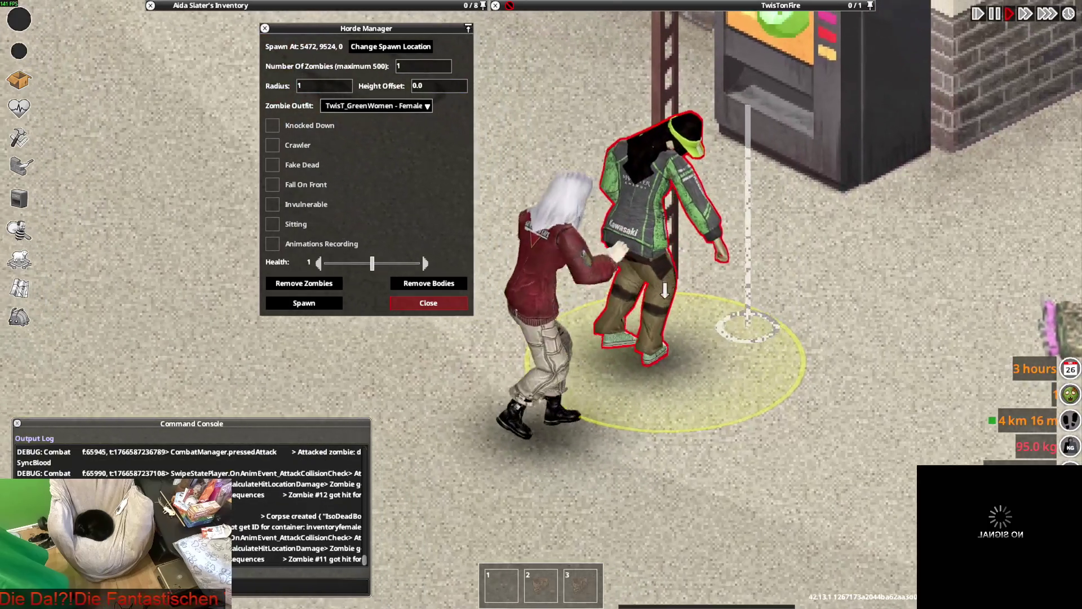
left_click(868, 151)
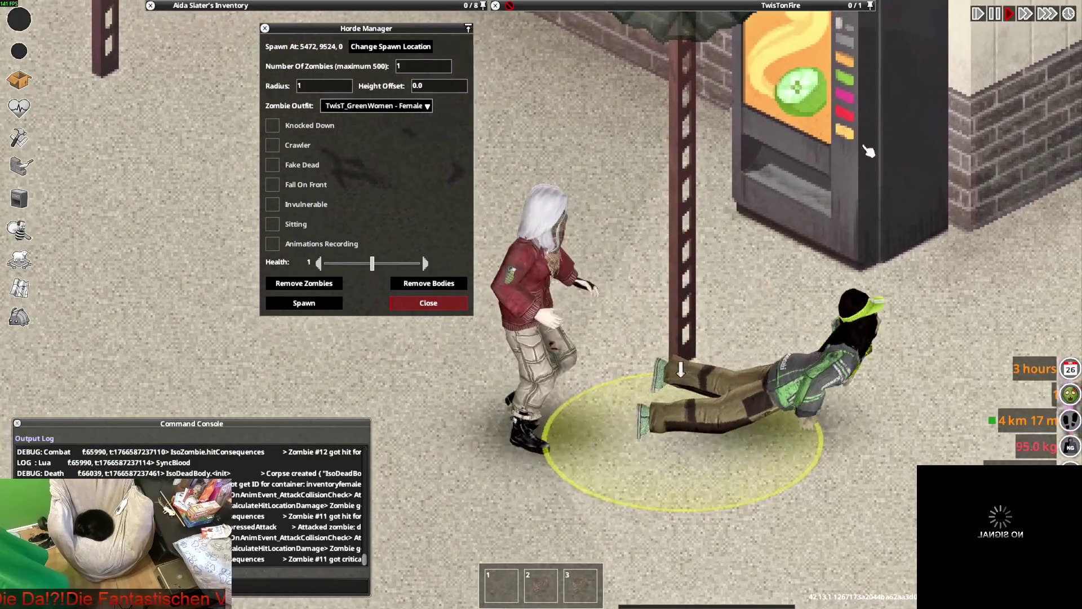
key("d")
left_click(421, 253)
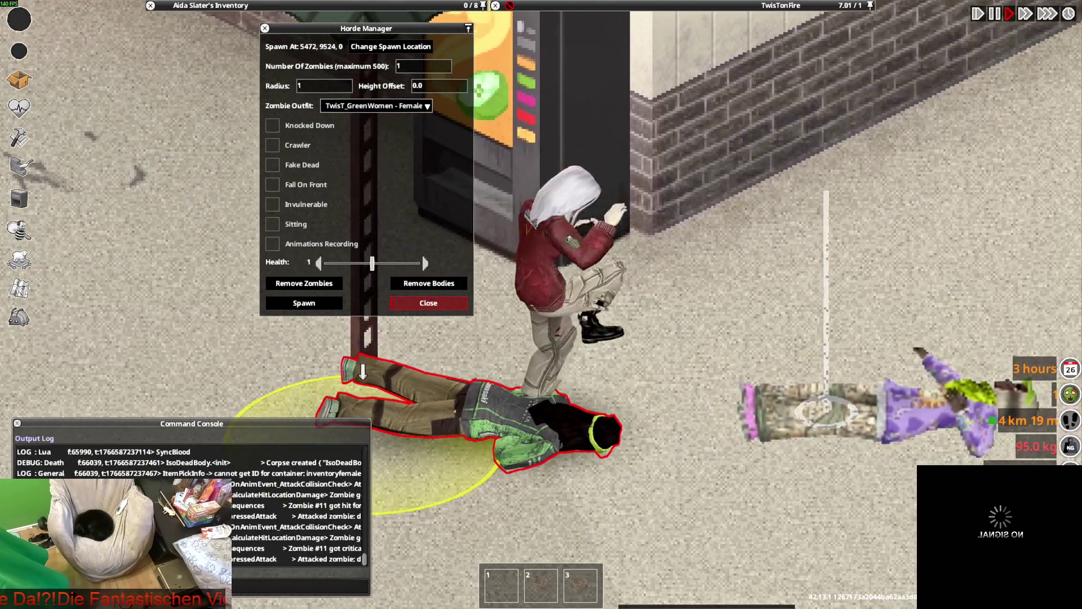
key("space")
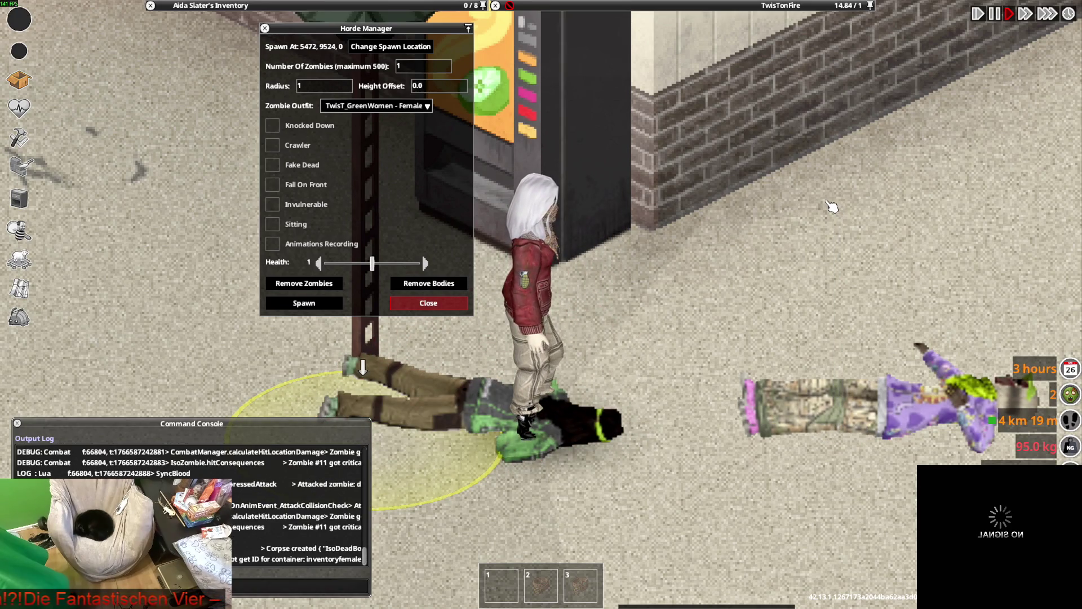
key("d")
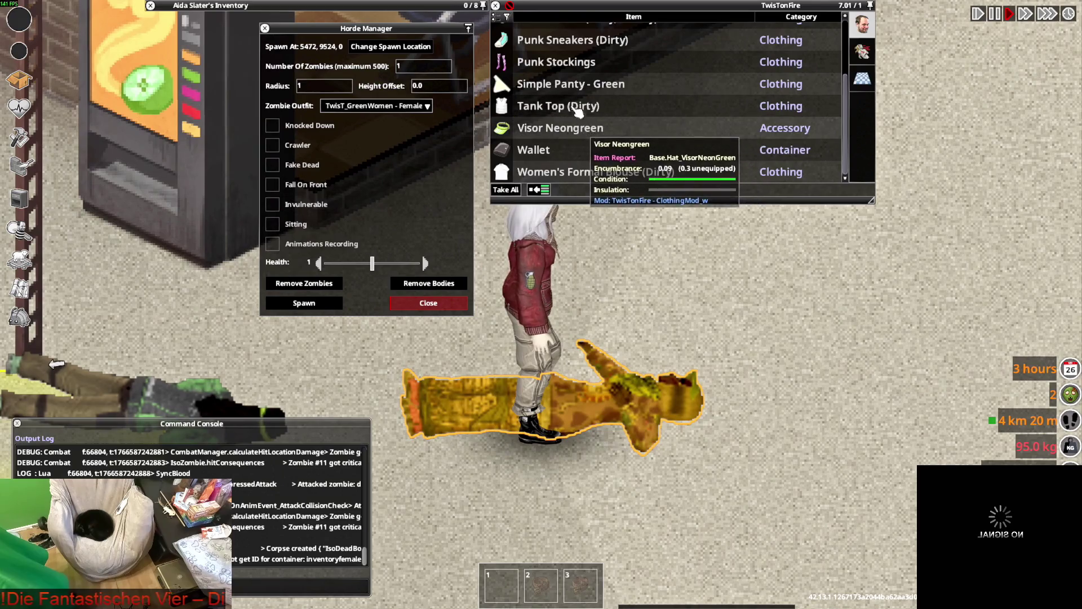
Take the Punk Stockings from the corpse and put on the Punk Hoodie.
right_click(592, 62)
left_click(620, 96)
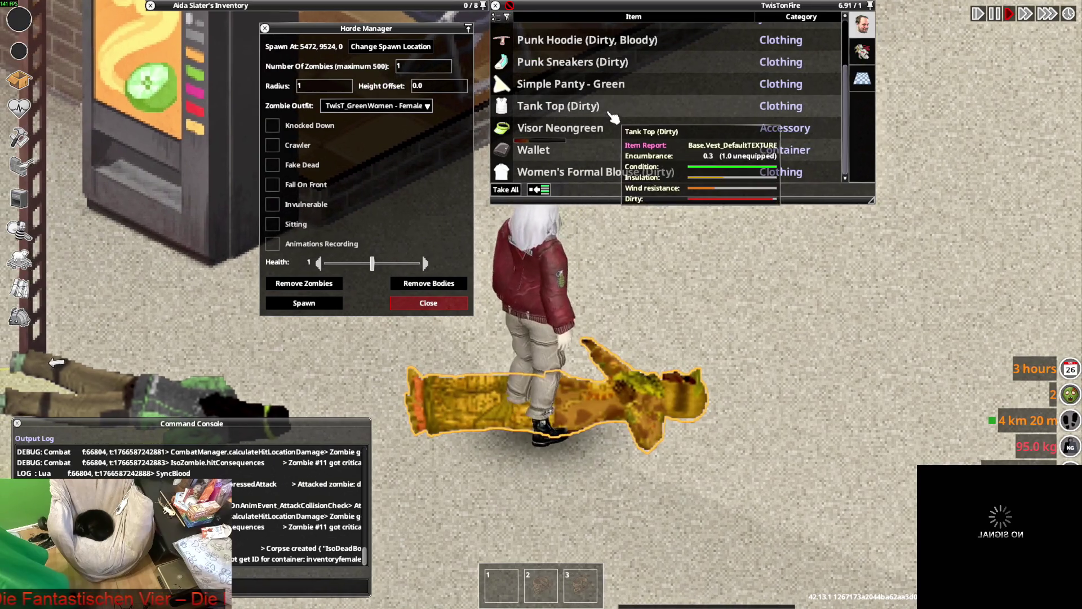
scroll(612, 124, "up", 3)
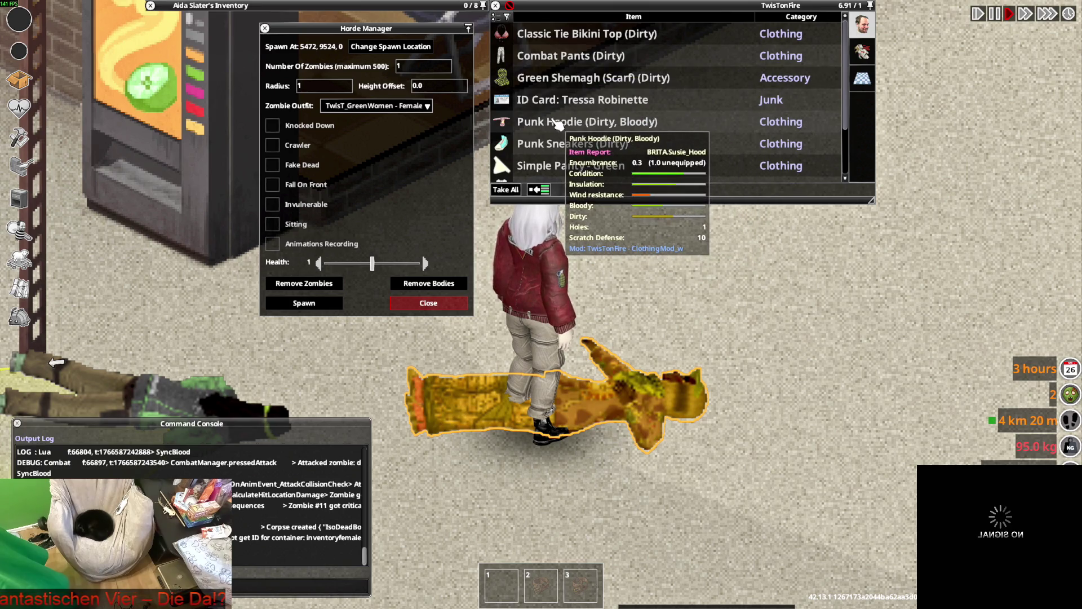
right_click(556, 124)
left_click(570, 150)
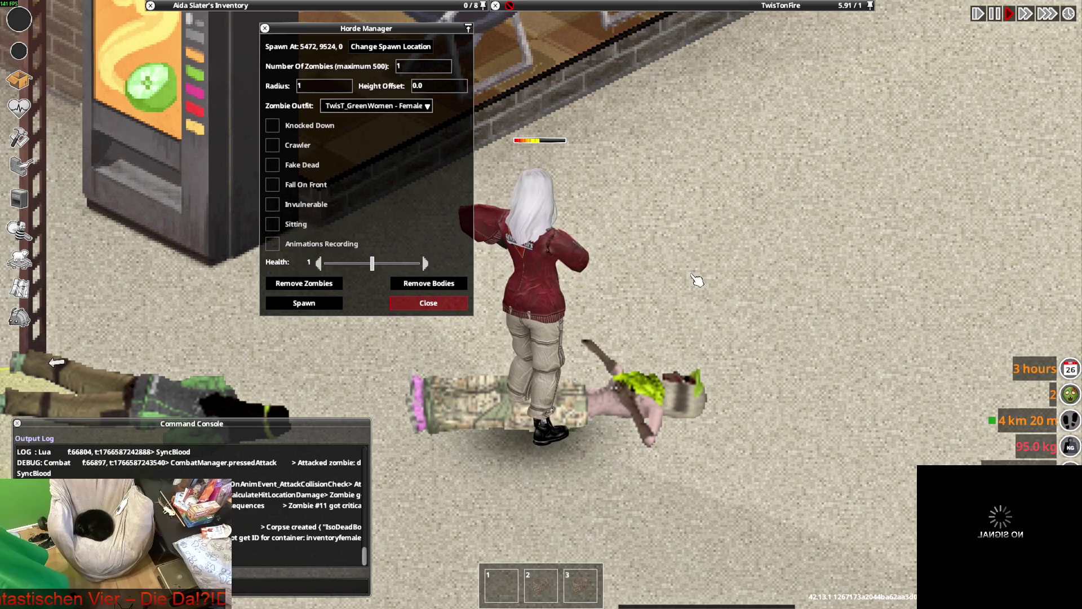
Walk past the vending machine to the storefront with the OPEN sign and close the Horde Manager.
key("s")
key("a")
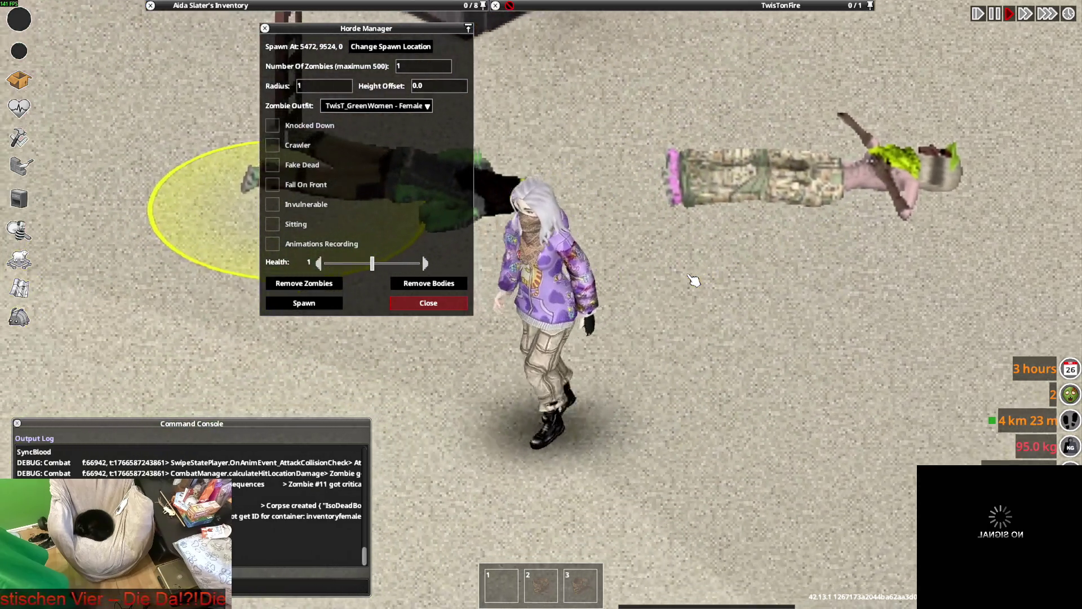
key("d")
key("w")
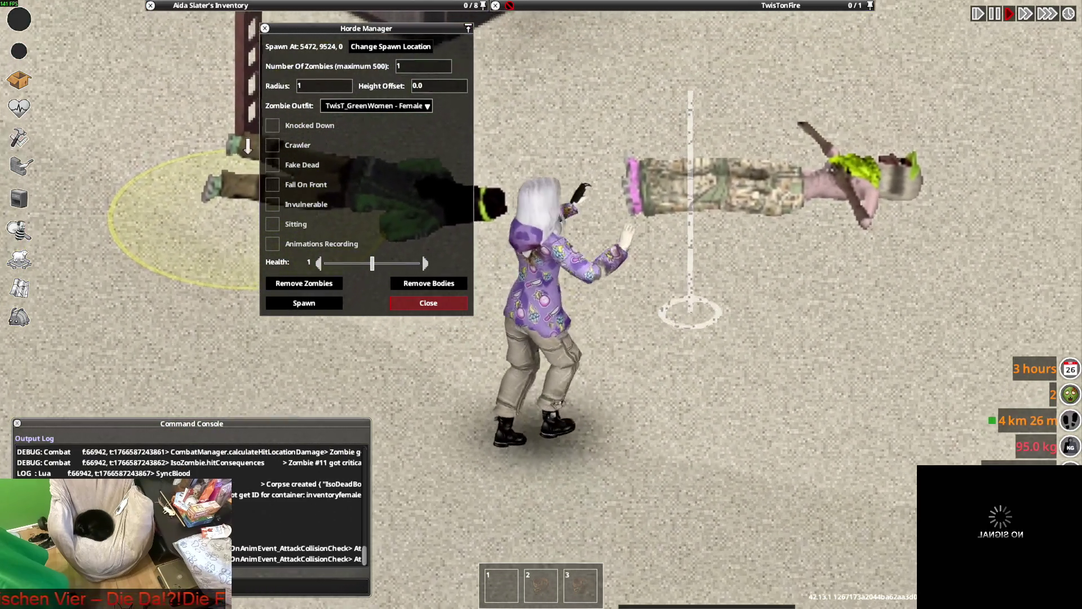
key("w")
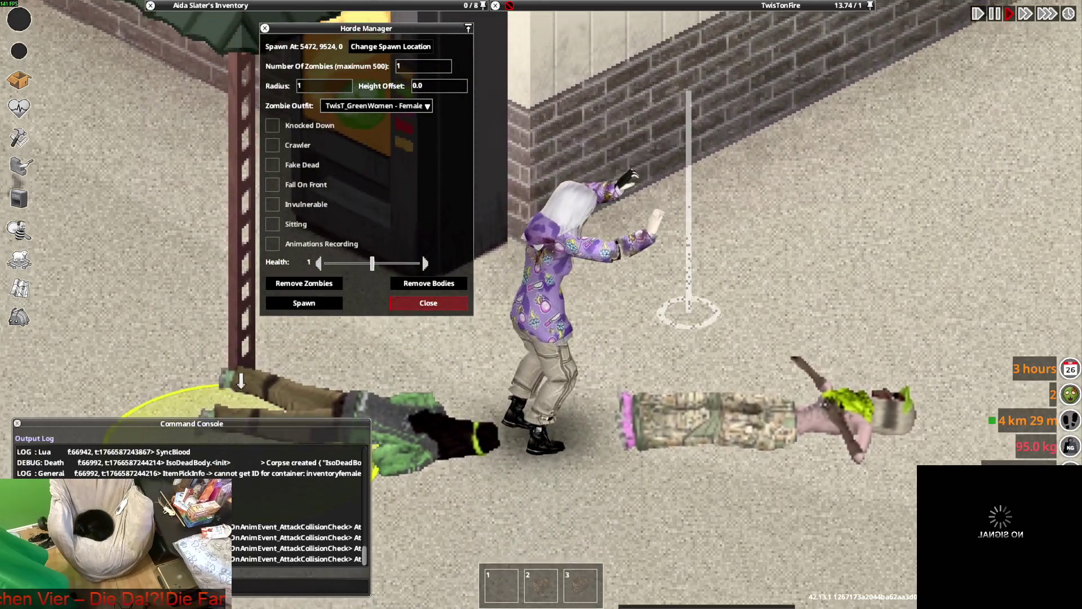
key("a")
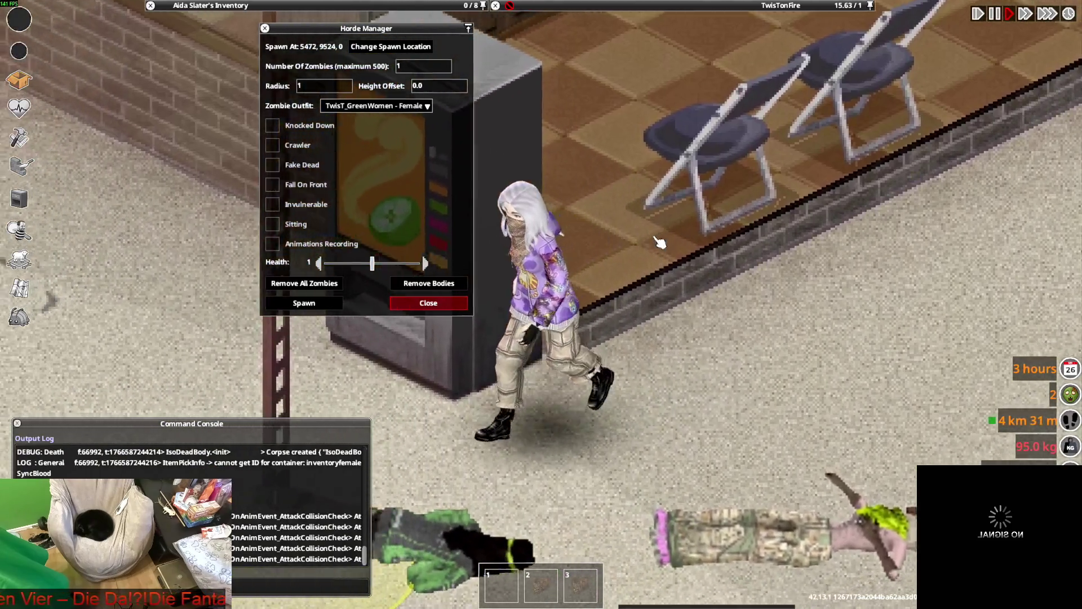
key("w")
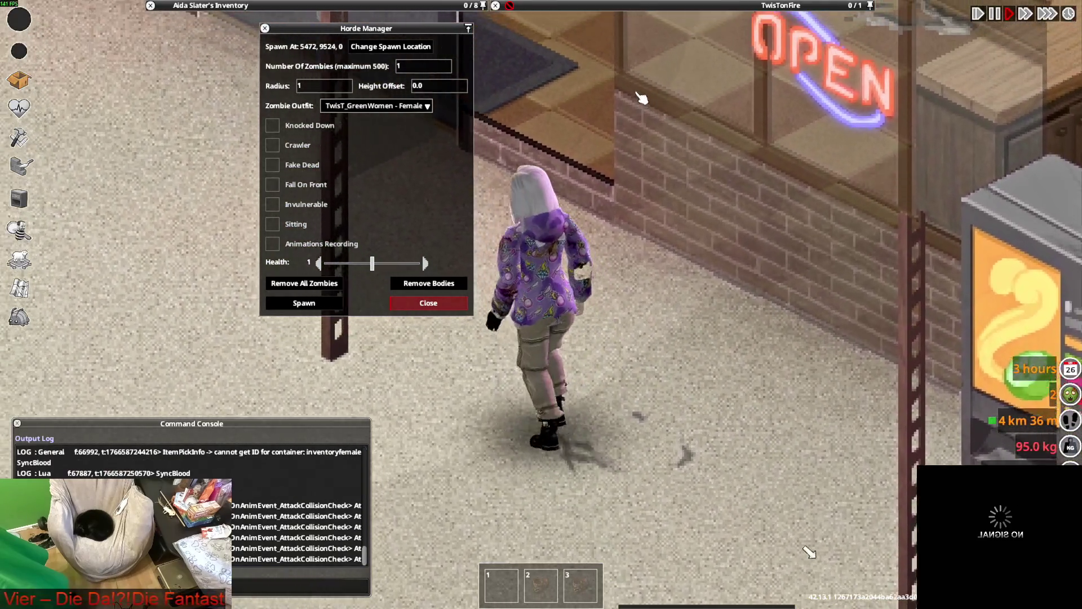
key("s")
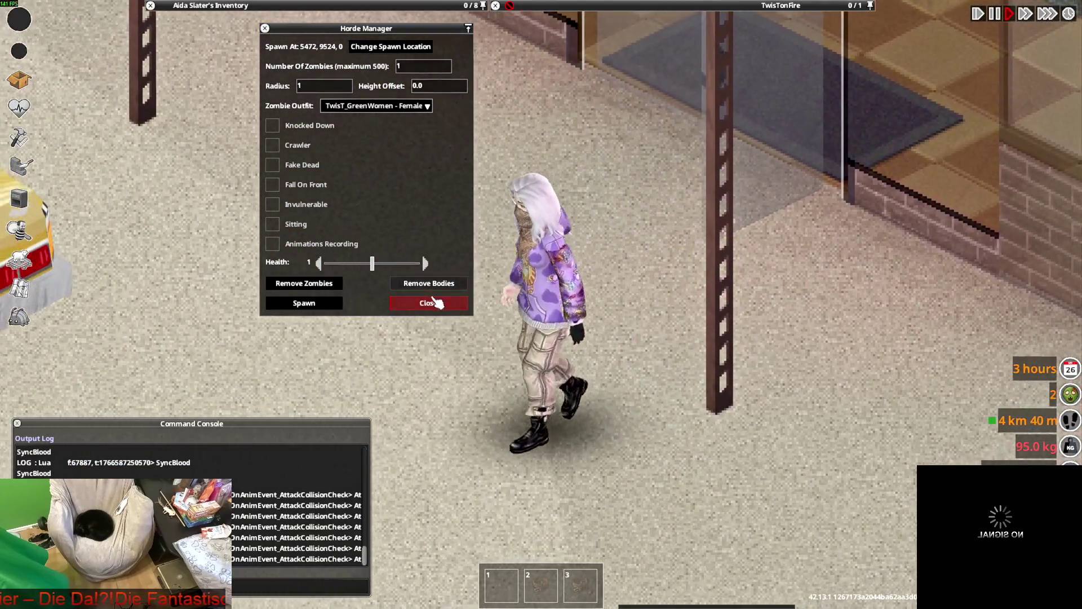
left_click(429, 302)
mouse_move(276, 105)
right_click(218, 150)
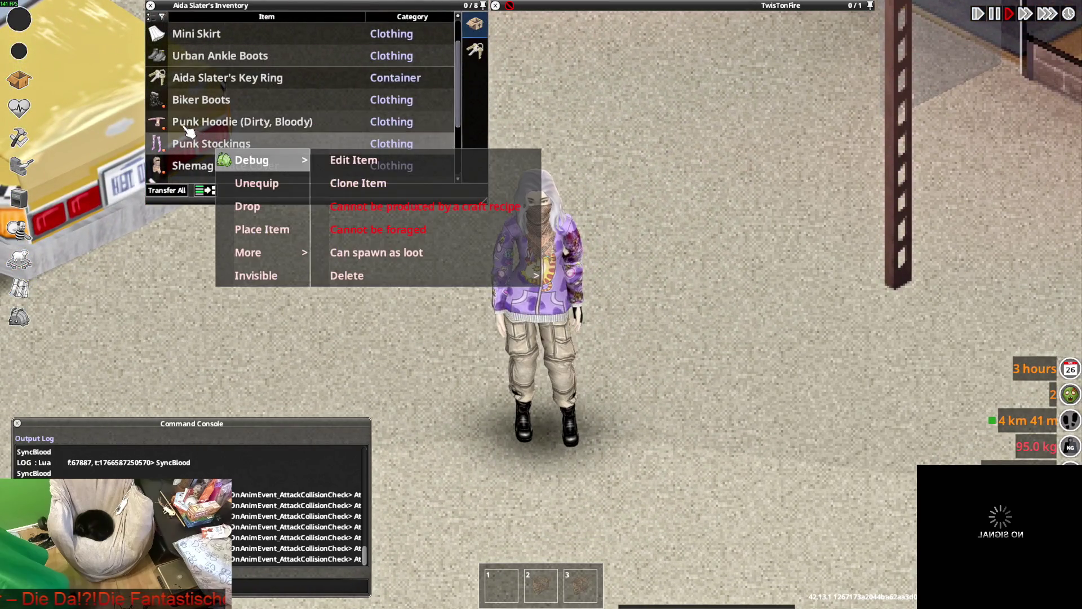
Drop the Leather Jacket and pull the Punk Hoodie's hood up.
scroll(194, 103, "up", 2)
double_click(210, 58)
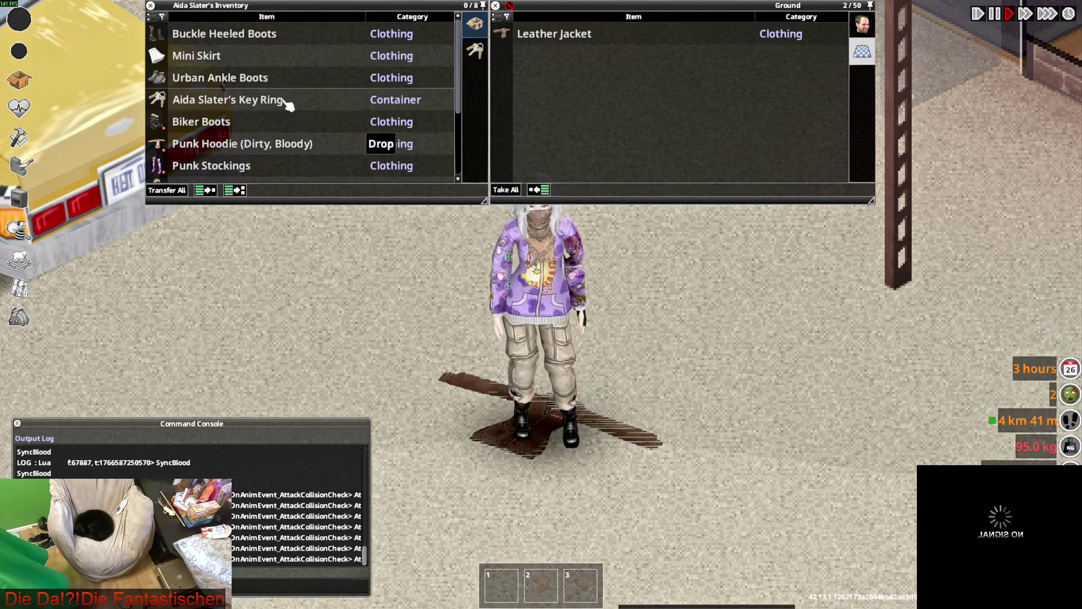
scroll(225, 130, "down", 3)
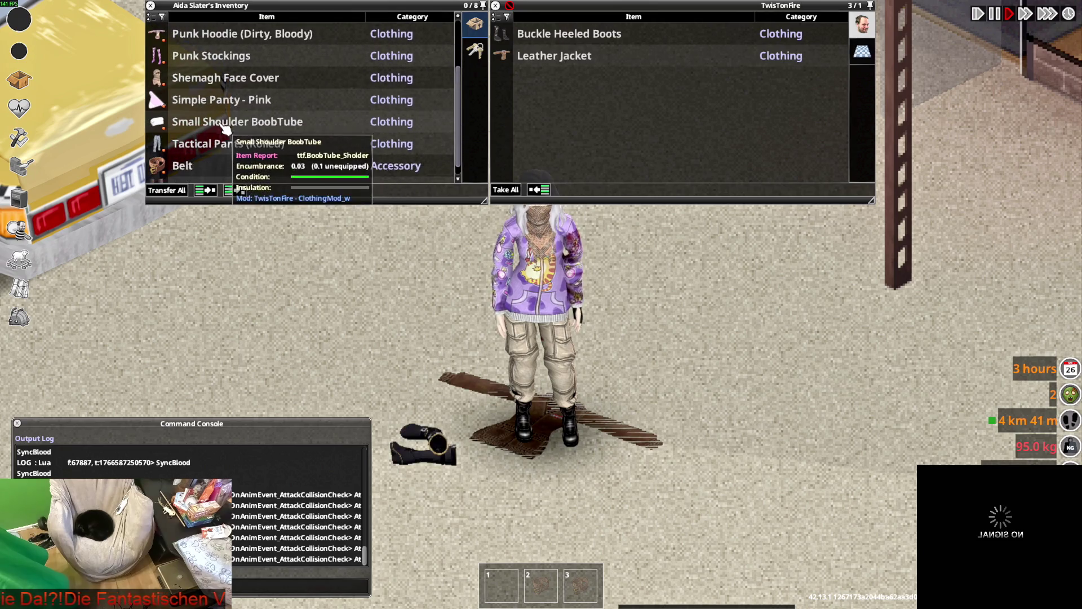
scroll(225, 147, "up", 4)
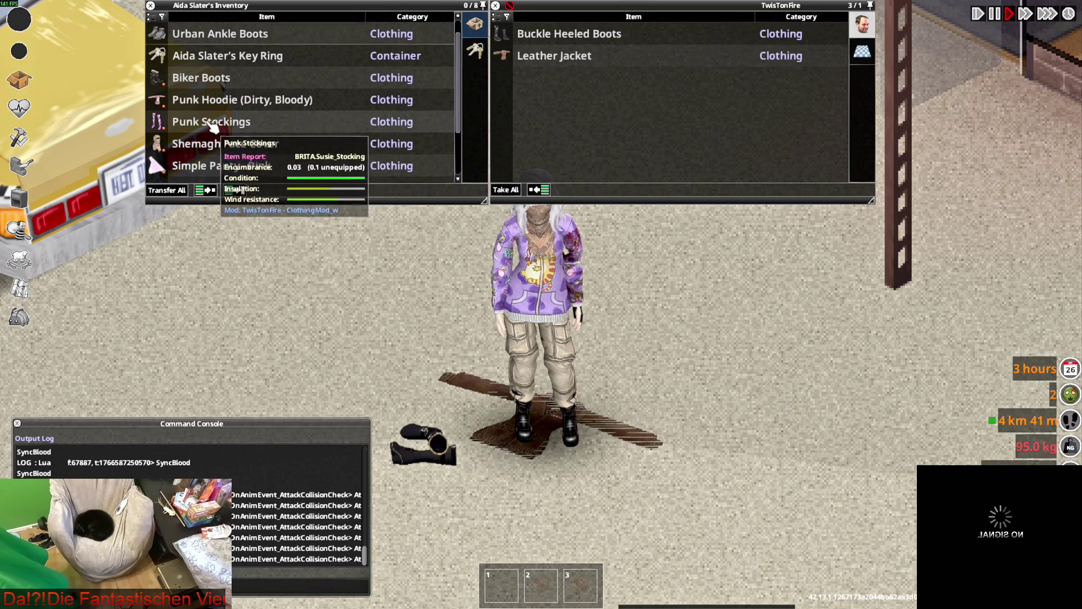
right_click(211, 101)
left_click(253, 136)
Drop the Tactical Pants (Rolled) onto the street.
key("s")
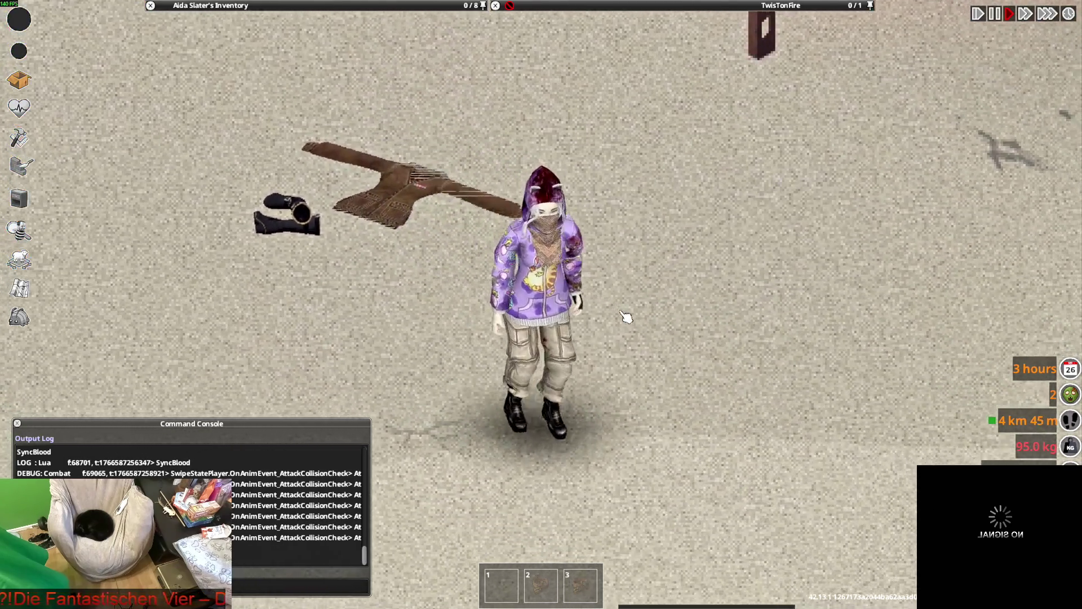
key("w")
key("s")
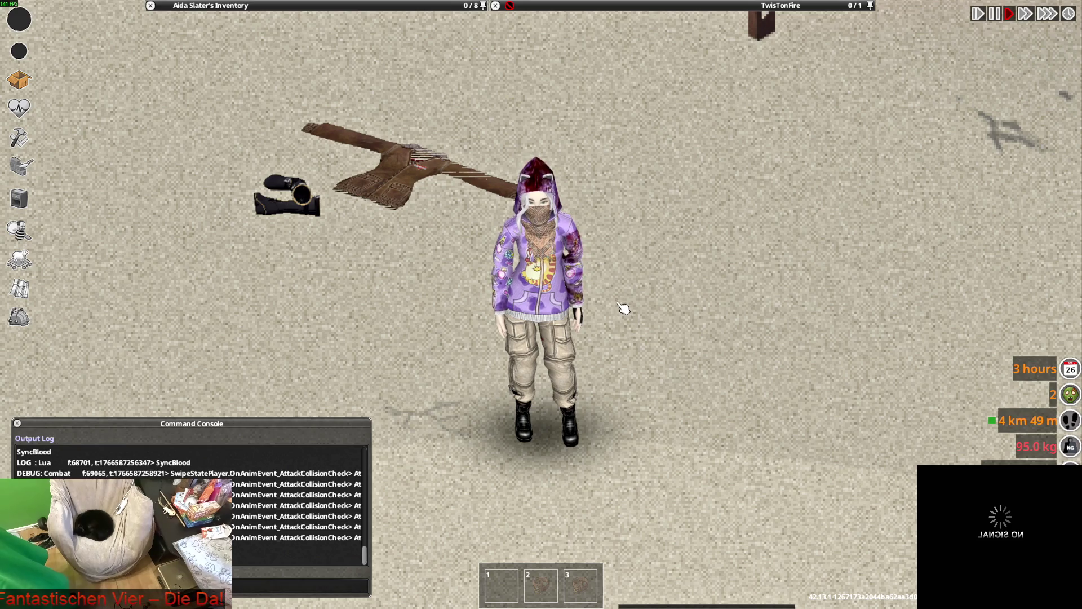
mouse_move(226, 5)
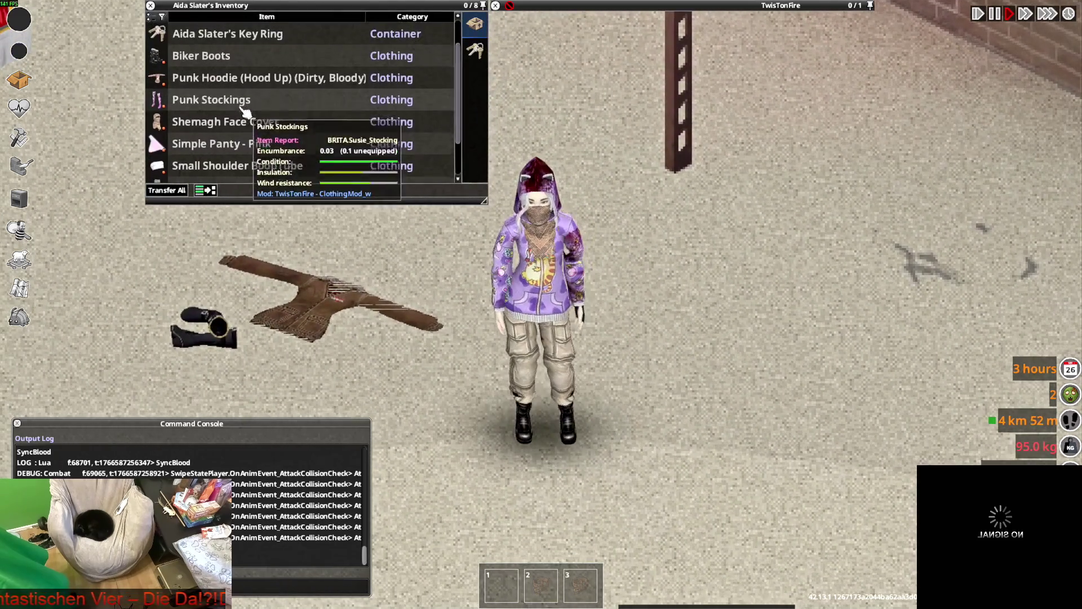
scroll(237, 105, "down", 1)
left_click_drag(228, 163, 688, 411)
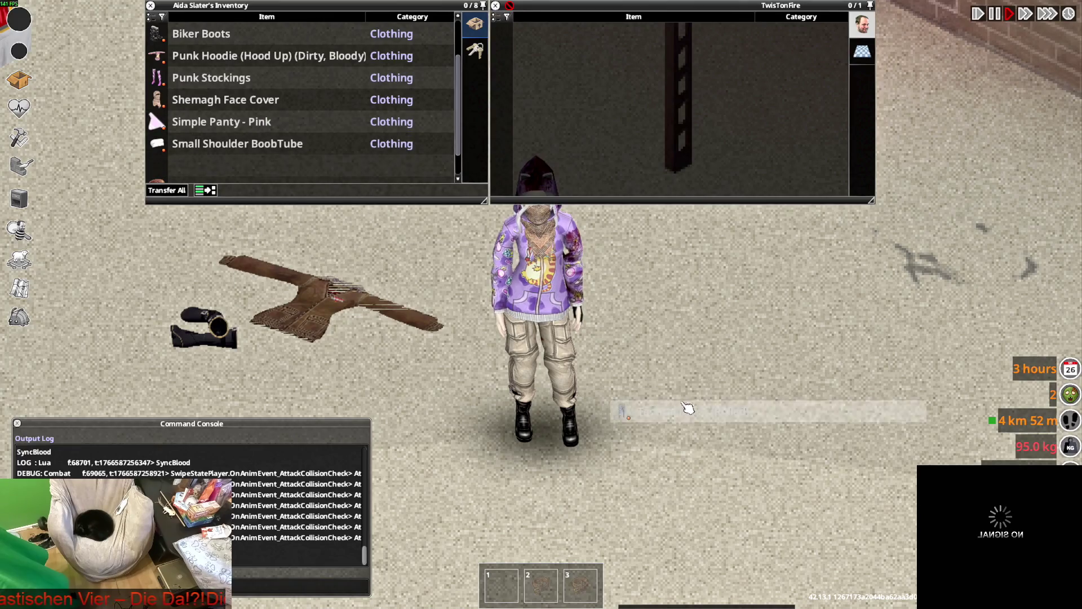
Take off the Torn tights, leaving the Punk Stockings under the hoodie.
key("s")
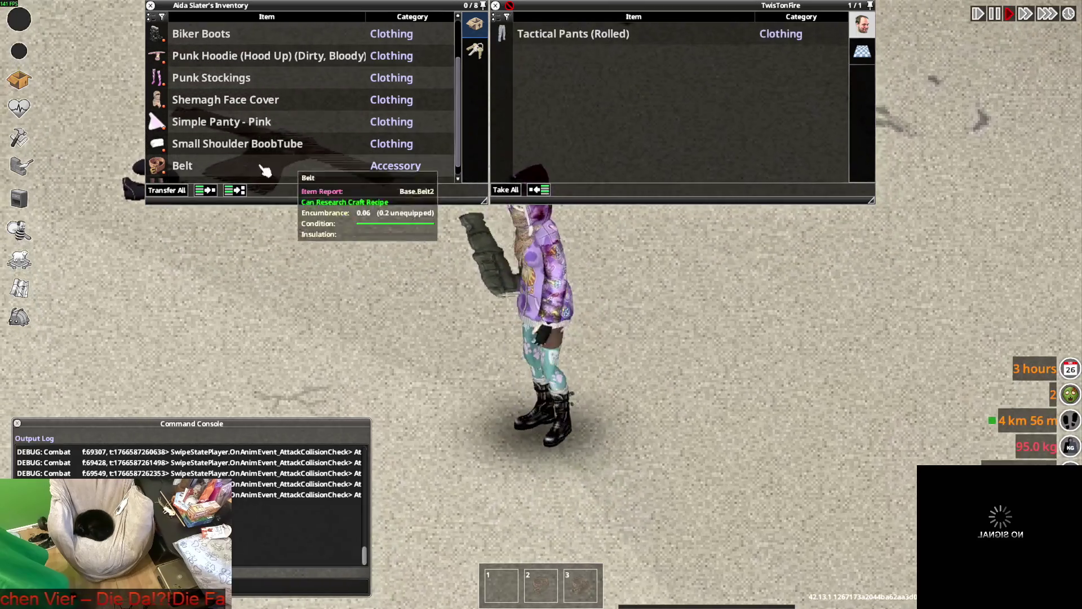
scroll(225, 141, "down", 1)
double_click(220, 175)
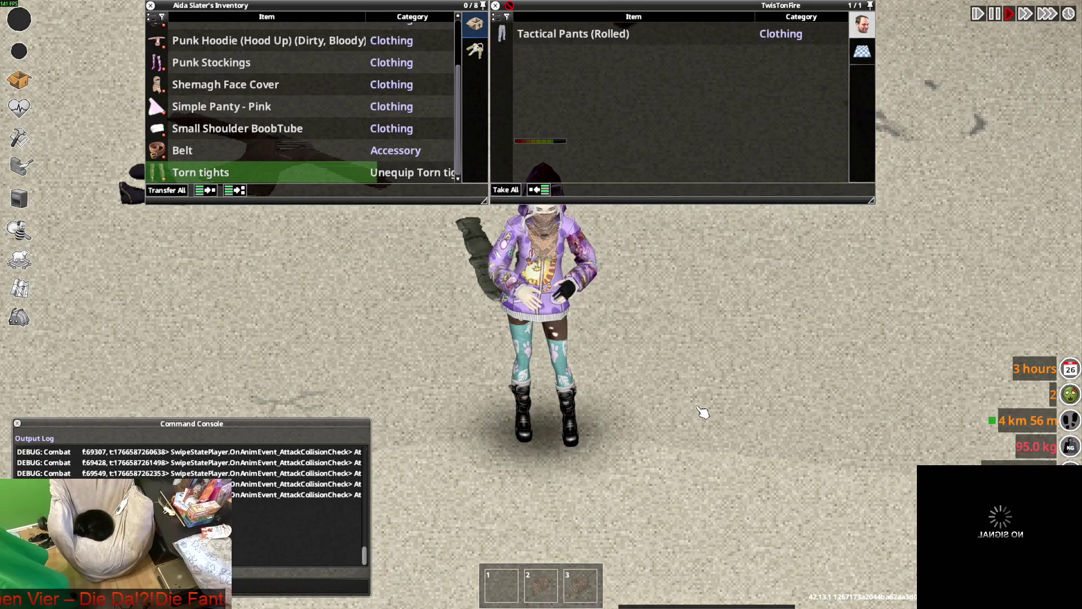
key("s")
key("s")
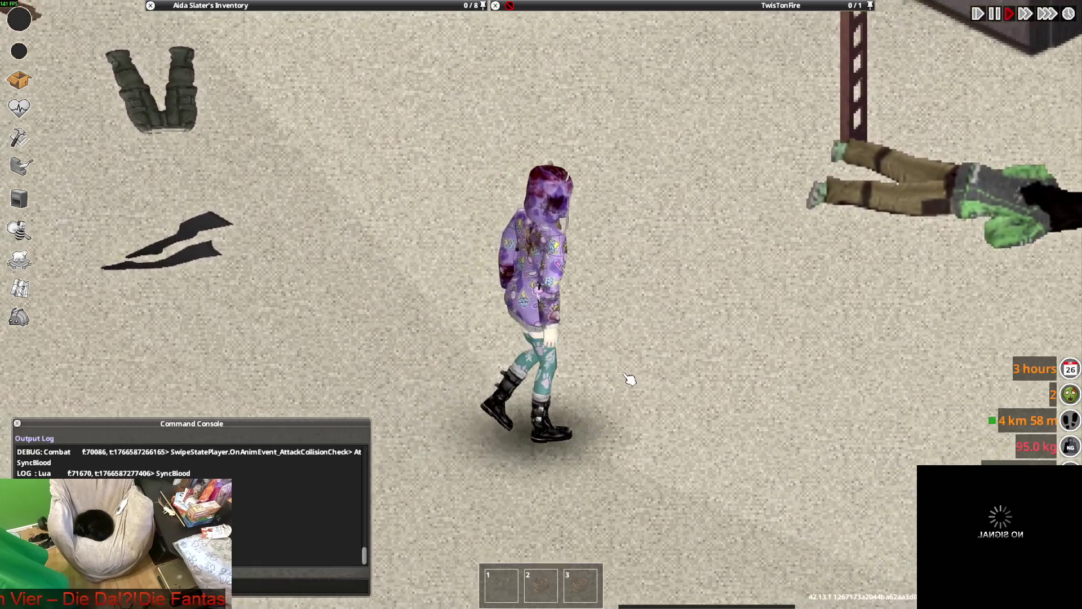
mouse_move(214, 165)
scroll(213, 165, "up", 3)
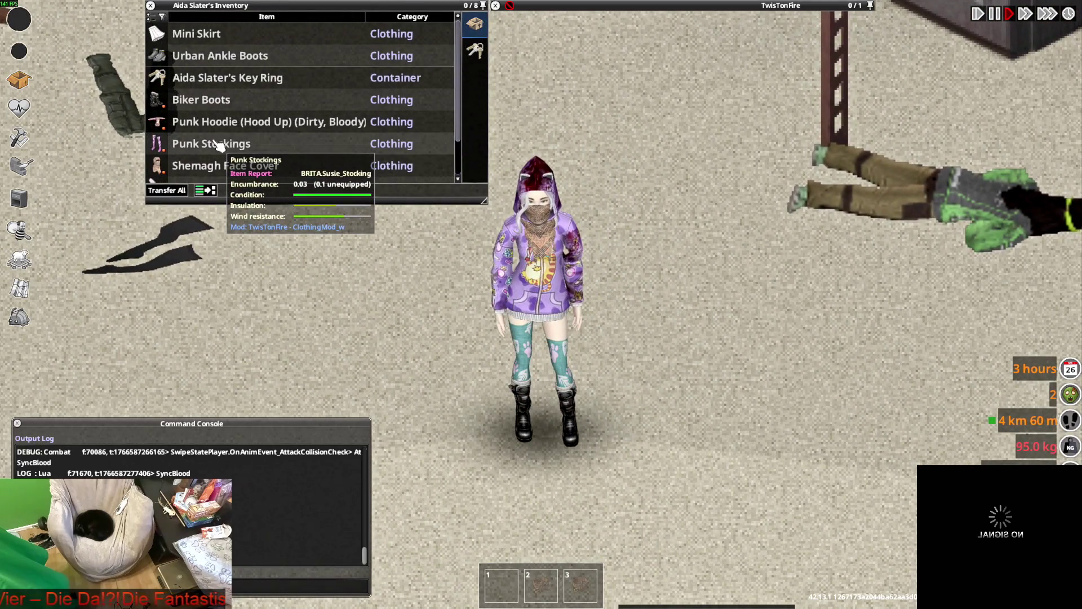
key("w")
scroll(216, 169, "down", 2)
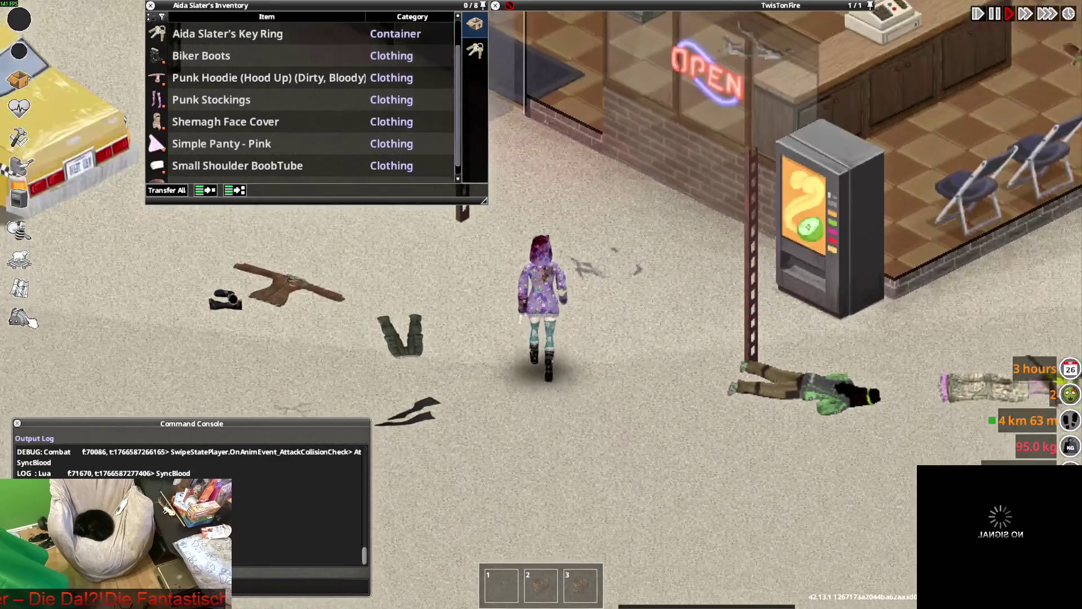
left_click(19, 317)
Open the Items List Viewer on the BRITA items and type 'hg' in the Type filter, then backspace.
left_click(112, 229)
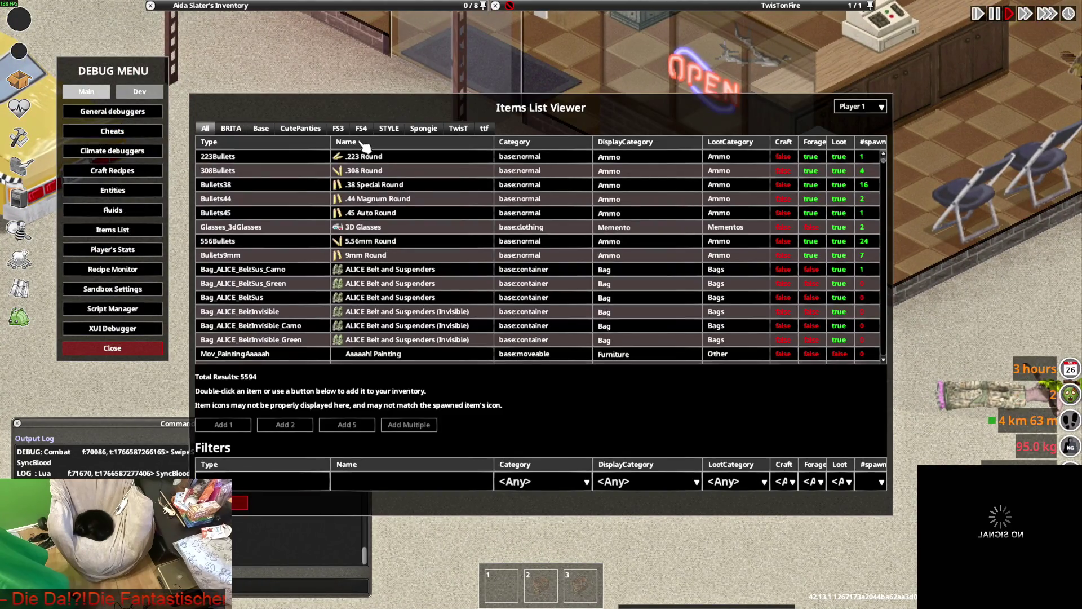
left_click(228, 129)
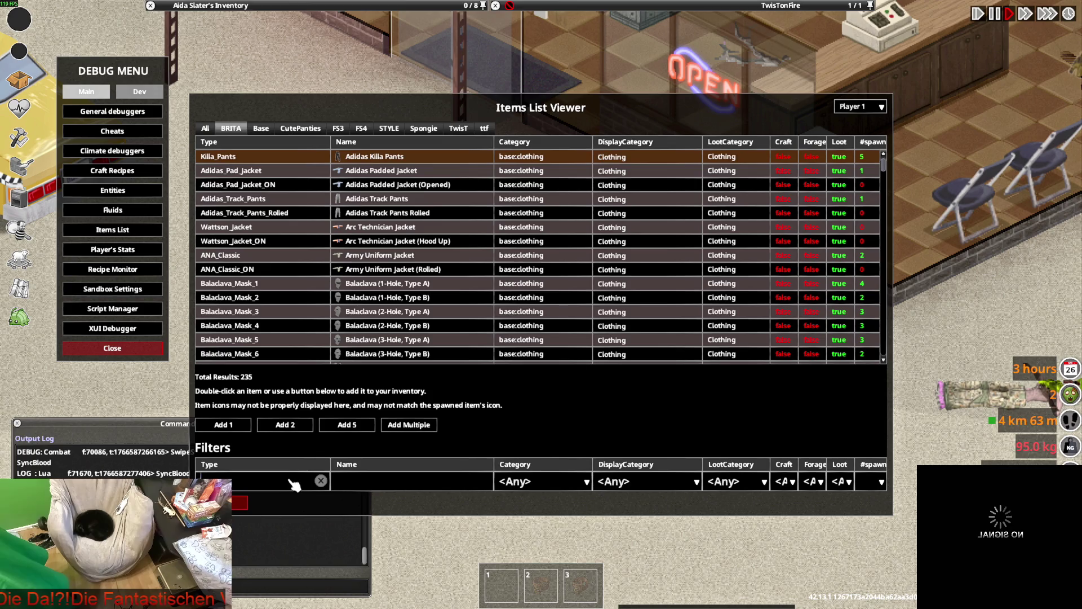
type("hg")
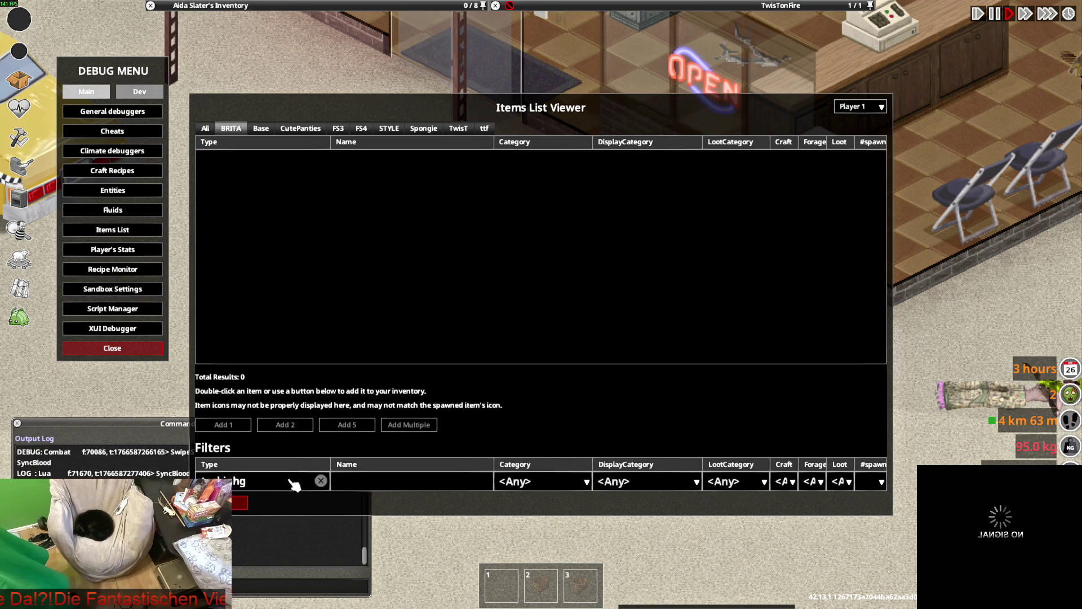
key("BackSpace")
key("BackSpace")
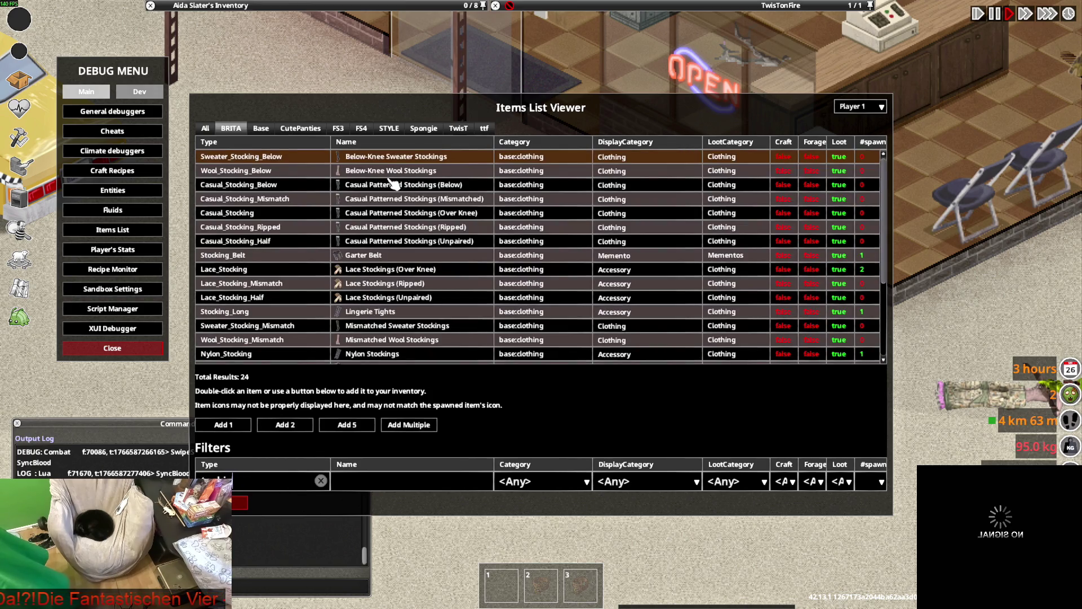